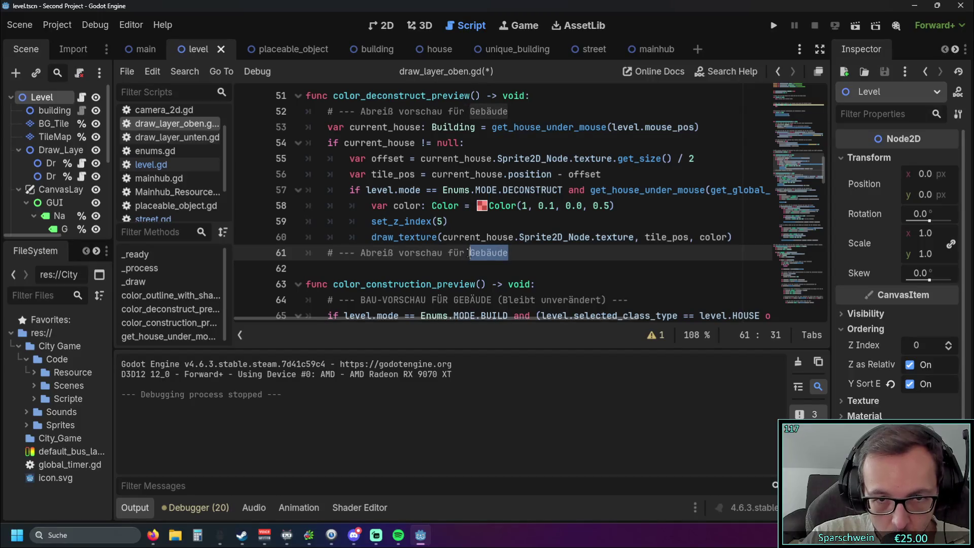
Change the line 61 comment from Gebäude to 'Strassen' and add an empty line below it
{"action": "type", "text": "Strassen"}
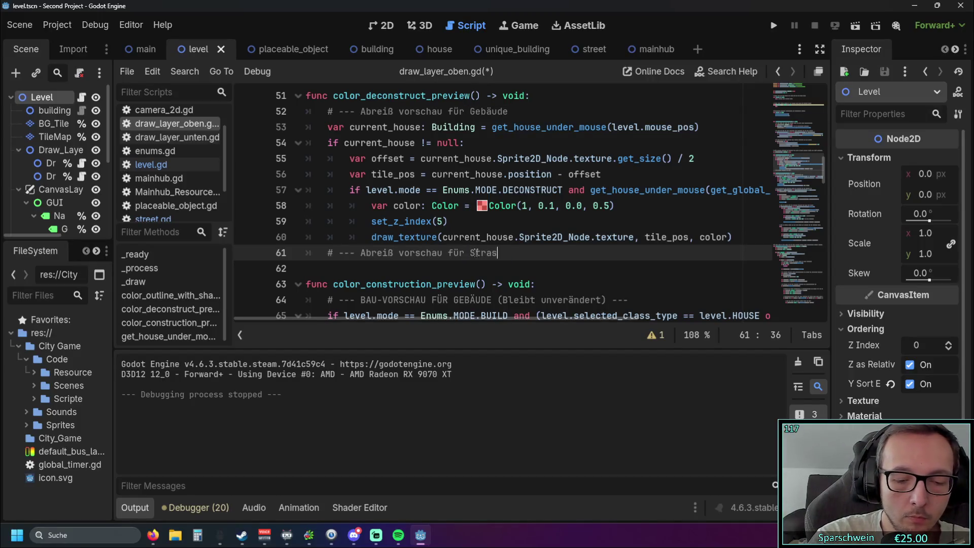
{"action": "key", "text": "Return"}
{"action": "scroll", "coordinate": [517, 252], "scroll_direction": "down", "scroll_amount": 15}
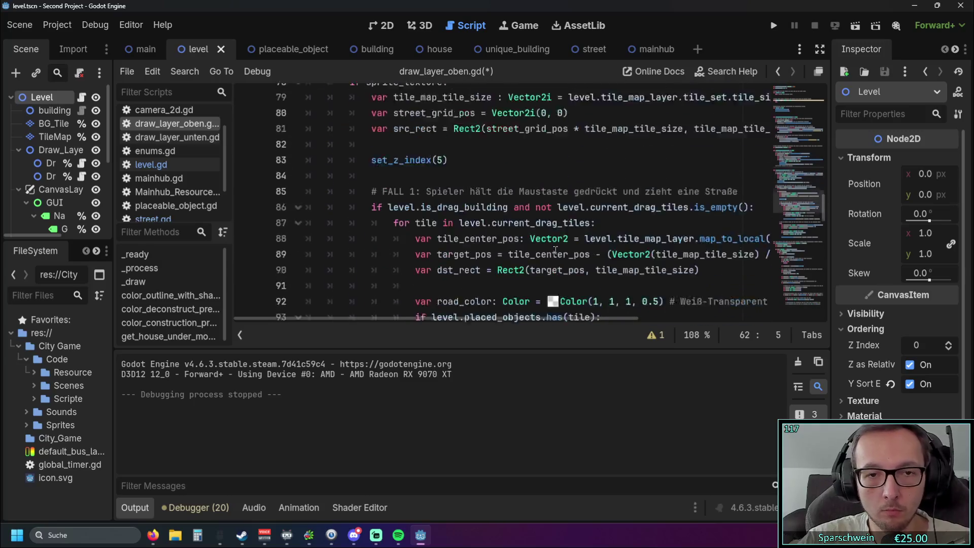
{"action": "scroll", "coordinate": [556, 252], "scroll_direction": "up", "scroll_amount": 1}
{"action": "left_click_drag", "start_coordinate": [385, 319], "coordinate": [436, 318]}
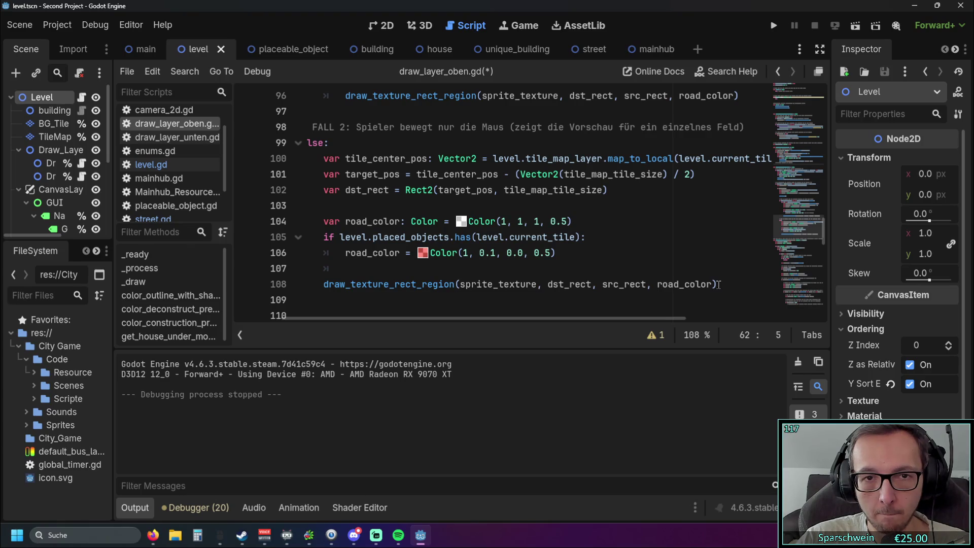
Select and copy the single-tile street preview code on lines 100–108
{"action": "mouse_move", "coordinate": [719, 285]}
{"action": "left_mouse_down"}
{"action": "mouse_move", "coordinate": [315, 284]}
{"action": "mouse_move", "coordinate": [201, 211]}
{"action": "left_mouse_up"}
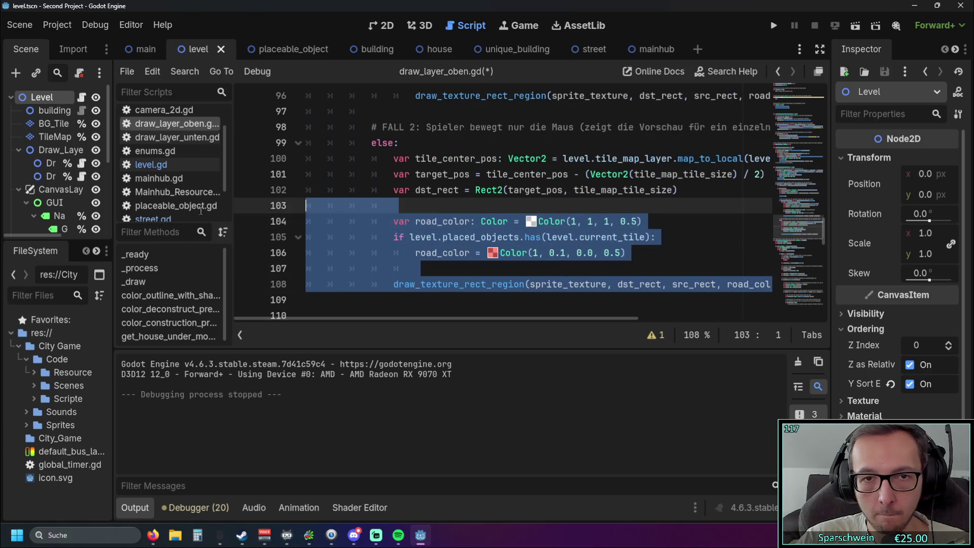
{"action": "left_click", "coordinate": [720, 256]}
{"action": "scroll", "coordinate": [661, 255], "scroll_direction": "up", "scroll_amount": 1}
{"action": "scroll", "coordinate": [660, 254], "scroll_direction": "down", "scroll_amount": 1}
{"action": "left_click_drag", "start_coordinate": [469, 320], "coordinate": [522, 318]}
{"action": "left_click", "coordinate": [706, 284]}
{"action": "left_click_drag", "start_coordinate": [711, 285], "coordinate": [243, 159]}
Paste the copied preview code onto the empty line 62 under the Strassen comment
{"action": "scroll", "coordinate": [370, 233], "scroll_direction": "up", "scroll_amount": 5}
{"action": "scroll", "coordinate": [371, 232], "scroll_direction": "up", "scroll_amount": 6}
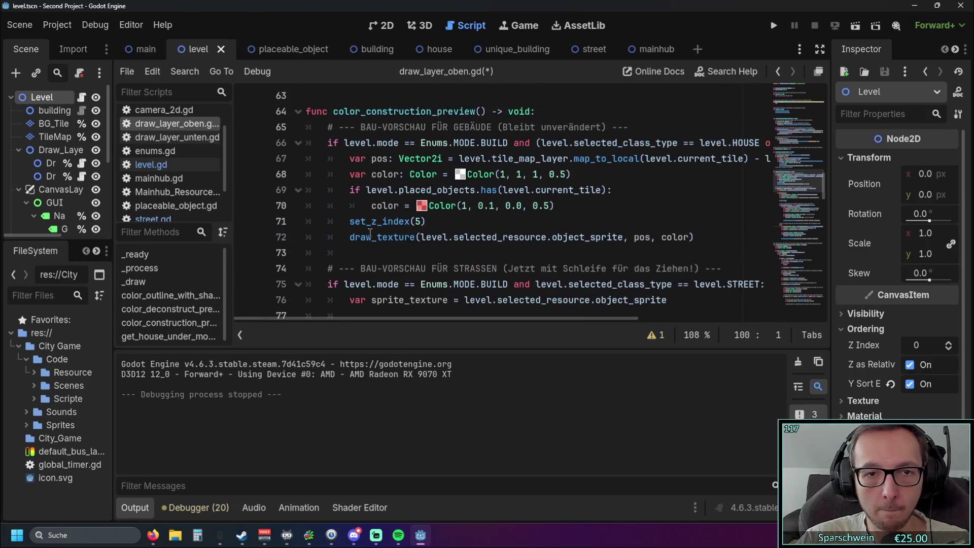
{"action": "scroll", "coordinate": [377, 253], "scroll_direction": "up", "scroll_amount": 3}
{"action": "left_click", "coordinate": [332, 218]}
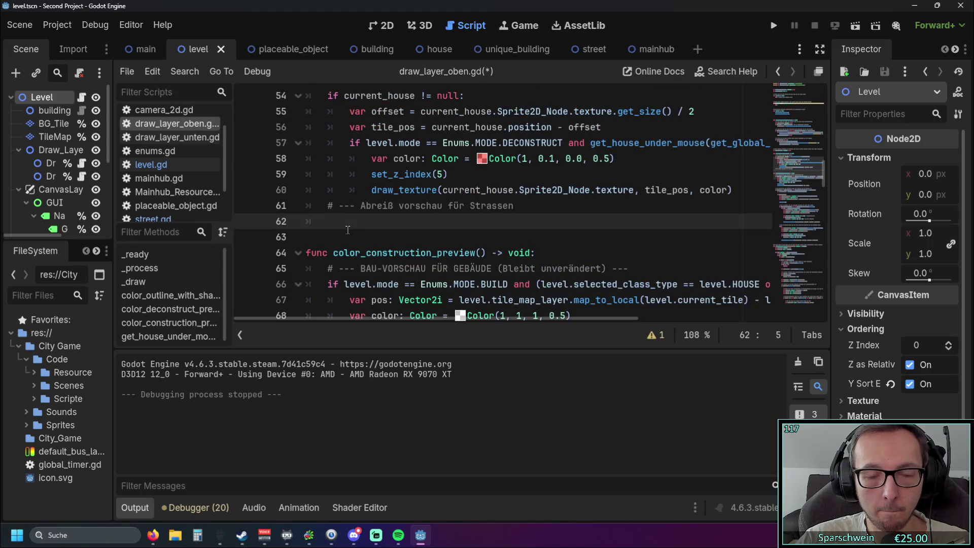
{"action": "key", "text": "ctrl+v"}
{"action": "left_click_drag", "start_coordinate": [291, 319], "coordinate": [279, 317]}
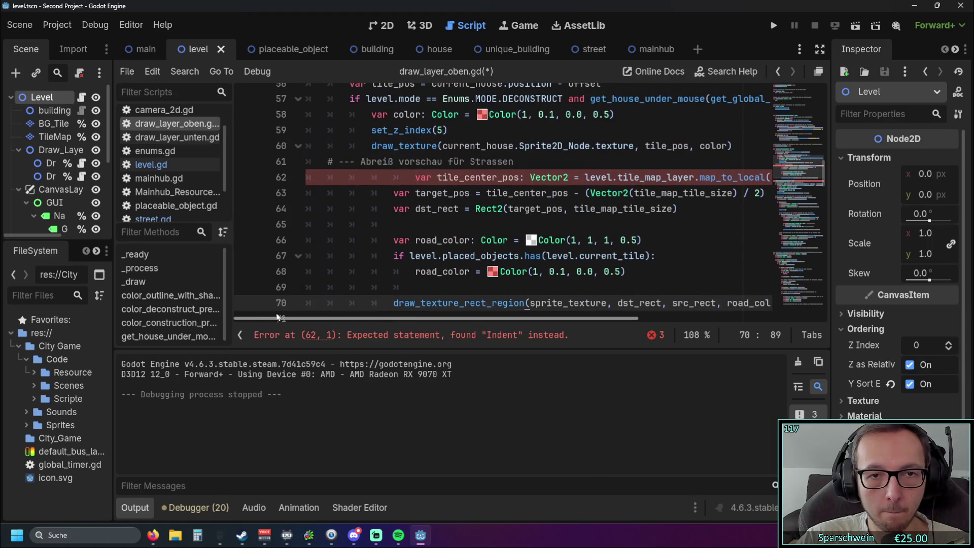
Dedent the pasted lines, including dst_rect, road_color, placed_objects check and draw_texture_rect_region, one level
{"action": "left_click", "coordinate": [410, 178]}
{"action": "key", "text": "shift+Tab"}
{"action": "key", "text": "shift+Tab"}
{"action": "key", "text": "shift+Tab"}
{"action": "key", "text": "Down"}
{"action": "key", "text": "shift+Tab"}
{"action": "key", "text": "shift+Tab"}
{"action": "left_click", "coordinate": [394, 208]}
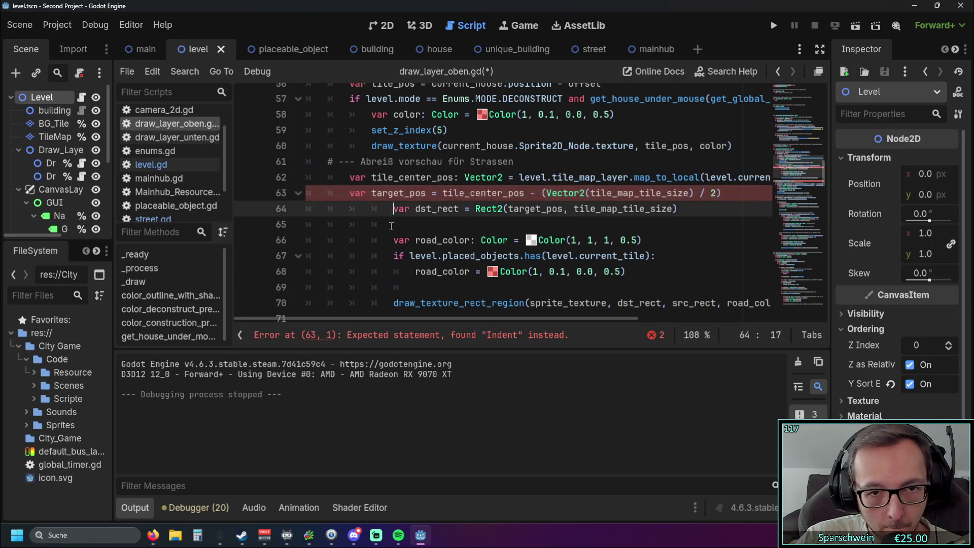
{"action": "key", "text": "shift+Tab"}
{"action": "key", "text": "shift+Tab"}
{"action": "left_click", "coordinate": [394, 240]}
{"action": "key", "text": "shift+Tab"}
{"action": "key", "text": "shift+Tab"}
{"action": "left_click", "coordinate": [396, 256]}
{"action": "key", "text": "shift+Tab"}
{"action": "key", "text": "shift+Tab"}
{"action": "left_click", "coordinate": [395, 271]}
{"action": "key", "text": "shift+Tab"}
{"action": "key", "text": "shift+Tab"}
{"action": "left_click", "coordinate": [398, 303]}
{"action": "key", "text": "shift+Tab"}
{"action": "key", "text": "shift+Tab"}
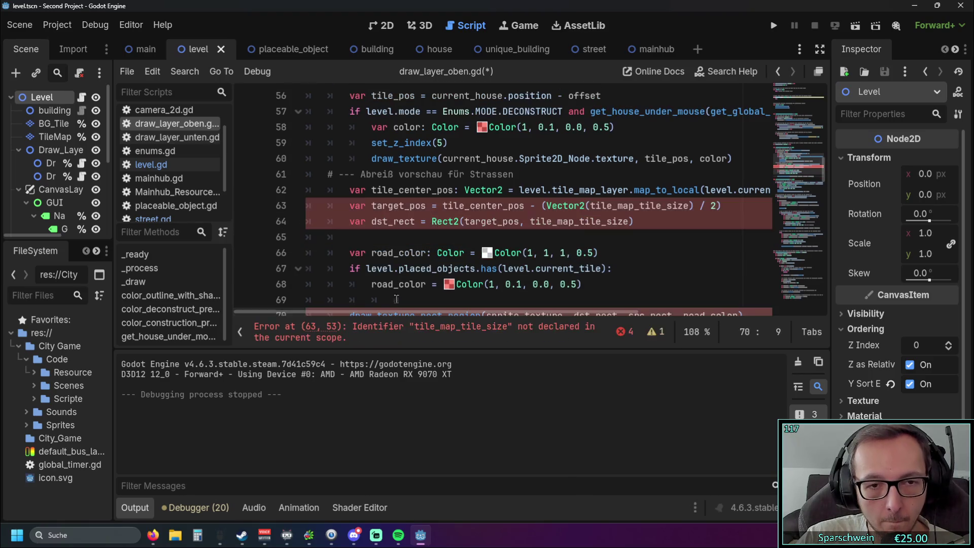
{"action": "scroll", "coordinate": [432, 245], "scroll_direction": "down", "scroll_amount": 1}
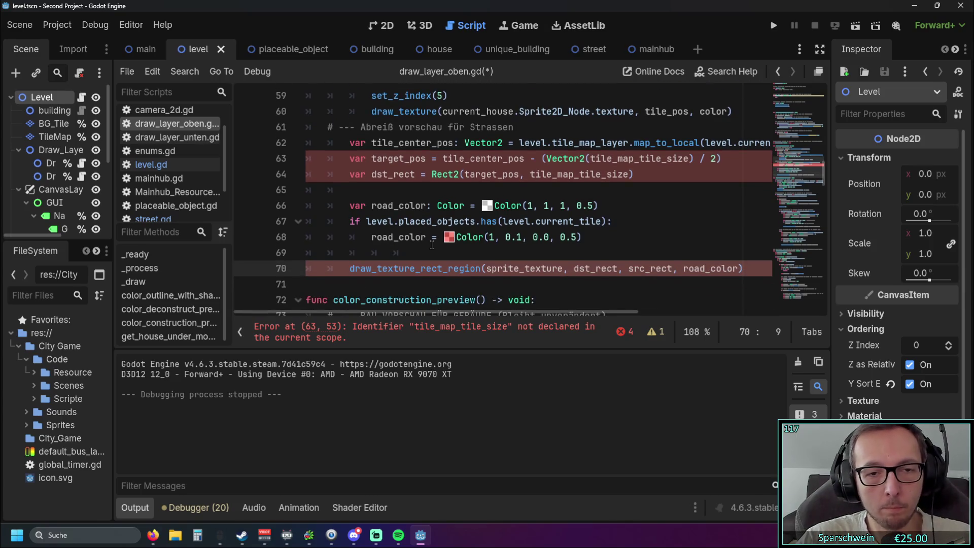
{"action": "scroll", "coordinate": [417, 241], "scroll_direction": "up", "scroll_amount": 1}
{"action": "scroll", "coordinate": [517, 217], "scroll_direction": "down", "scroll_amount": 3}
{"action": "scroll", "coordinate": [518, 216], "scroll_direction": "down", "scroll_amount": 10}
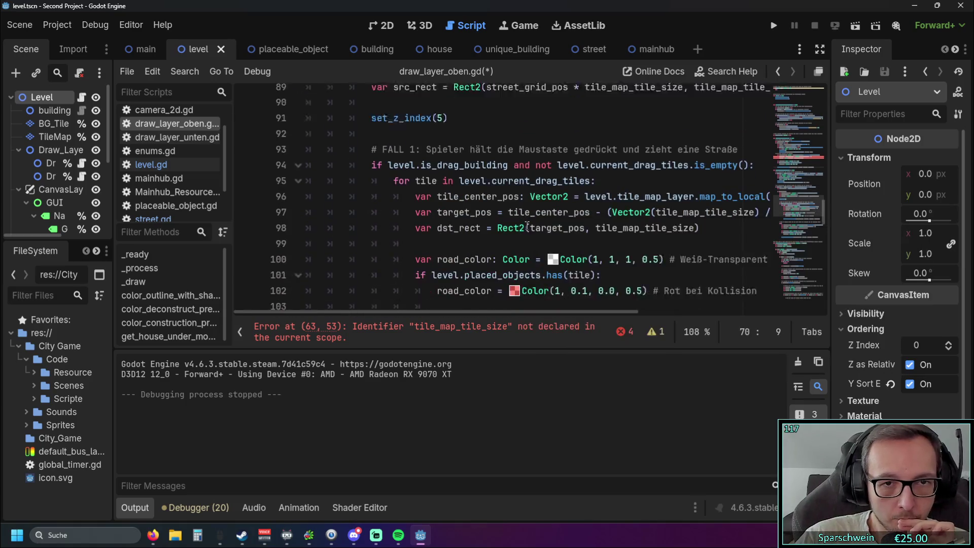
{"action": "scroll", "coordinate": [540, 227], "scroll_direction": "down", "scroll_amount": 3}
{"action": "scroll", "coordinate": [541, 229], "scroll_direction": "up", "scroll_amount": 4}
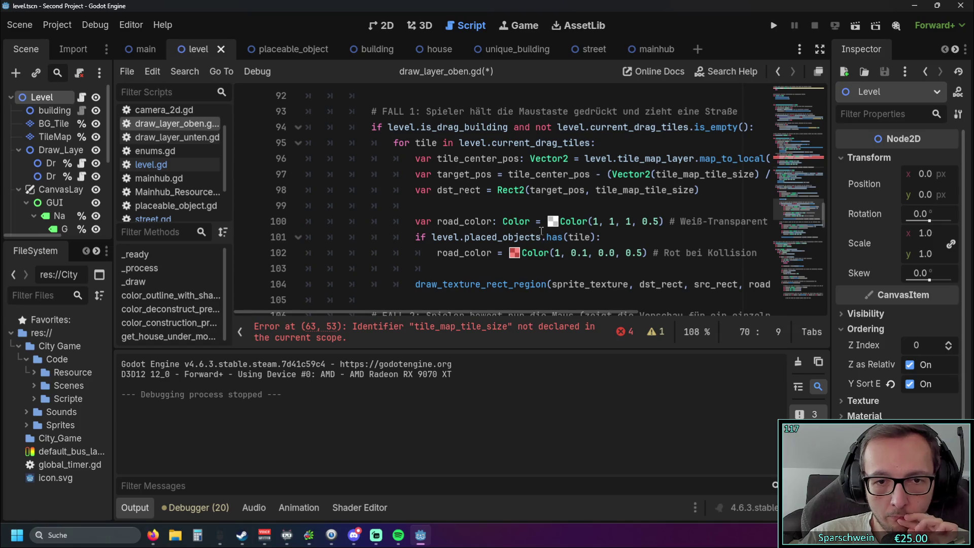
{"action": "scroll", "coordinate": [541, 231], "scroll_direction": "up", "scroll_amount": 4}
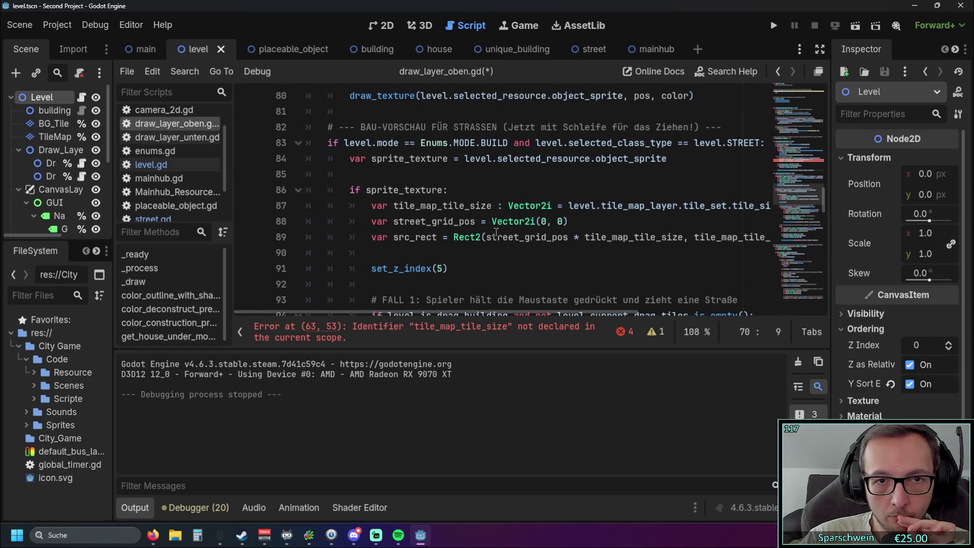
{"action": "scroll", "coordinate": [496, 232], "scroll_direction": "up", "scroll_amount": 3}
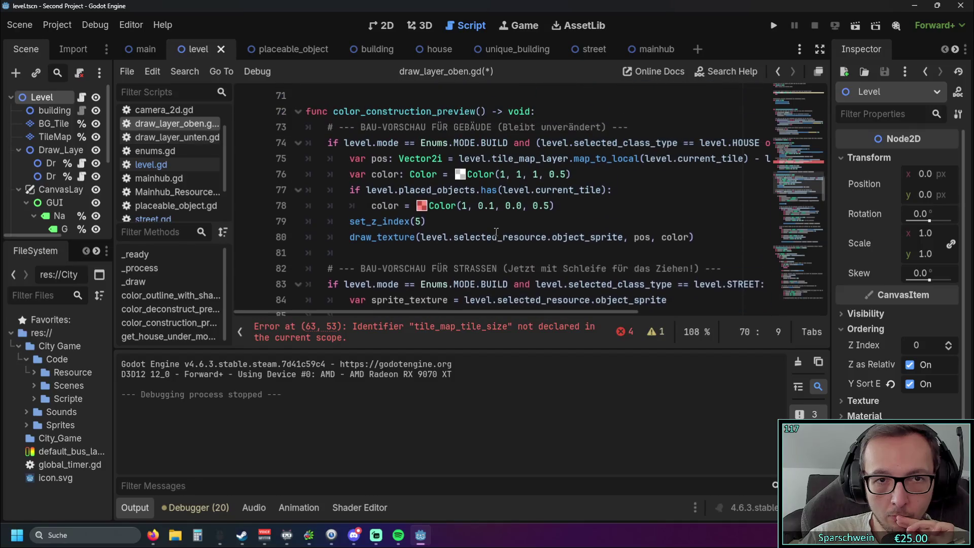
{"action": "scroll", "coordinate": [496, 232], "scroll_direction": "down", "scroll_amount": 1}
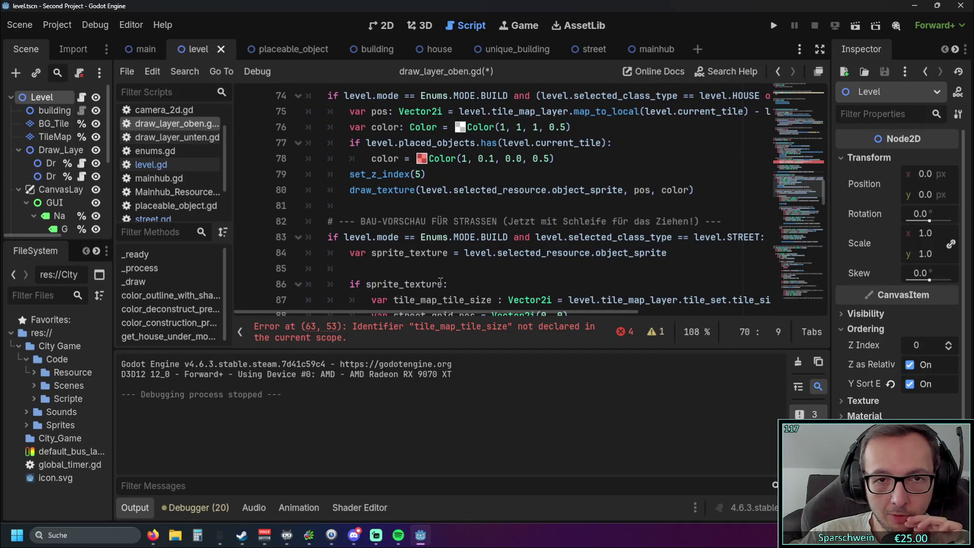
{"action": "scroll", "coordinate": [440, 276], "scroll_direction": "down", "scroll_amount": 4}
{"action": "scroll", "coordinate": [441, 274], "scroll_direction": "up", "scroll_amount": 4}
{"action": "scroll", "coordinate": [447, 268], "scroll_direction": "up", "scroll_amount": 3}
{"action": "scroll", "coordinate": [446, 267], "scroll_direction": "down", "scroll_amount": 13}
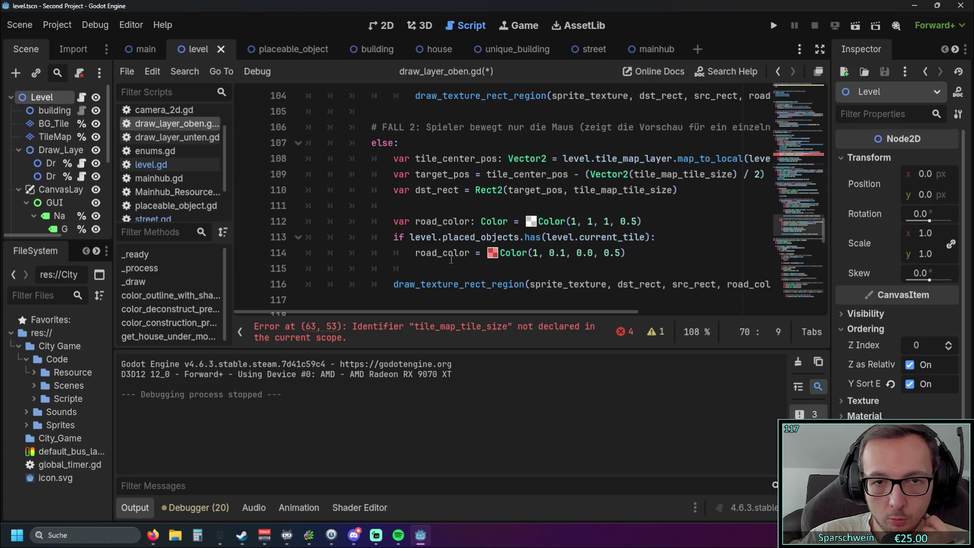
{"action": "mouse_move", "coordinate": [431, 312]}
{"action": "left_mouse_down"}
{"action": "mouse_move", "coordinate": [515, 315]}
{"action": "mouse_move", "coordinate": [472, 312]}
{"action": "mouse_move", "coordinate": [458, 288]}
{"action": "left_mouse_up"}
{"action": "scroll", "coordinate": [458, 288], "scroll_direction": "up", "scroll_amount": 1}
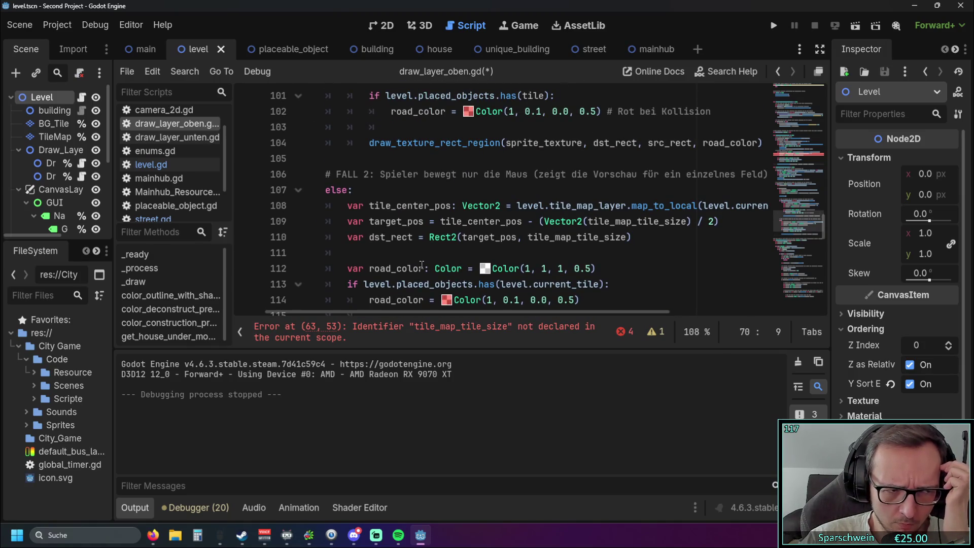
{"action": "scroll", "coordinate": [424, 259], "scroll_direction": "up", "scroll_amount": 1}
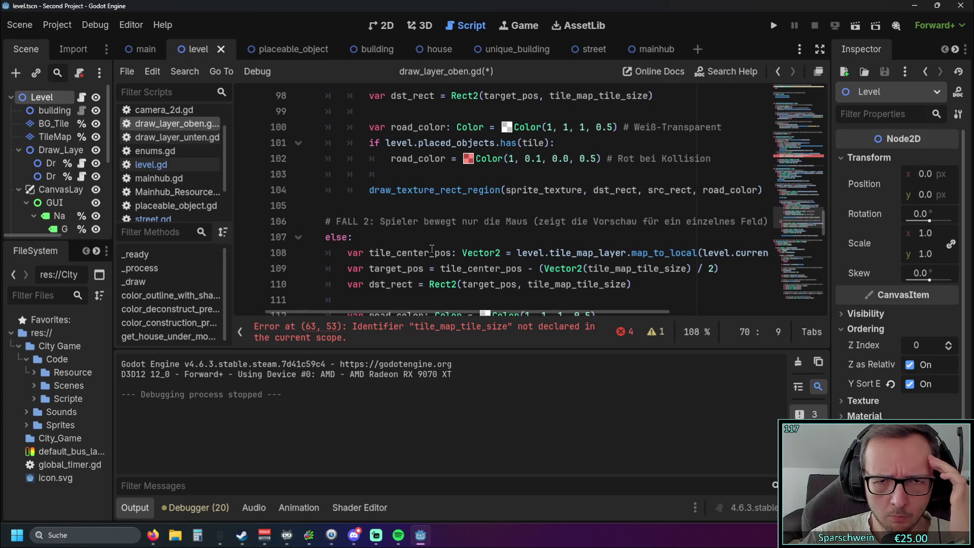
{"action": "scroll", "coordinate": [428, 244], "scroll_direction": "up", "scroll_amount": 11}
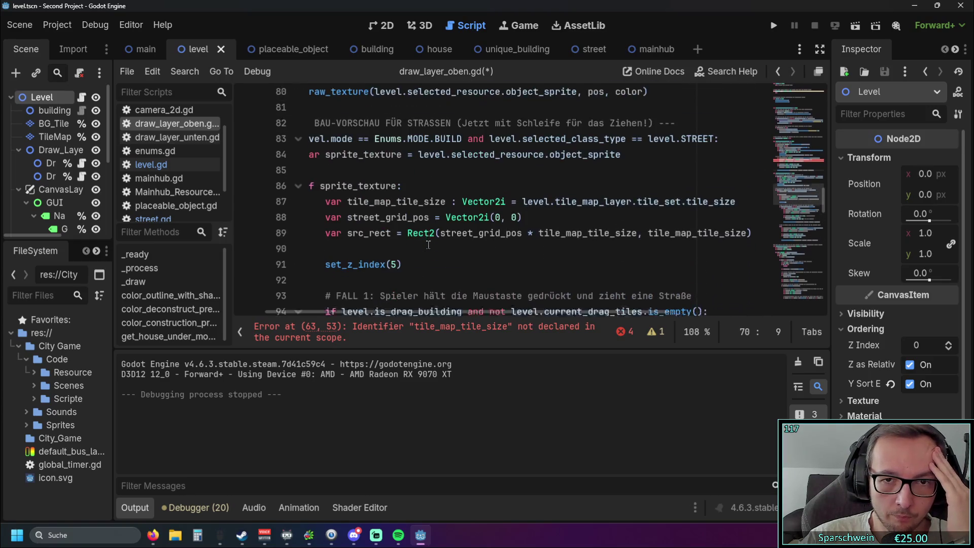
{"action": "scroll", "coordinate": [428, 245], "scroll_direction": "up", "scroll_amount": 2}
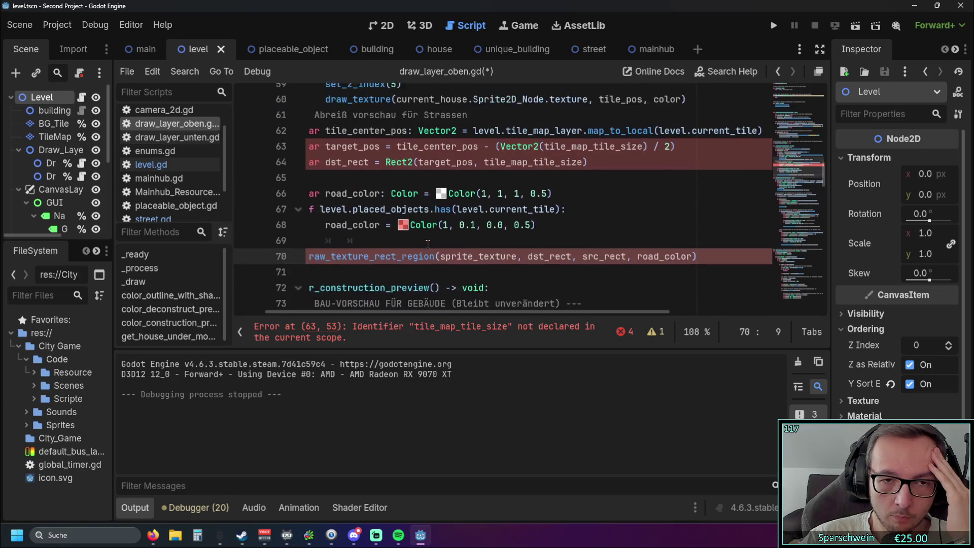
{"action": "left_click_drag", "start_coordinate": [401, 318], "coordinate": [370, 313]}
{"action": "mouse_move", "coordinate": [359, 276]}
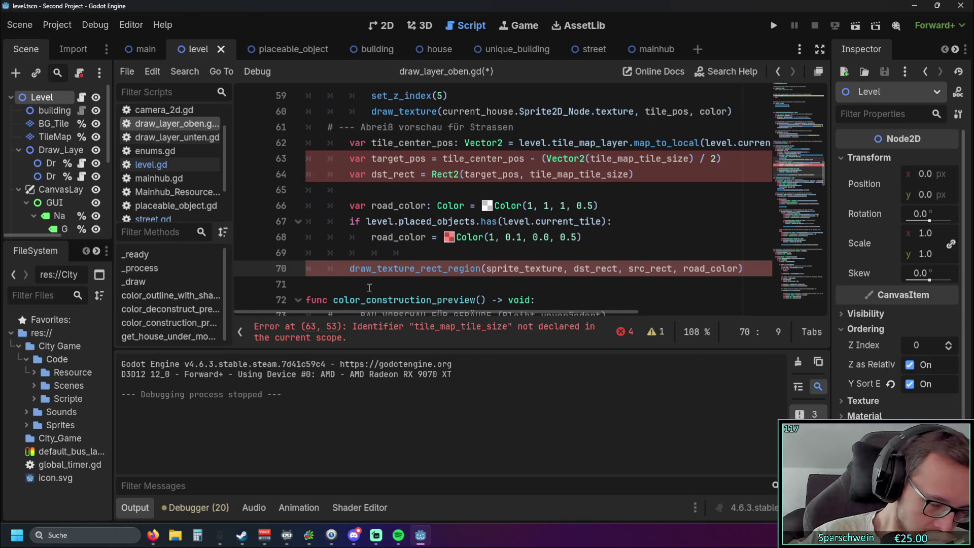
{"action": "mouse_move", "coordinate": [385, 287]}
{"action": "left_mouse_down"}
{"action": "mouse_move", "coordinate": [305, 205]}
{"action": "mouse_move", "coordinate": [269, 145]}
{"action": "left_mouse_up"}
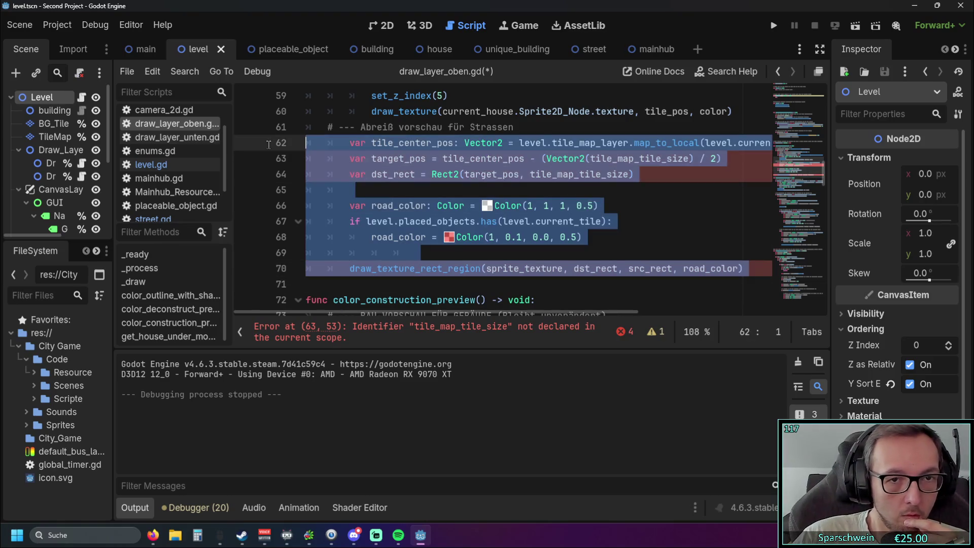
{"action": "mouse_move", "coordinate": [449, 241]}
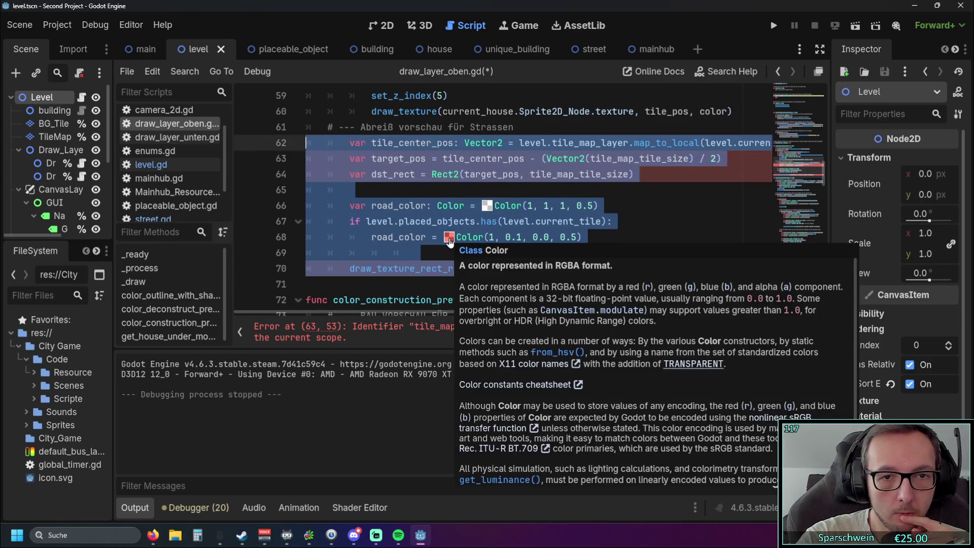
{"action": "left_click", "coordinate": [485, 193]}
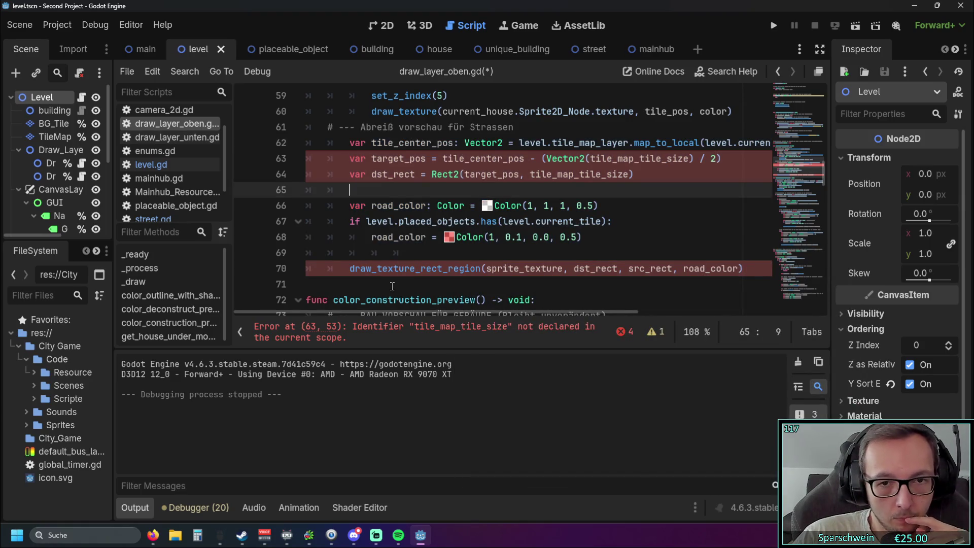
{"action": "scroll", "coordinate": [392, 287], "scroll_direction": "up", "scroll_amount": 1}
{"action": "scroll", "coordinate": [406, 295], "scroll_direction": "down", "scroll_amount": 1}
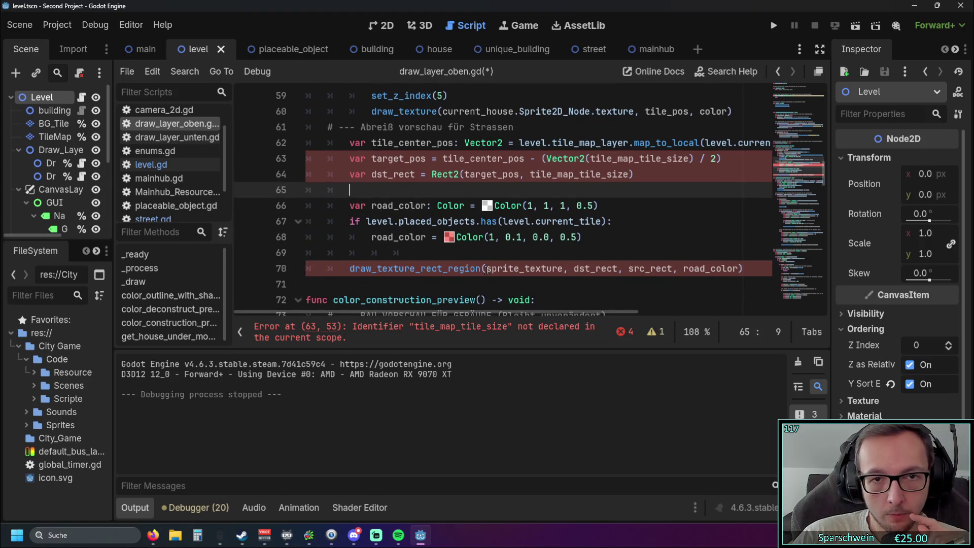
{"action": "left_click_drag", "start_coordinate": [488, 269], "coordinate": [562, 269]}
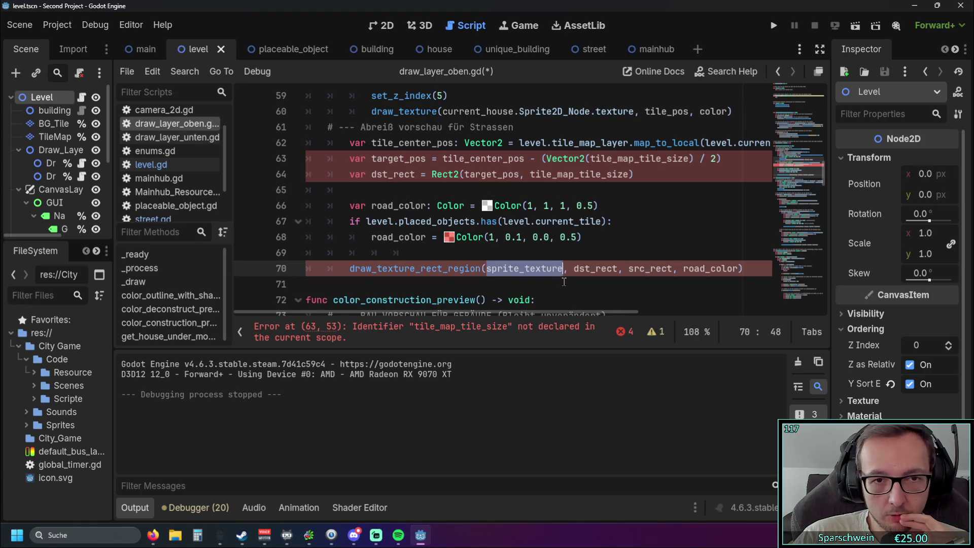
{"action": "mouse_move", "coordinate": [423, 310]}
{"action": "left_mouse_down"}
{"action": "mouse_move", "coordinate": [465, 314]}
{"action": "mouse_move", "coordinate": [419, 319]}
{"action": "left_mouse_up"}
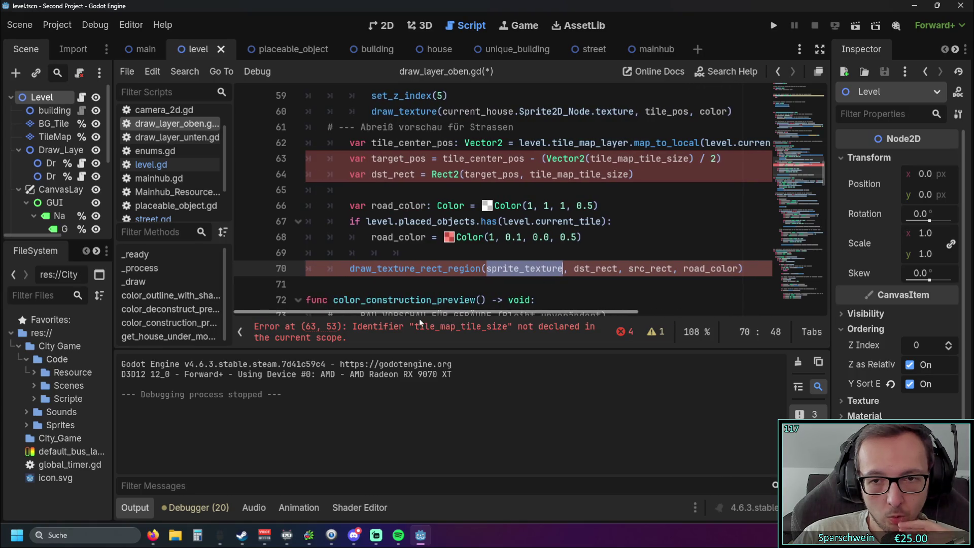
{"action": "scroll", "coordinate": [399, 243], "scroll_direction": "up", "scroll_amount": 1}
{"action": "scroll", "coordinate": [411, 235], "scroll_direction": "down", "scroll_amount": 1}
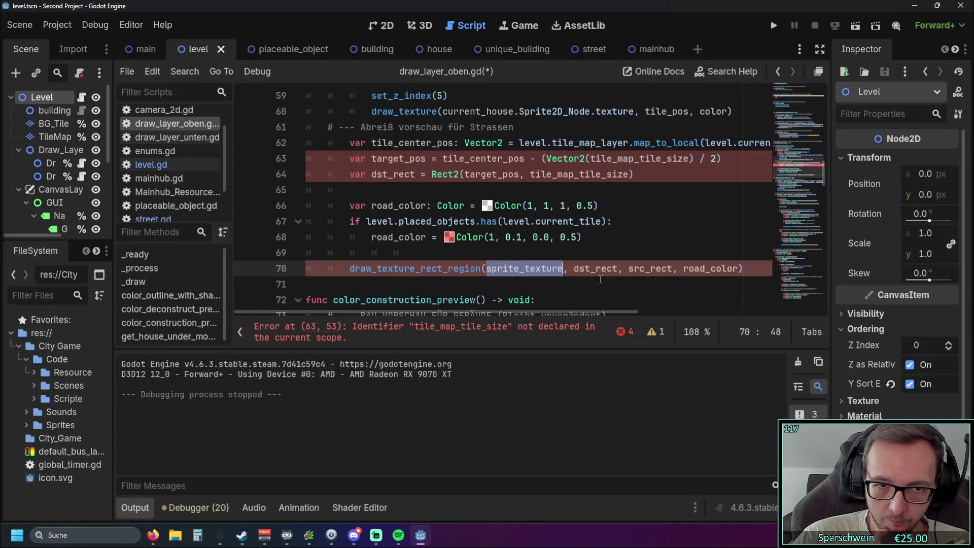
Delete line 66, 'var road_color: Color = Color(1, 1, 1, 0.5)', from the demolition preview
{"action": "key", "text": "Up"}
{"action": "key", "text": "Up"}
{"action": "key", "text": "Up"}
{"action": "key", "text": "shift+Home"}
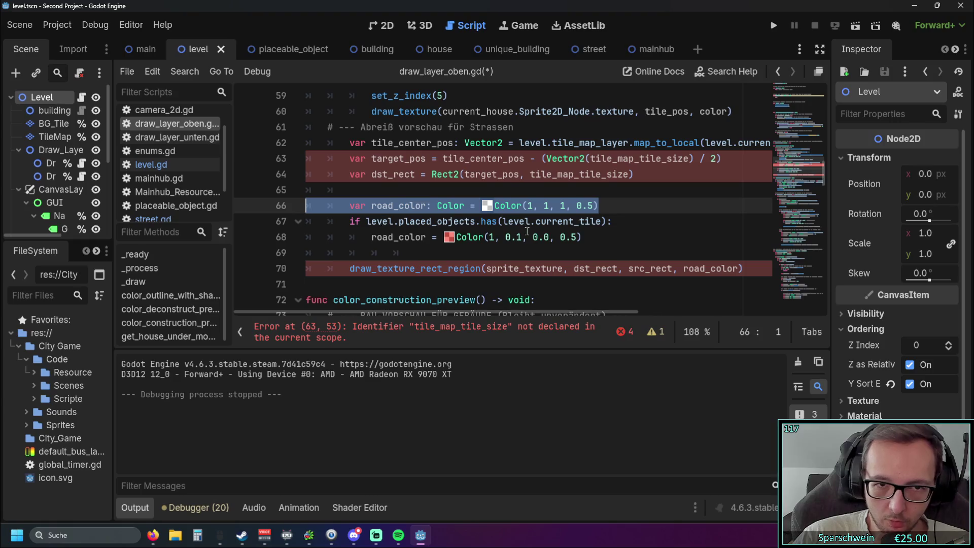
{"action": "key", "text": "BackSpace"}
{"action": "key", "text": "BackSpace"}
{"action": "scroll", "coordinate": [530, 229], "scroll_direction": "up", "scroll_amount": 3}
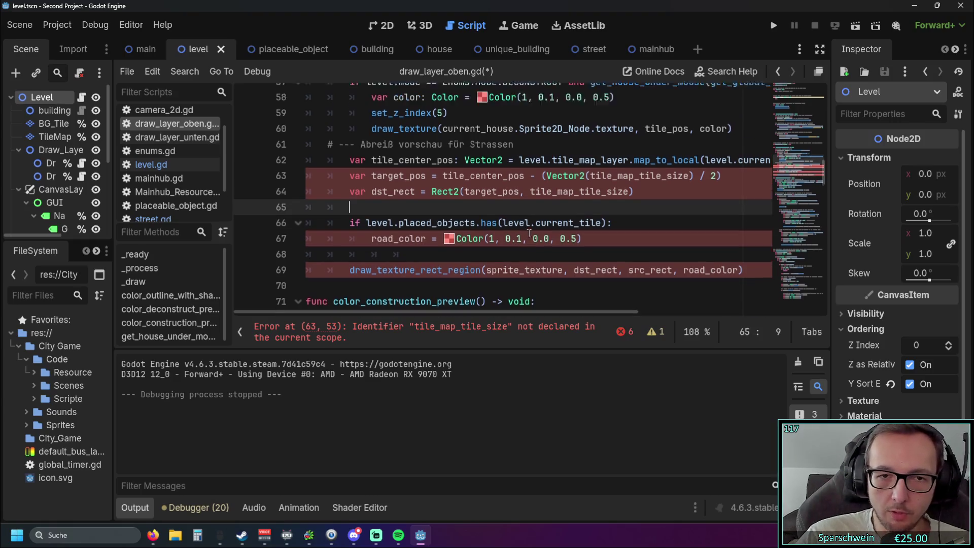
{"action": "scroll", "coordinate": [528, 217], "scroll_direction": "down", "scroll_amount": 1}
{"action": "scroll", "coordinate": [528, 217], "scroll_direction": "up", "scroll_amount": 1}
{"action": "scroll", "coordinate": [528, 217], "scroll_direction": "down", "scroll_amount": 2}
{"action": "scroll", "coordinate": [527, 217], "scroll_direction": "up", "scroll_amount": 1}
{"action": "scroll", "coordinate": [527, 218], "scroll_direction": "up", "scroll_amount": 1}
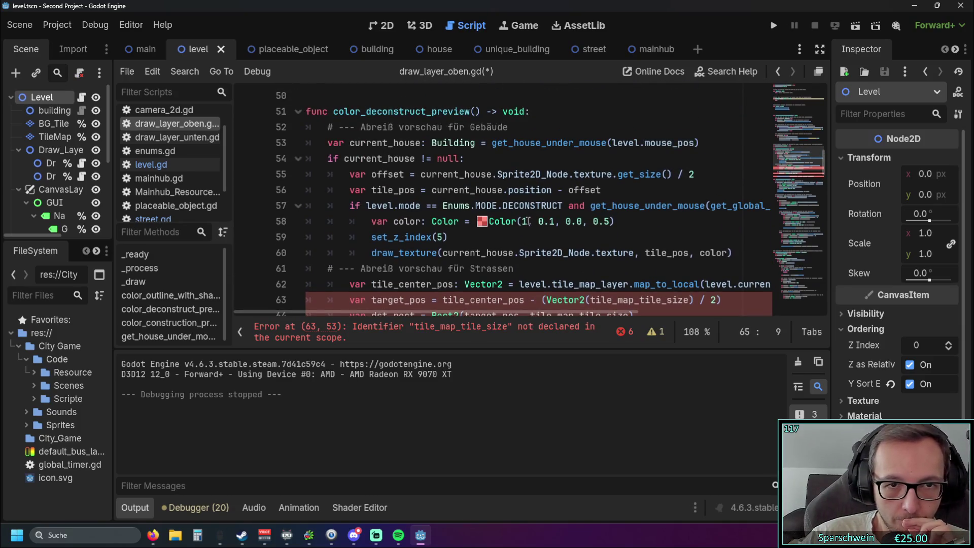
{"action": "scroll", "coordinate": [524, 220], "scroll_direction": "down", "scroll_amount": 1}
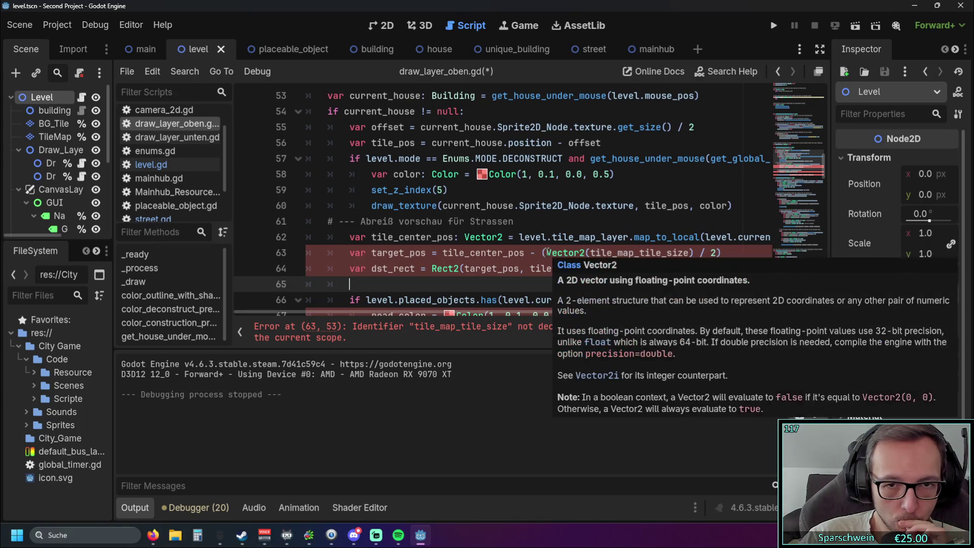
{"action": "scroll", "coordinate": [546, 252], "scroll_direction": "up", "scroll_amount": 1}
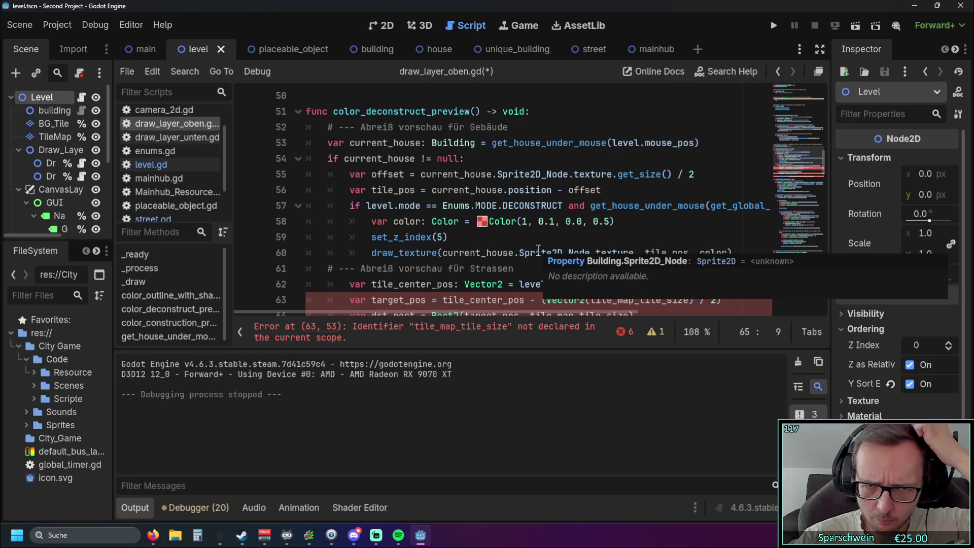
{"action": "scroll", "coordinate": [538, 248], "scroll_direction": "down", "scroll_amount": 3}
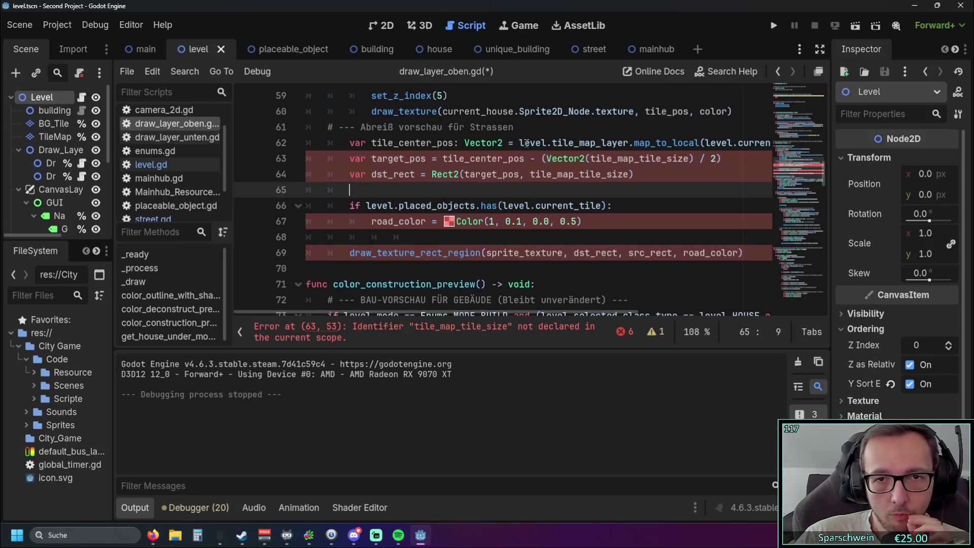
Inspect where tile_map_tile_size is used on lines 63, 64 and 109
{"action": "left_click_drag", "start_coordinate": [558, 143], "coordinate": [629, 143]}
{"action": "left_click", "coordinate": [688, 158]}
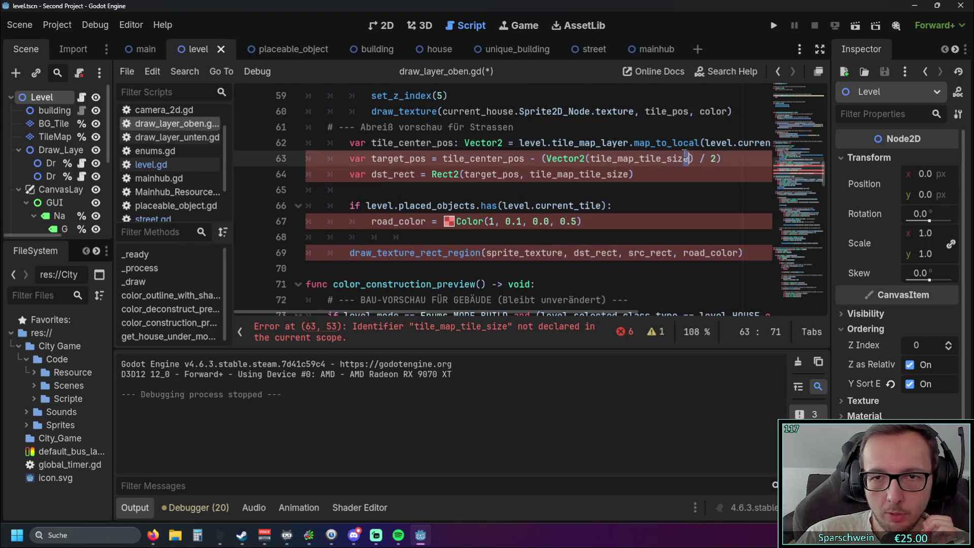
{"action": "scroll", "coordinate": [445, 314], "scroll_direction": "right", "scroll_amount": 3}
{"action": "scroll", "coordinate": [445, 314], "scroll_direction": "left", "scroll_amount": 3}
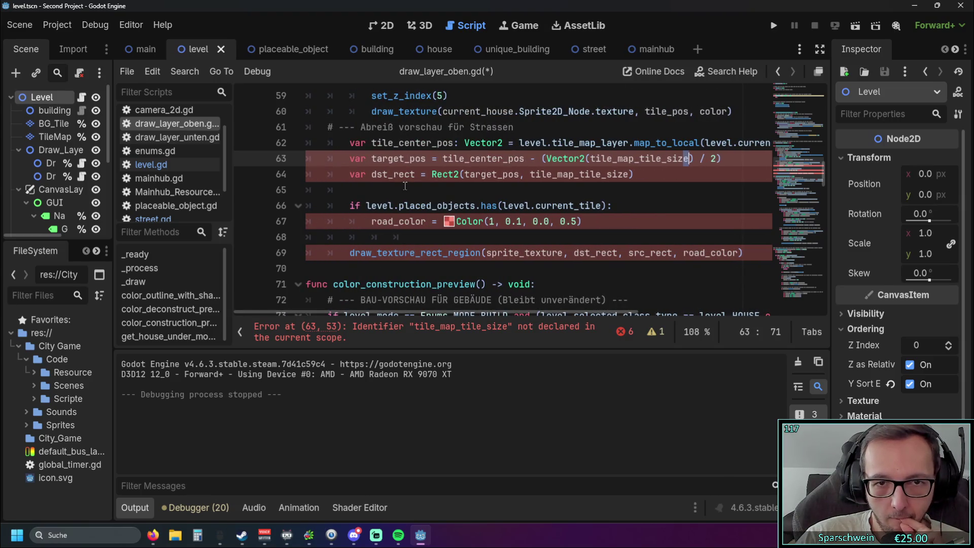
{"action": "left_click", "coordinate": [530, 175]}
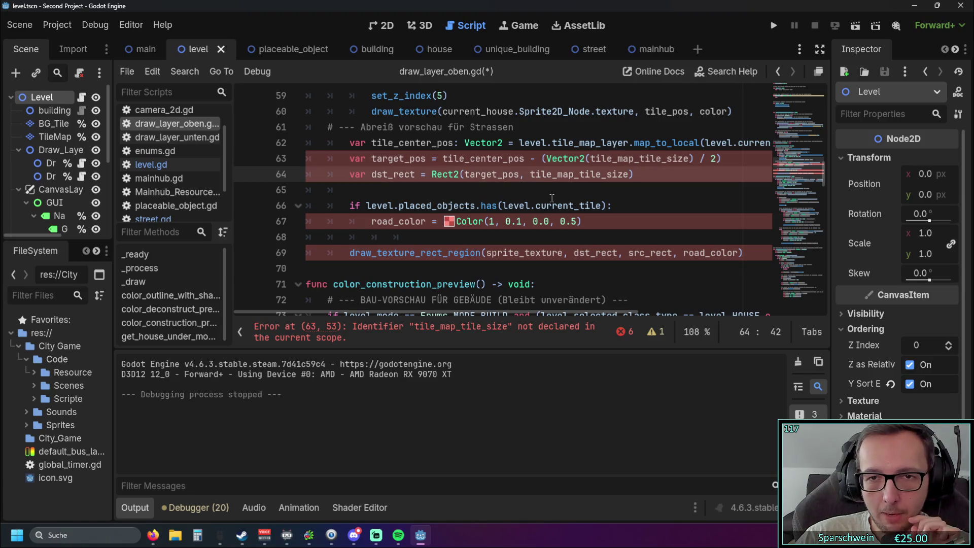
{"action": "scroll", "coordinate": [551, 198], "scroll_direction": "down", "scroll_amount": 10}
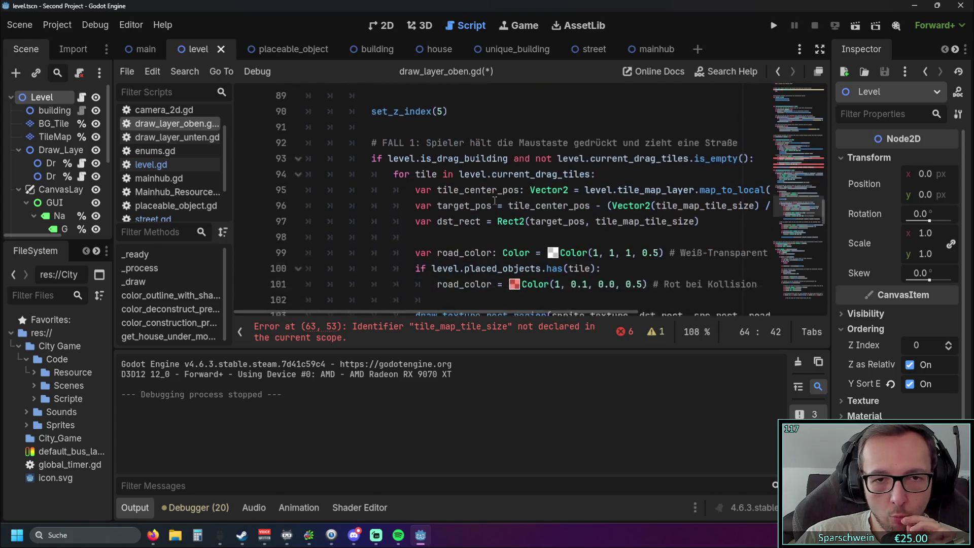
{"action": "scroll", "coordinate": [495, 201], "scroll_direction": "down", "scroll_amount": 3}
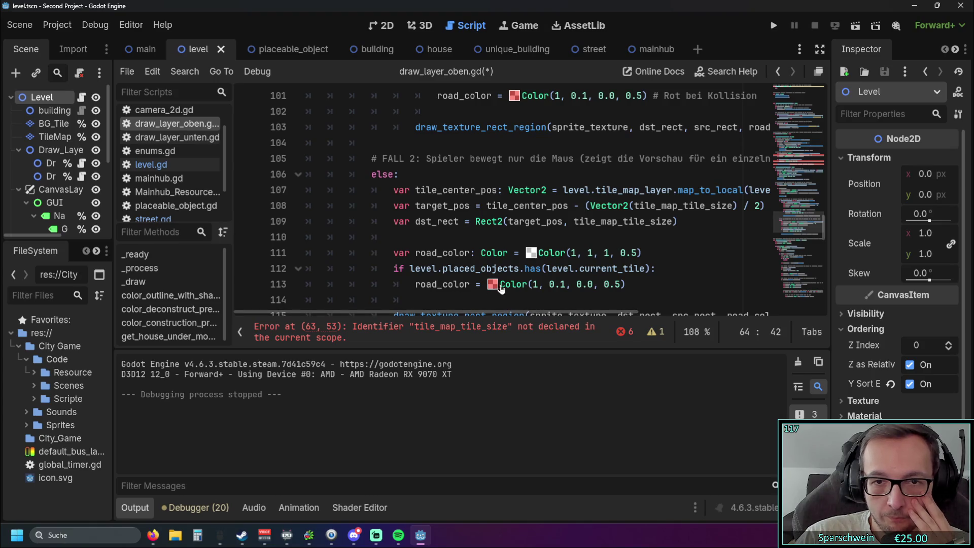
{"action": "left_click", "coordinate": [574, 222]}
{"action": "left_click_drag", "start_coordinate": [573, 221], "coordinate": [675, 221]}
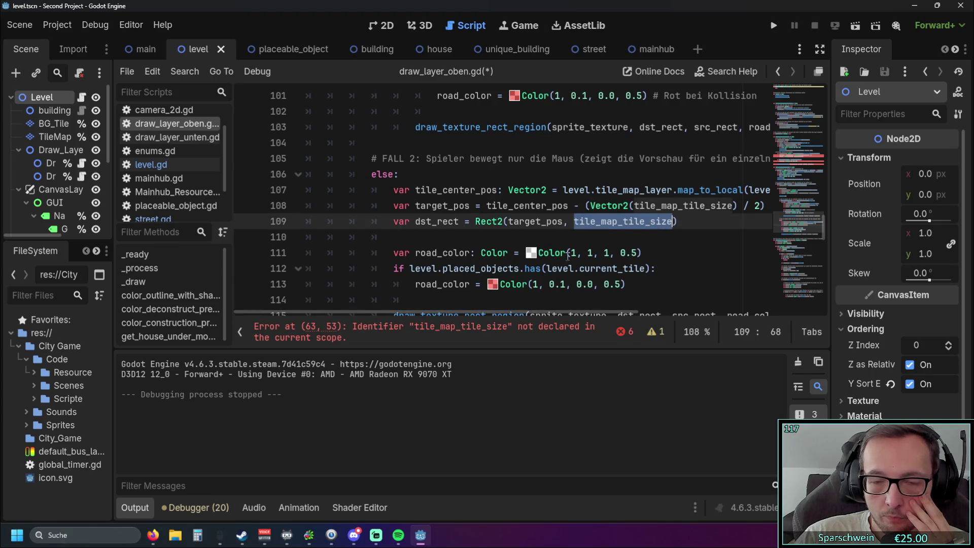
{"action": "scroll", "coordinate": [605, 250], "scroll_direction": "up", "scroll_amount": 4}
{"action": "scroll", "coordinate": [628, 252], "scroll_direction": "up", "scroll_amount": 3}
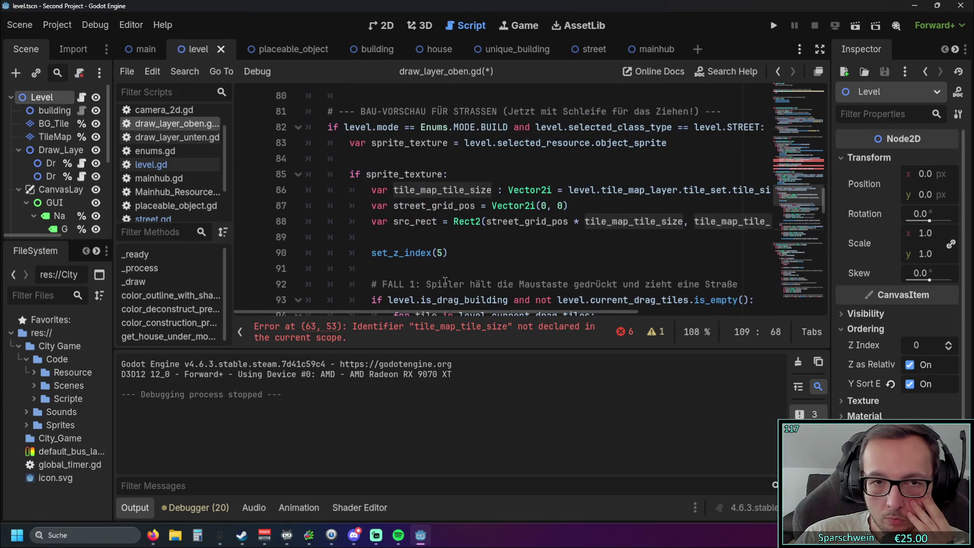
{"action": "mouse_move", "coordinate": [412, 309]}
{"action": "left_mouse_down"}
{"action": "mouse_move", "coordinate": [449, 312]}
{"action": "mouse_move", "coordinate": [434, 312]}
{"action": "left_mouse_up"}
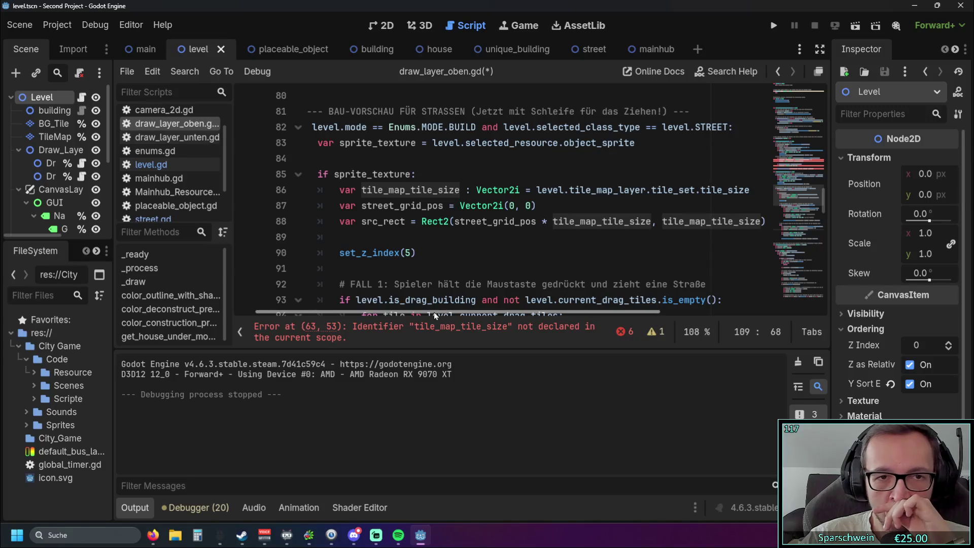
{"action": "left_click_drag", "start_coordinate": [433, 312], "coordinate": [389, 313]}
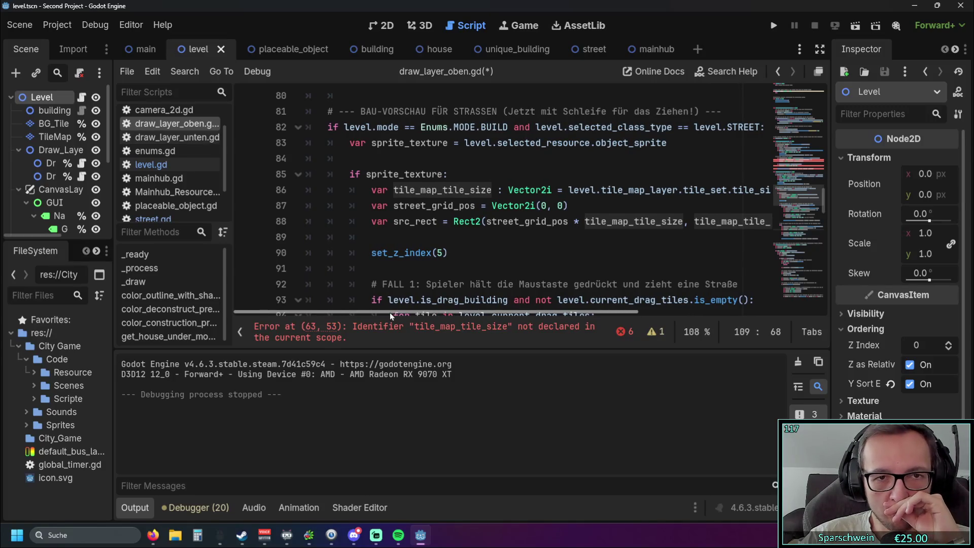
{"action": "scroll", "coordinate": [467, 248], "scroll_direction": "up", "scroll_amount": 1}
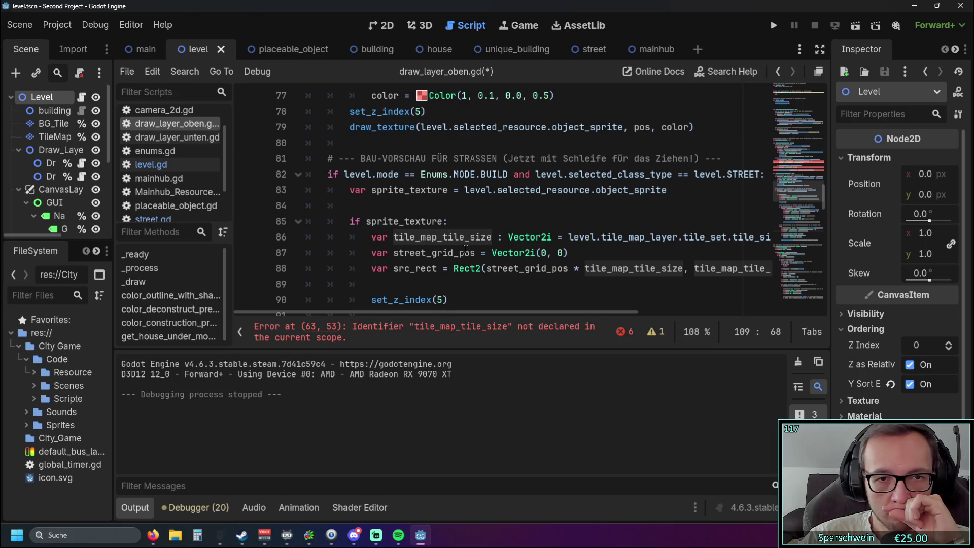
{"action": "left_click_drag", "start_coordinate": [418, 313], "coordinate": [434, 314]}
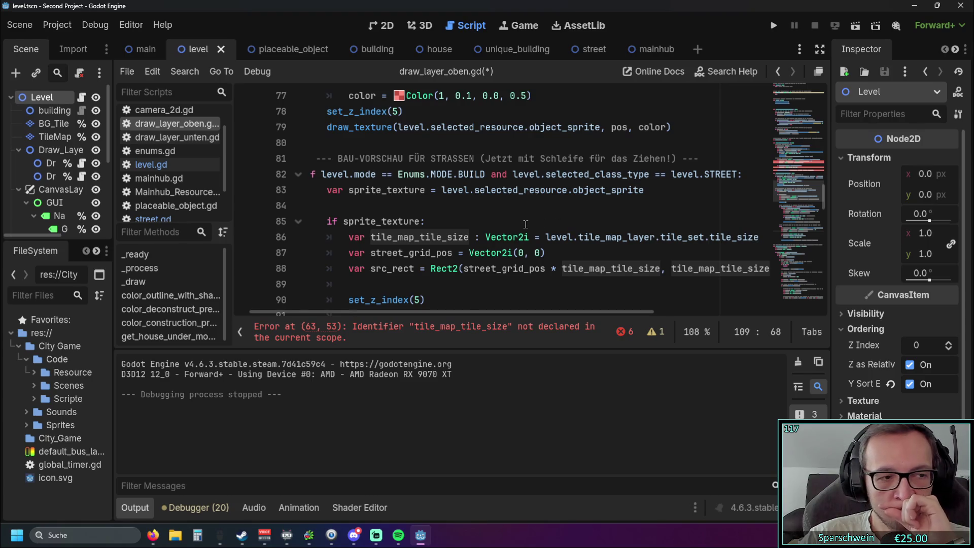
Select and copy the BAU-VORSCHAU FÜR STRASSEN setup lines 82–86
{"action": "mouse_move", "coordinate": [761, 239]}
{"action": "left_mouse_down"}
{"action": "mouse_move", "coordinate": [280, 197]}
{"action": "mouse_move", "coordinate": [280, 175]}
{"action": "left_mouse_up"}
{"action": "key", "text": "ctrl+c"}
{"action": "scroll", "coordinate": [440, 208], "scroll_direction": "up", "scroll_amount": 4}
{"action": "scroll", "coordinate": [439, 208], "scroll_direction": "down", "scroll_amount": 2}
{"action": "scroll", "coordinate": [440, 208], "scroll_direction": "up", "scroll_amount": 5}
{"action": "left_click", "coordinate": [521, 178]}
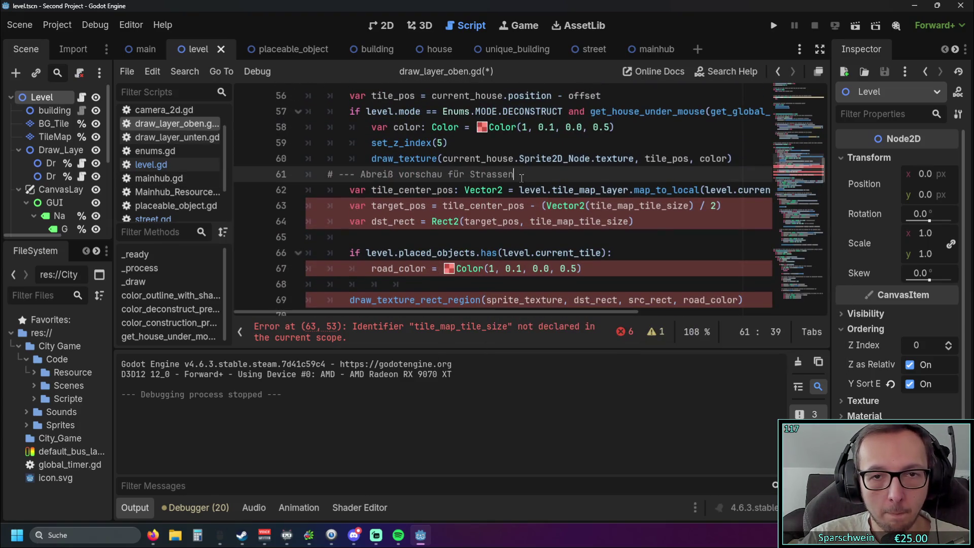
Paste the sprite_texture setup below line 61 and indent its if sprite_texture block
{"action": "key", "text": "Return"}
{"action": "key", "text": "ctrl+v"}
{"action": "left_click_drag", "start_coordinate": [261, 318], "coordinate": [249, 319]}
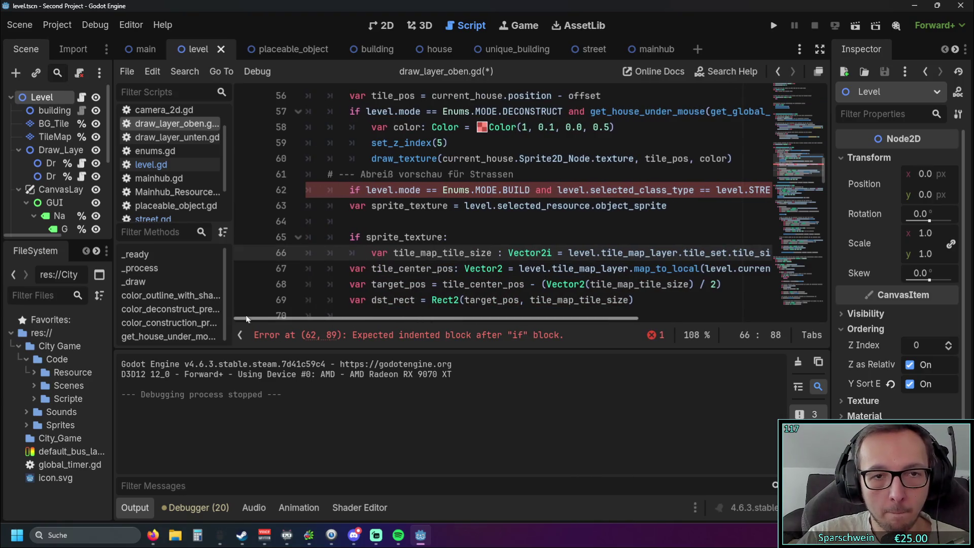
{"action": "left_click", "coordinate": [341, 211]}
{"action": "key", "text": "Tab"}
{"action": "left_click", "coordinate": [347, 234]}
{"action": "key", "text": "Tab"}
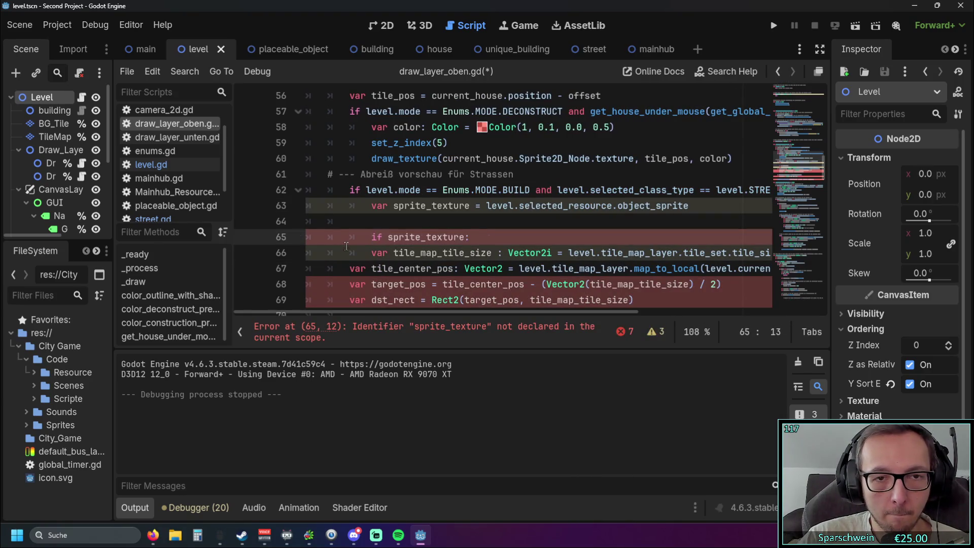
{"action": "scroll", "coordinate": [346, 246], "scroll_direction": "down", "scroll_amount": 2}
{"action": "key", "text": "Tab"}
{"action": "key", "text": "Down"}
{"action": "key", "text": "Tab"}
{"action": "key", "text": "Tab"}
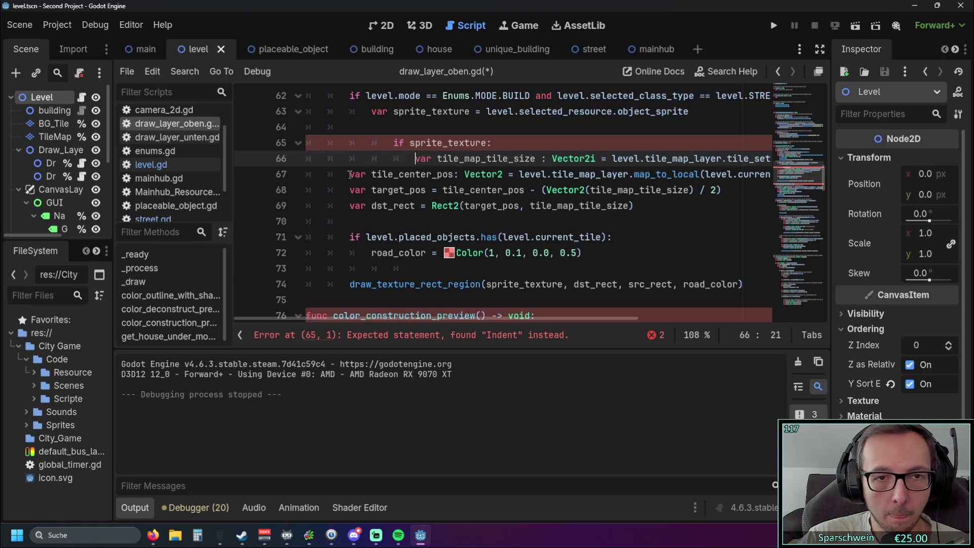
Indent the tile_center_pos, target_pos, dst_rect, placed_objects, road_color and draw_texture_rect_region lines
{"action": "left_click", "coordinate": [349, 175]}
{"action": "key", "text": "Tab"}
{"action": "key", "text": "Tab"}
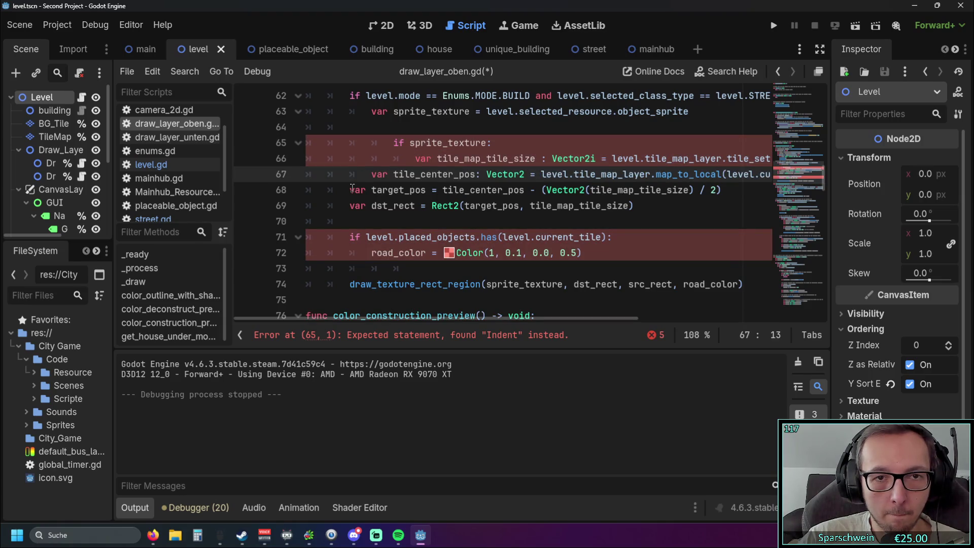
{"action": "left_click", "coordinate": [350, 190]}
{"action": "key", "text": "Tab"}
{"action": "key", "text": "Tab"}
{"action": "left_click", "coordinate": [348, 206]}
{"action": "key", "text": "Tab"}
{"action": "key", "text": "Tab"}
{"action": "left_click", "coordinate": [349, 237]}
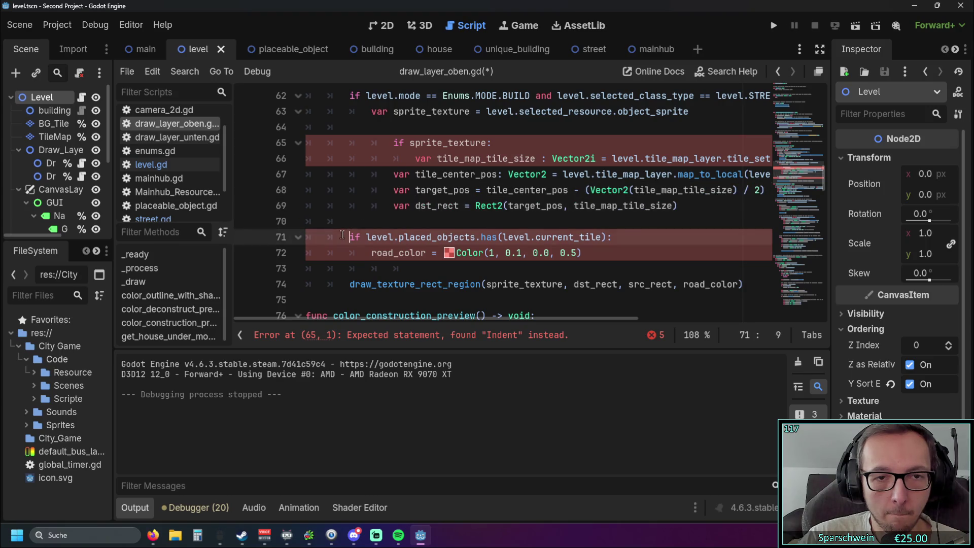
{"action": "key", "text": "Tab"}
{"action": "key", "text": "Tab"}
{"action": "left_click", "coordinate": [372, 253]}
{"action": "key", "text": "Tab"}
{"action": "key", "text": "Tab"}
{"action": "left_click", "coordinate": [350, 284]}
{"action": "key", "text": "Tab"}
{"action": "key", "text": "Tab"}
{"action": "left_click", "coordinate": [361, 237]}
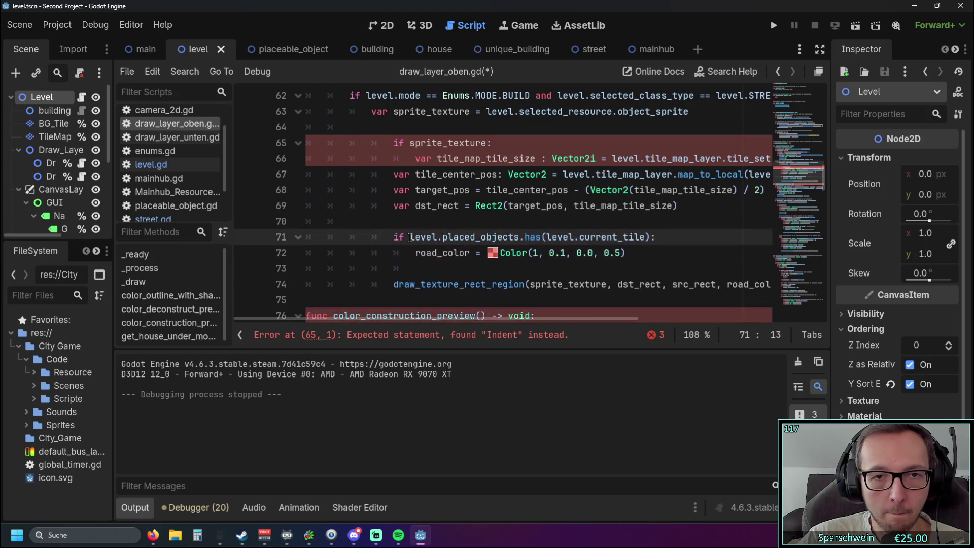
Outdent the over-indented if check, tile_map_tile_size and following lines by one level
{"action": "scroll", "coordinate": [411, 237], "scroll_direction": "up", "scroll_amount": 1}
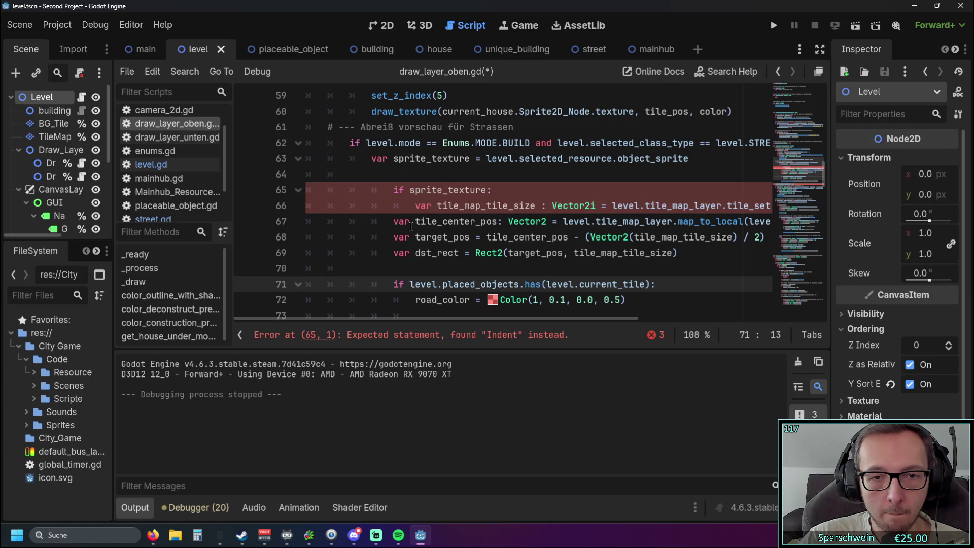
{"action": "left_click", "coordinate": [394, 224]}
{"action": "key", "text": "Tab"}
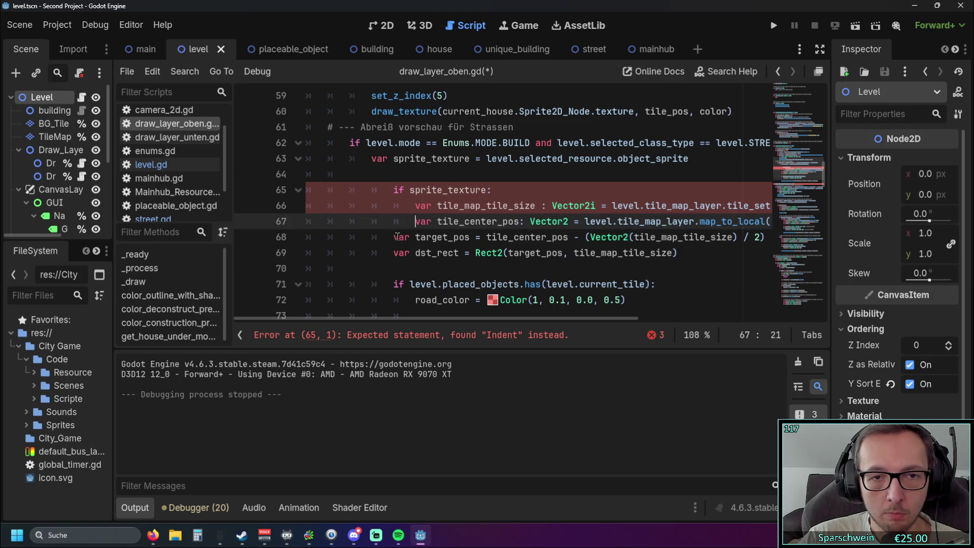
{"action": "key", "text": "ctrl+z"}
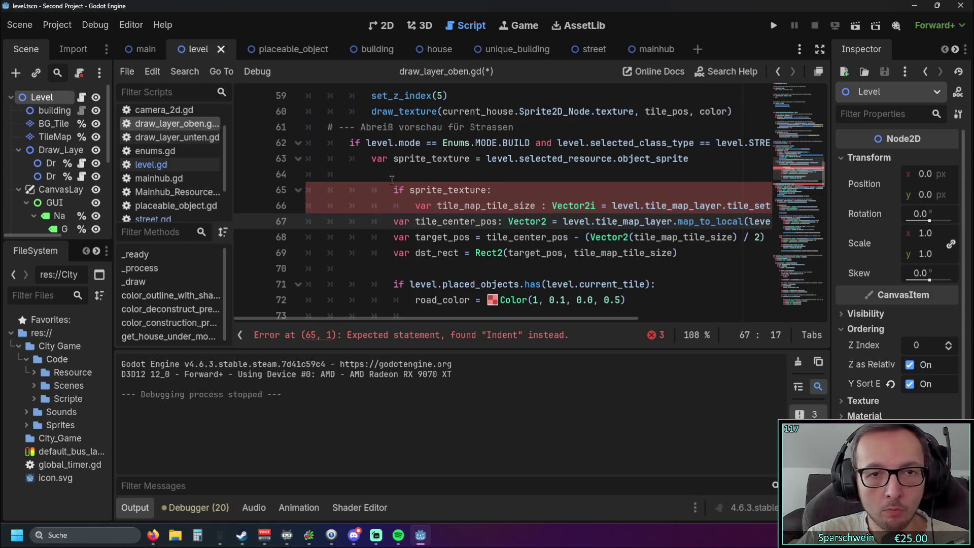
{"action": "key", "text": "Up"}
{"action": "key", "text": "Up"}
{"action": "key", "text": "BackSpace"}
{"action": "left_click", "coordinate": [388, 210]}
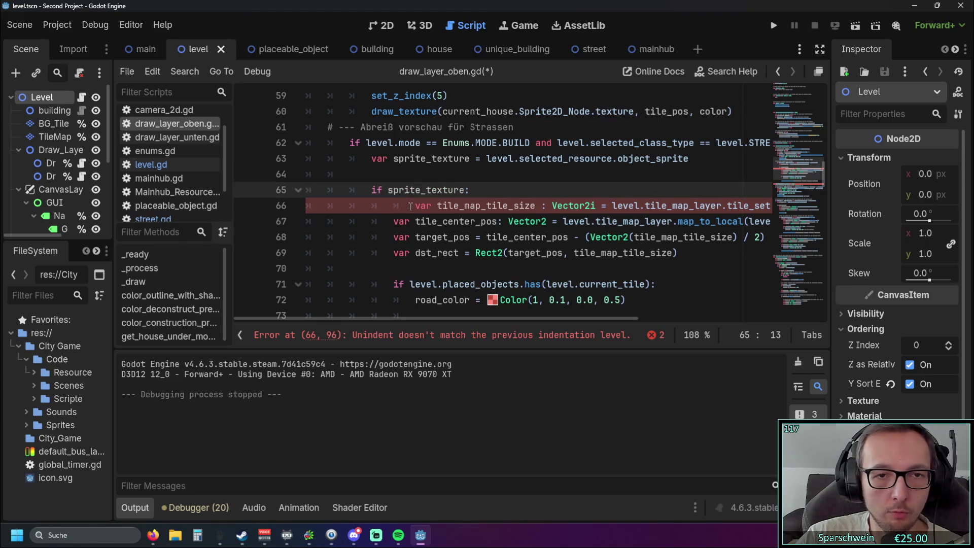
{"action": "key", "text": "Delete"}
{"action": "key", "text": "Down"}
{"action": "key", "text": "shift+Tab"}
{"action": "key", "text": "Down"}
{"action": "key", "text": "shift+Tab"}
{"action": "key", "text": "Down"}
{"action": "key", "text": "shift+Tab"}
{"action": "key", "text": "Down"}
{"action": "key", "text": "shift+Tab"}
{"action": "key", "text": "Down"}
{"action": "key", "text": "shift+Tab"}
{"action": "key", "text": "Down"}
{"action": "key", "text": "shift+Tab"}
{"action": "key", "text": "Down"}
{"action": "key", "text": "shift+Tab"}
{"action": "key", "text": "Down"}
{"action": "key", "text": "shift+Tab"}
{"action": "left_click", "coordinate": [440, 222]}
{"action": "scroll", "coordinate": [440, 221], "scroll_direction": "up", "scroll_amount": 1}
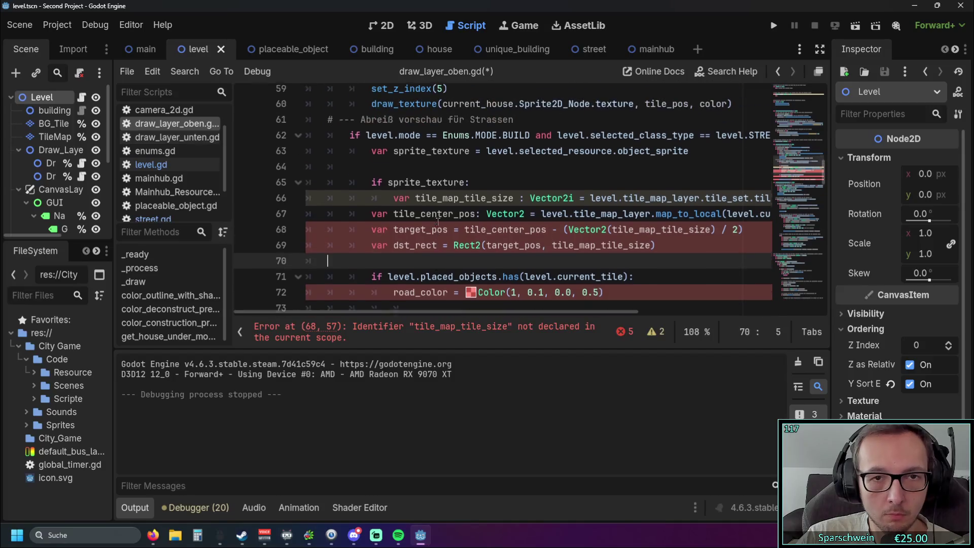
Indent lines 67–69 and the placed_objects block 71–74 under 'if sprite_texture:'
{"action": "scroll", "coordinate": [423, 224], "scroll_direction": "down", "scroll_amount": 1}
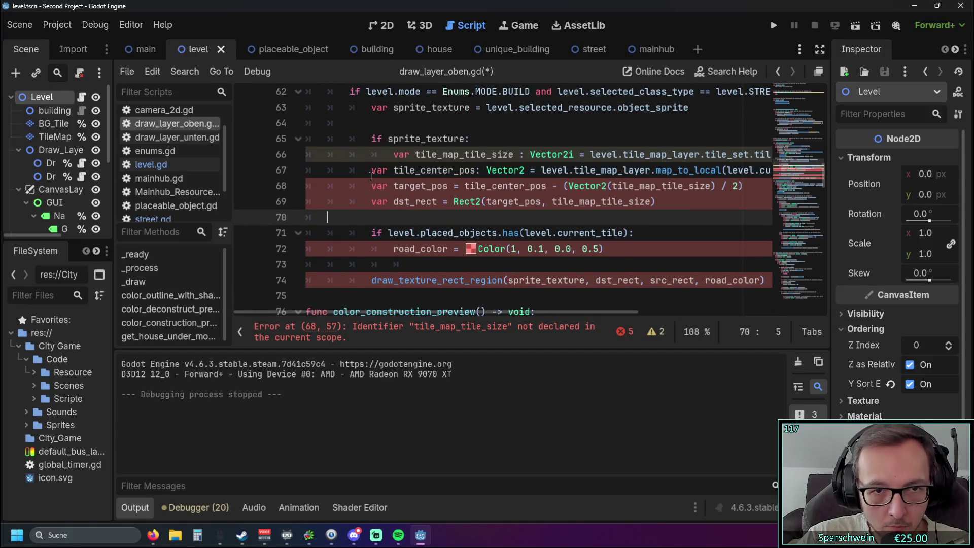
{"action": "left_click", "coordinate": [372, 171]}
{"action": "key", "text": "Tab"}
{"action": "left_click", "coordinate": [373, 186]}
{"action": "key", "text": "Tab"}
{"action": "left_click", "coordinate": [373, 202]}
{"action": "key", "text": "Tab"}
{"action": "left_click", "coordinate": [372, 233]}
{"action": "key", "text": "Tab"}
{"action": "left_click", "coordinate": [372, 249]}
{"action": "key", "text": "Tab"}
{"action": "left_click", "coordinate": [372, 280]}
{"action": "key", "text": "Tab"}
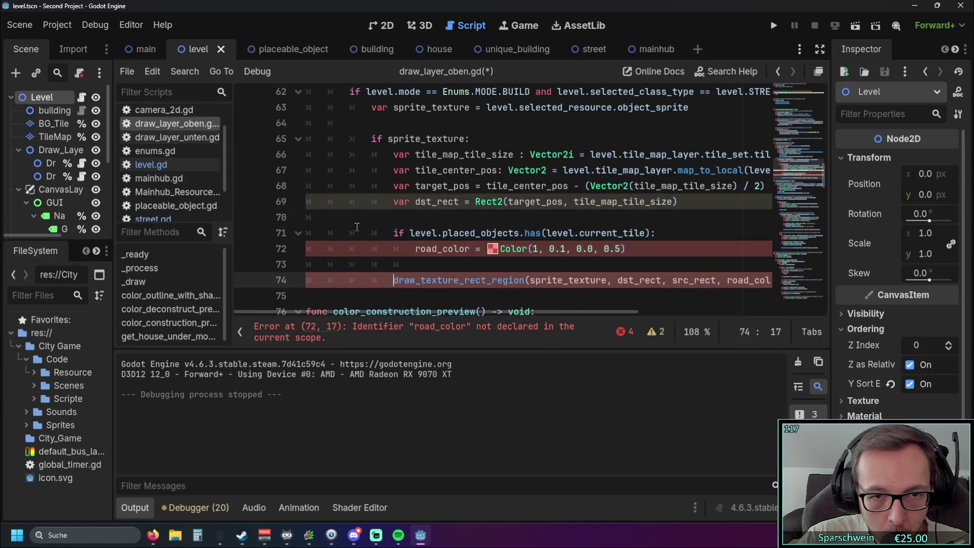
{"action": "left_click", "coordinate": [357, 234]}
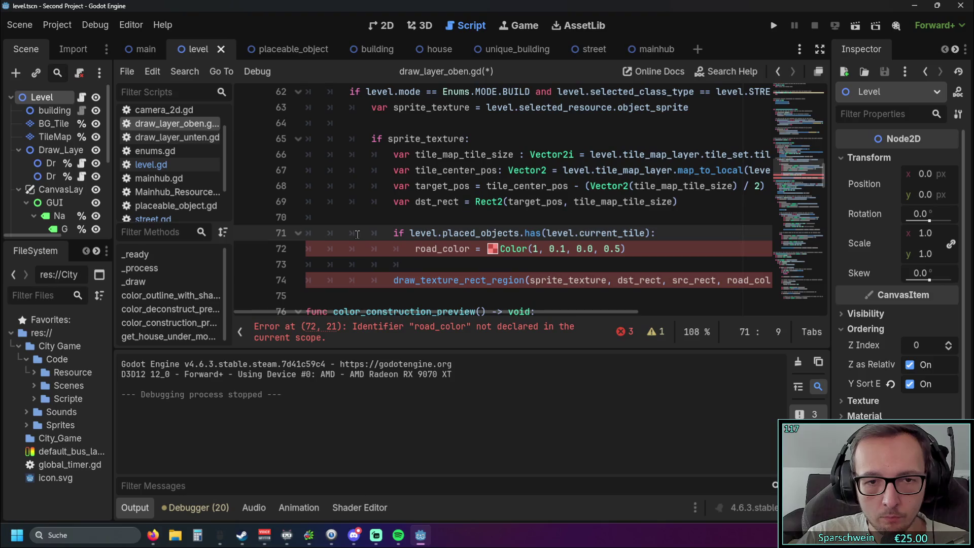
Declare road_color on line 72 by prefixing it with 'var'
{"action": "left_click", "coordinate": [418, 251]}
{"action": "type", "text": "var"}
{"action": "left_click", "coordinate": [394, 280]}
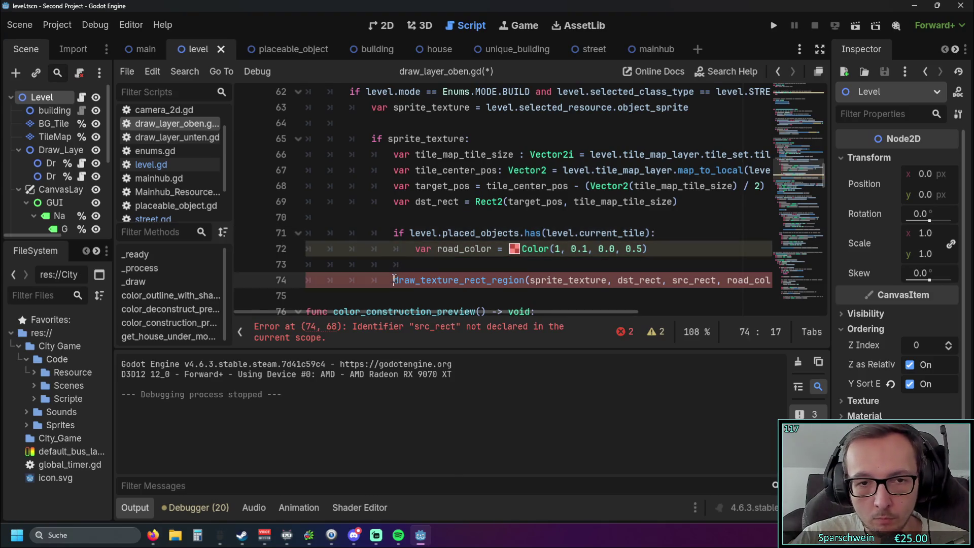
{"action": "mouse_move", "coordinate": [426, 313]}
{"action": "left_mouse_down"}
{"action": "mouse_move", "coordinate": [452, 315]}
{"action": "mouse_move", "coordinate": [439, 317]}
{"action": "left_mouse_up"}
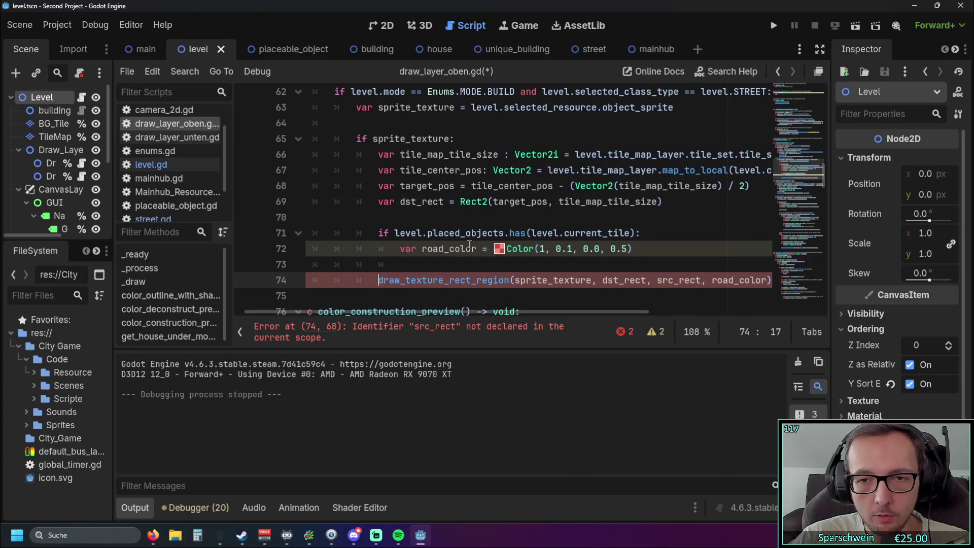
Copy the street_grid_pos and src_rect lines (92–93) from the street build preview
{"action": "scroll", "coordinate": [479, 237], "scroll_direction": "down", "scroll_amount": 4}
{"action": "scroll", "coordinate": [480, 238], "scroll_direction": "down", "scroll_amount": 3}
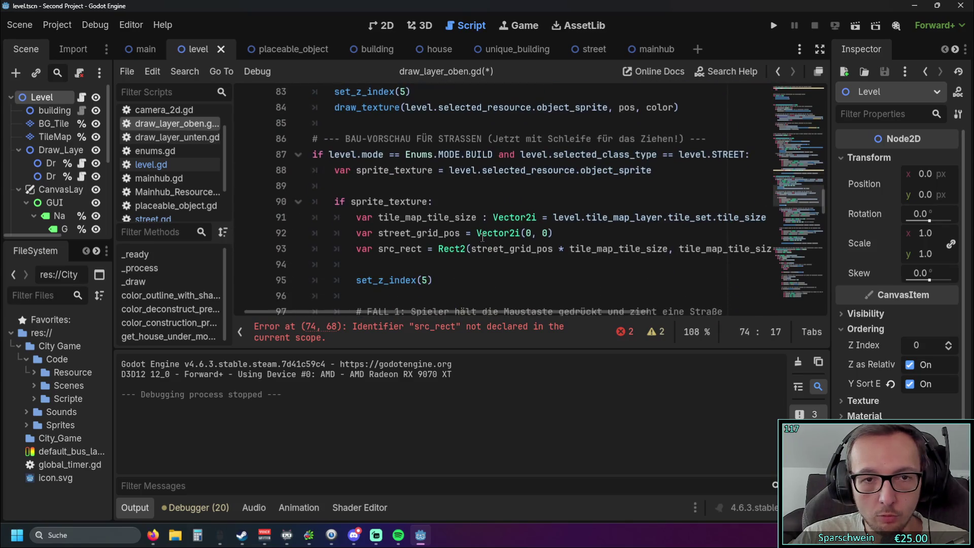
{"action": "left_click", "coordinate": [358, 250]}
{"action": "key", "text": "shift+End"}
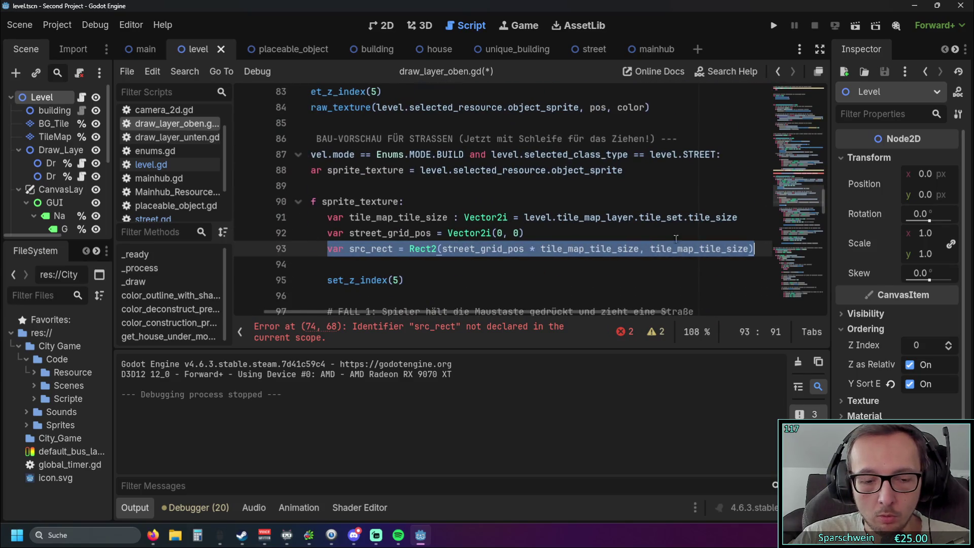
{"action": "scroll", "coordinate": [433, 205], "scroll_direction": "up", "scroll_amount": 4}
{"action": "scroll", "coordinate": [434, 205], "scroll_direction": "down", "scroll_amount": 4}
{"action": "key", "text": "Return"}
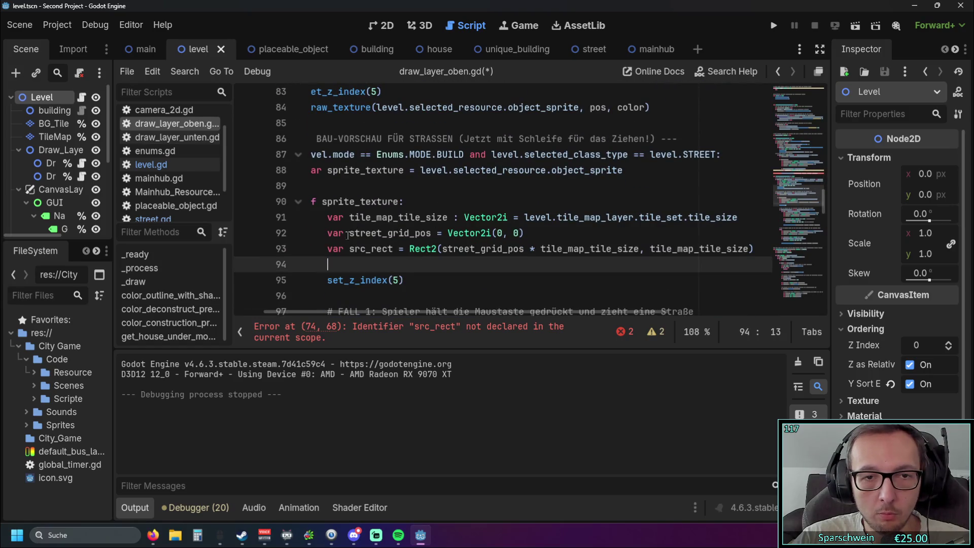
{"action": "left_click_drag", "start_coordinate": [328, 233], "coordinate": [754, 249]}
{"action": "key", "text": "ctrl+c"}
Paste the street_grid_pos and src_rect lines at line 64 in the demolition preview
{"action": "scroll", "coordinate": [466, 214], "scroll_direction": "up", "scroll_amount": 5}
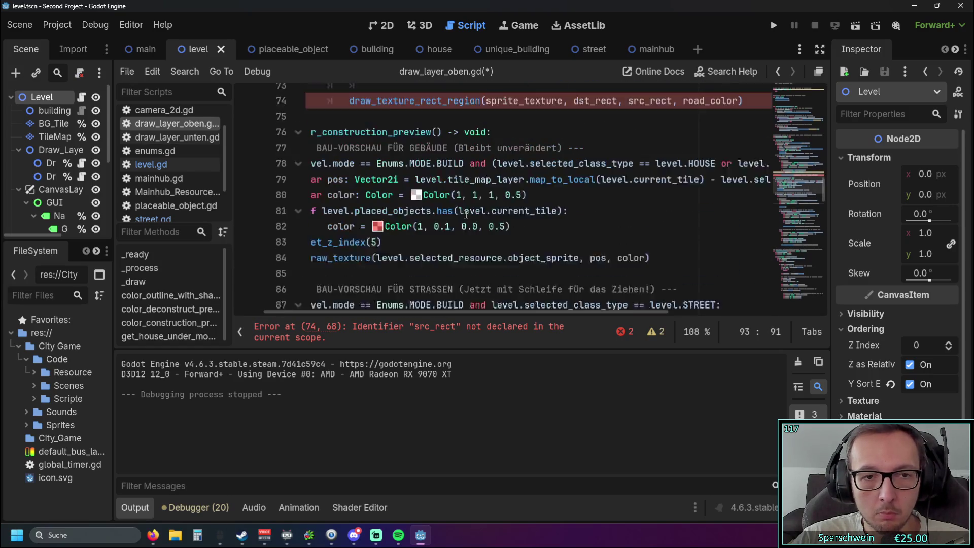
{"action": "scroll", "coordinate": [467, 214], "scroll_direction": "up", "scroll_amount": 3}
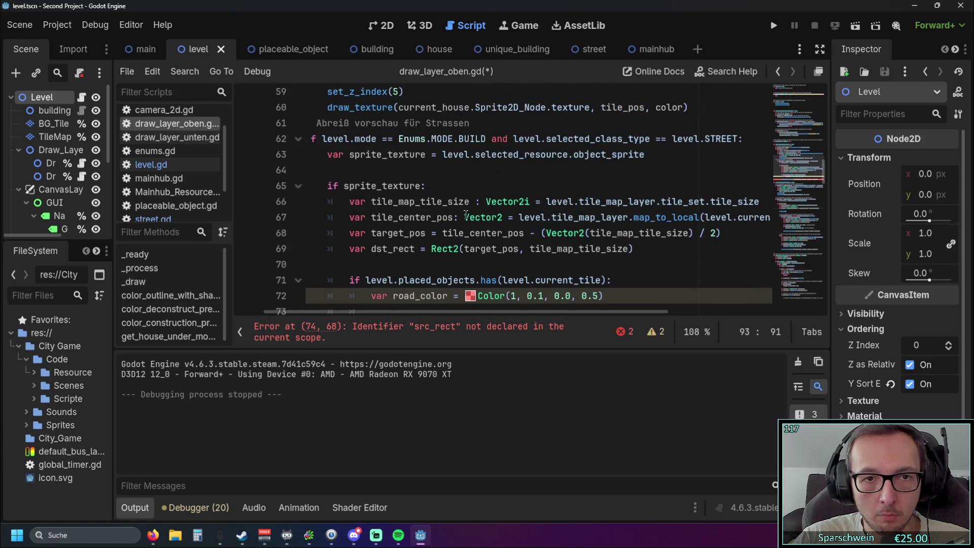
{"action": "scroll", "coordinate": [466, 214], "scroll_direction": "up", "scroll_amount": 3}
{"action": "left_click_drag", "start_coordinate": [306, 218], "coordinate": [348, 219]}
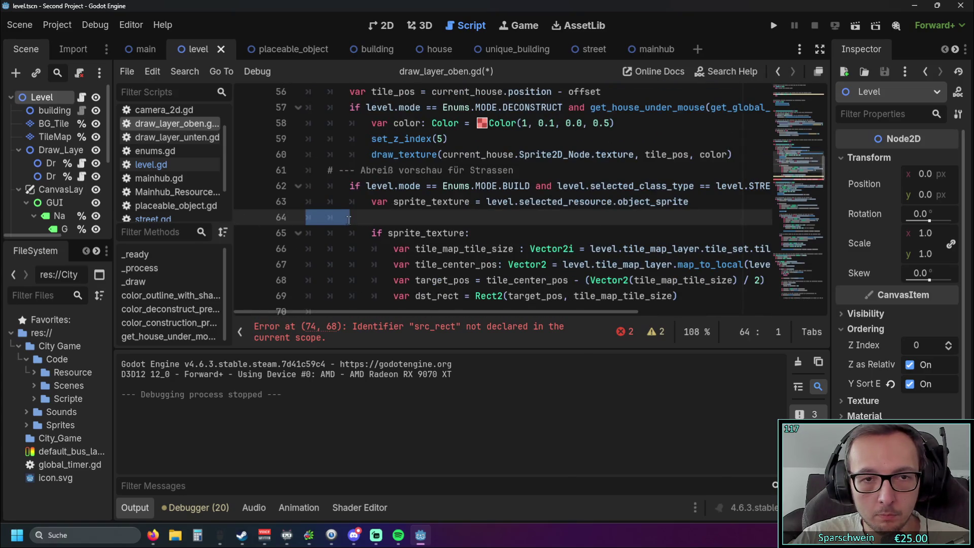
{"action": "key", "text": "ctrl+v"}
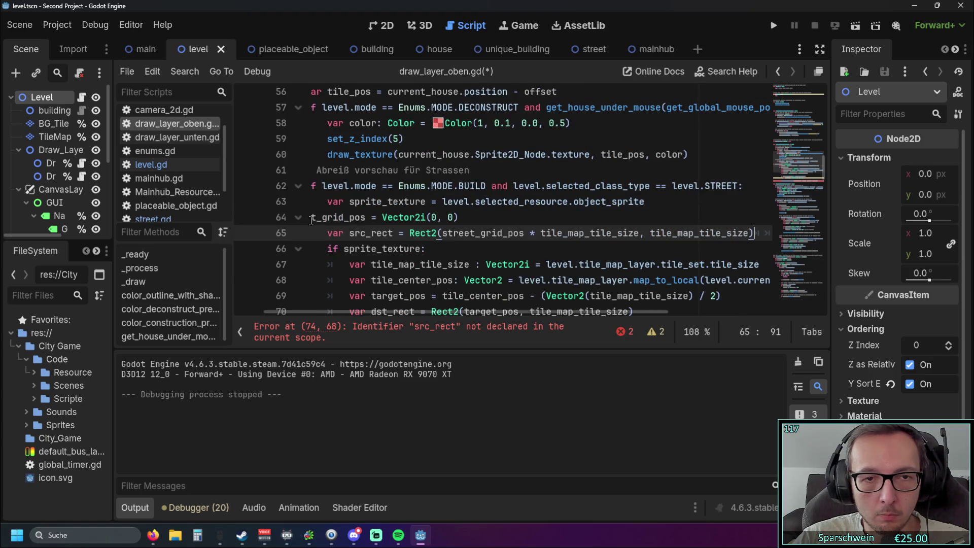
Indent the pasted street_grid_pos and src_rect lines to match the block
{"action": "left_click_drag", "start_coordinate": [403, 320], "coordinate": [372, 319]}
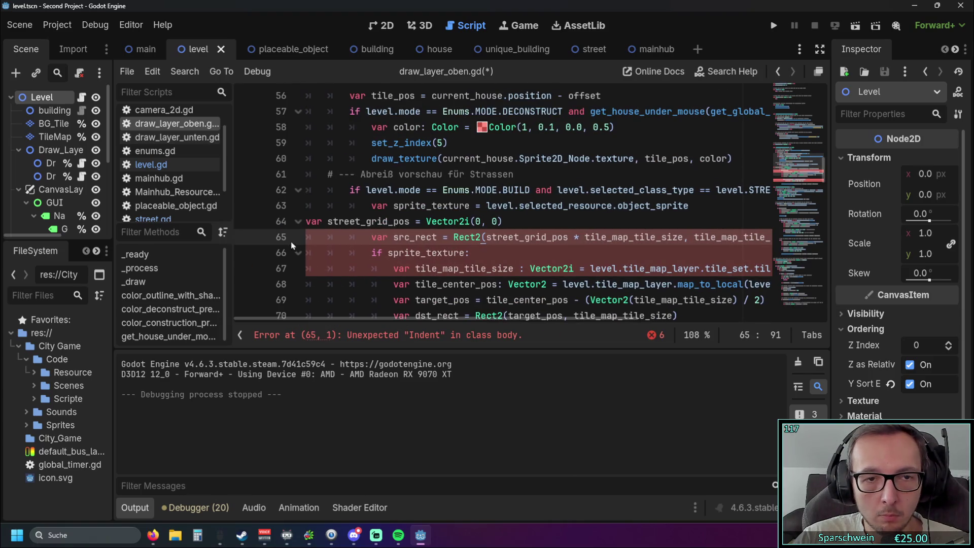
{"action": "left_click", "coordinate": [316, 227]}
{"action": "key", "text": "Tab"}
{"action": "key", "text": "Tab"}
{"action": "left_click", "coordinate": [317, 234]}
{"action": "key", "text": "Tab"}
{"action": "key", "text": "Down"}
{"action": "scroll", "coordinate": [375, 241], "scroll_direction": "down", "scroll_amount": 1}
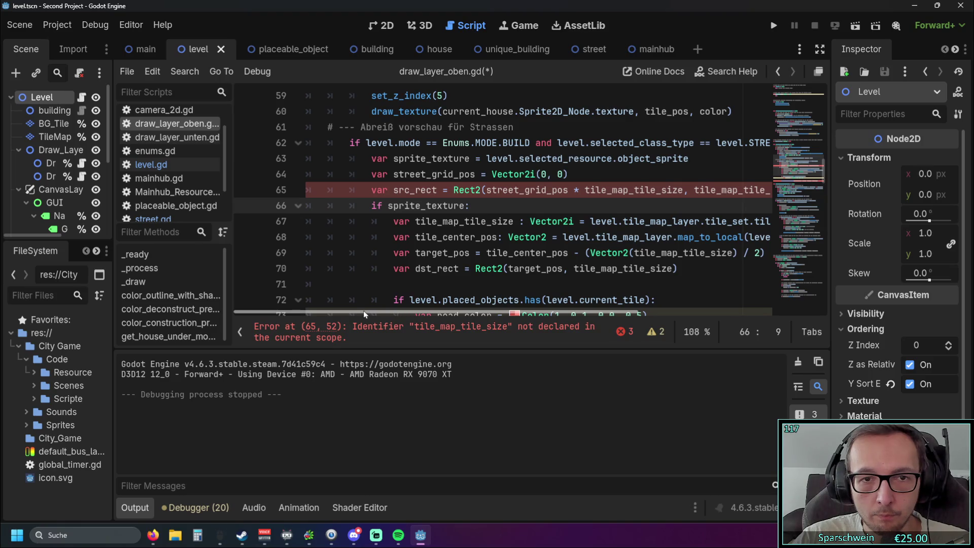
Cut the pasted street_grid_pos and src_rect lines from line 64 and remove the empty line
{"action": "mouse_move", "coordinate": [363, 311]}
{"action": "left_mouse_down"}
{"action": "mouse_move", "coordinate": [437, 314]}
{"action": "mouse_move", "coordinate": [422, 313]}
{"action": "left_mouse_up"}
{"action": "scroll", "coordinate": [534, 252], "scroll_direction": "down", "scroll_amount": 8}
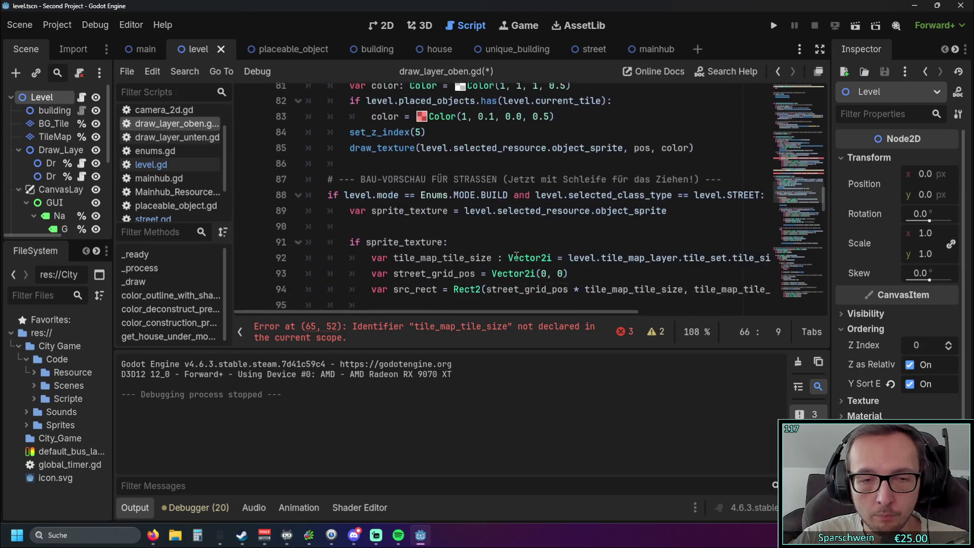
{"action": "scroll", "coordinate": [609, 239], "scroll_direction": "down", "scroll_amount": 1}
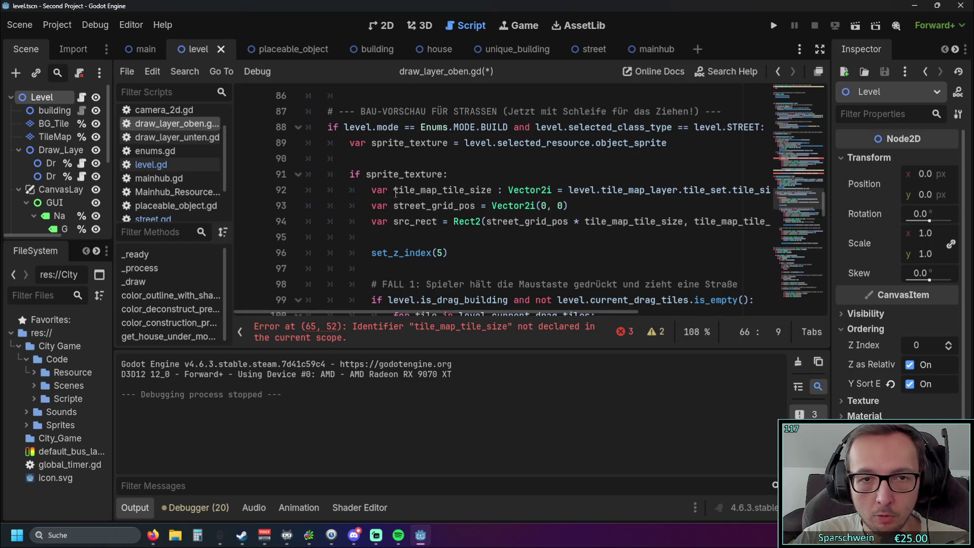
{"action": "scroll", "coordinate": [402, 190], "scroll_direction": "up", "scroll_amount": 9}
{"action": "scroll", "coordinate": [490, 215], "scroll_direction": "up", "scroll_amount": 1}
{"action": "scroll", "coordinate": [490, 215], "scroll_direction": "down", "scroll_amount": 1}
{"action": "scroll", "coordinate": [490, 215], "scroll_direction": "up", "scroll_amount": 1}
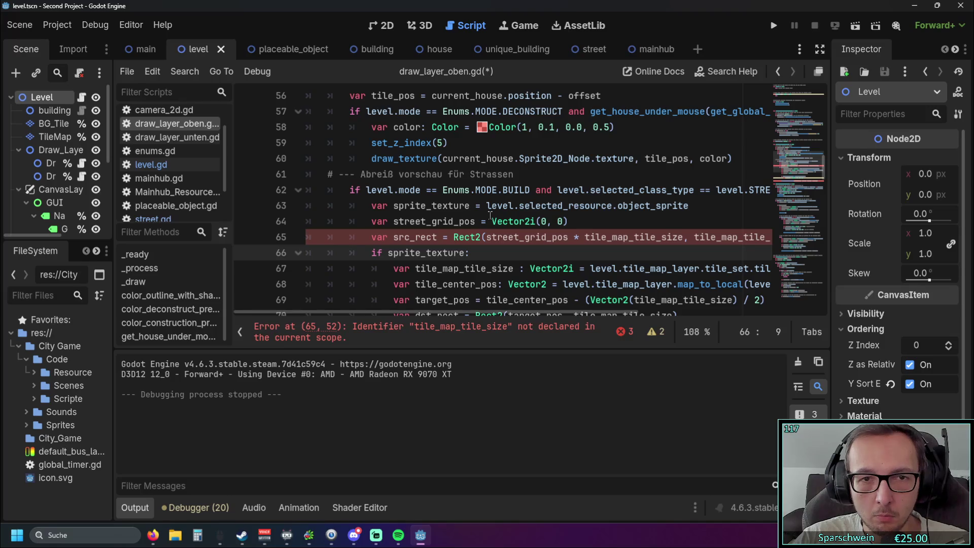
{"action": "scroll", "coordinate": [490, 215], "scroll_direction": "down", "scroll_amount": 1}
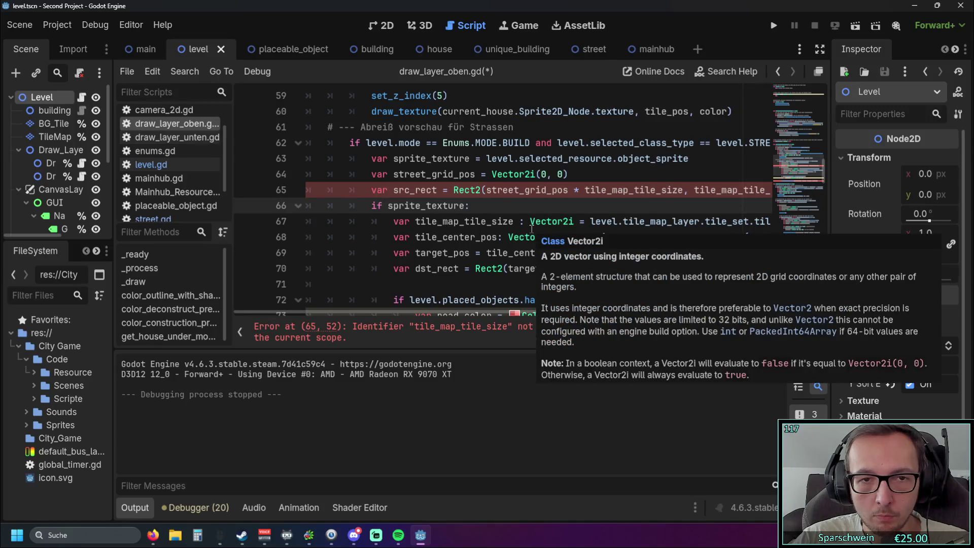
{"action": "scroll", "coordinate": [433, 276], "scroll_direction": "down", "scroll_amount": 3}
{"action": "scroll", "coordinate": [460, 259], "scroll_direction": "down", "scroll_amount": 6}
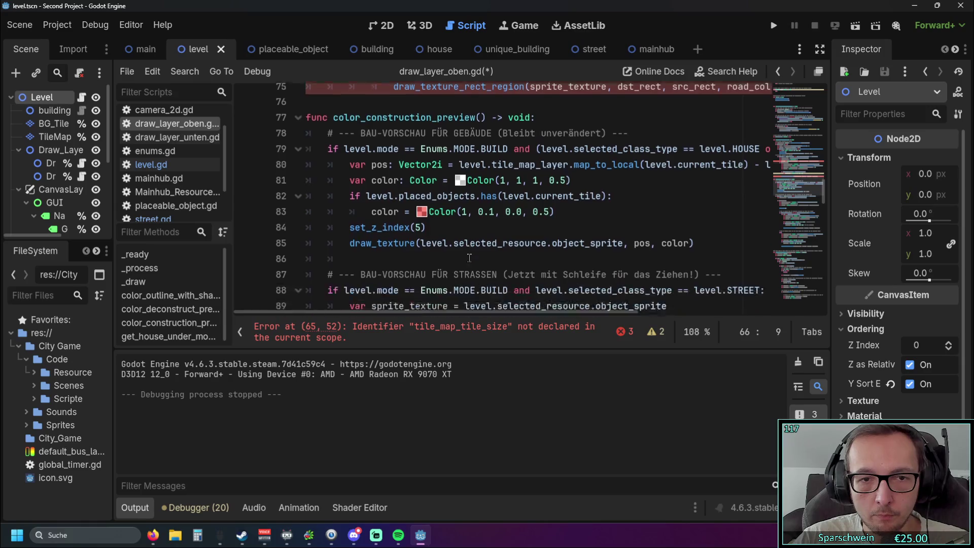
{"action": "scroll", "coordinate": [477, 253], "scroll_direction": "up", "scroll_amount": 9}
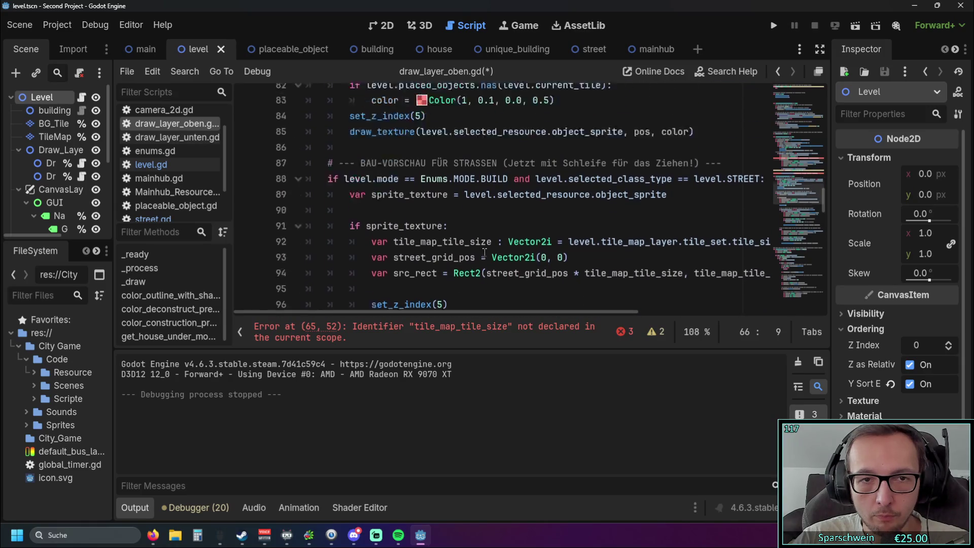
{"action": "key", "text": "Up"}
{"action": "key", "text": "Up"}
{"action": "key", "text": "BackSpace"}
{"action": "key", "text": "BackSpace"}
{"action": "key", "text": "BackSpace"}
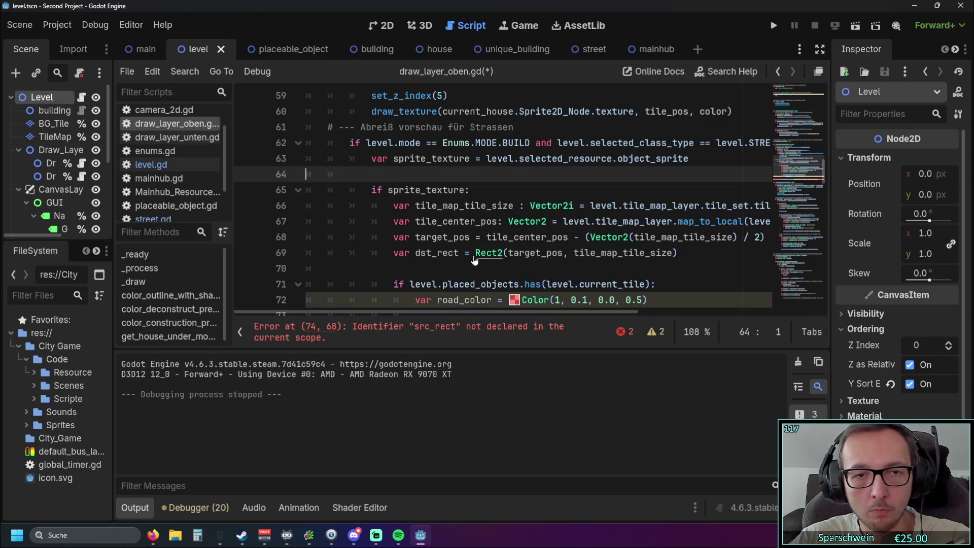
{"action": "key", "text": "BackSpace"}
Paste the two lines right after tile_map_tile_size inside the sprite_texture check
{"action": "left_click", "coordinate": [490, 181]}
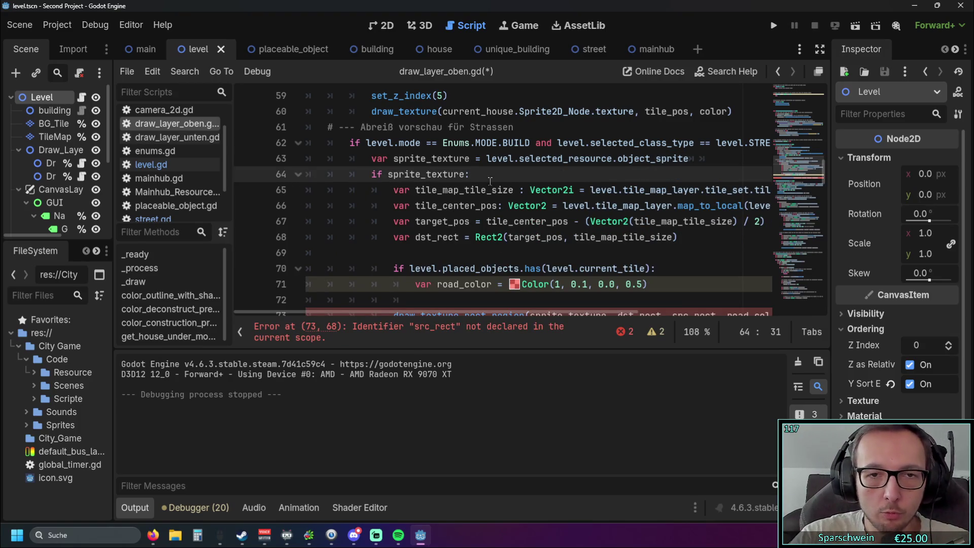
{"action": "left_click", "coordinate": [304, 207]}
{"action": "key", "text": "Return"}
{"action": "key", "text": "Up"}
{"action": "key", "text": "ctrl+v"}
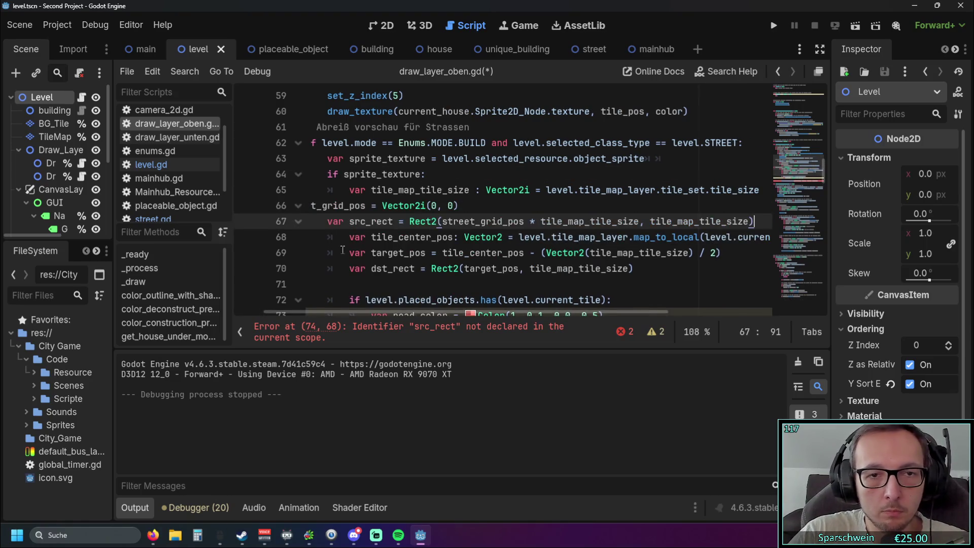
Fix the indentation of the street_grid_pos and src_rect lines to match the block
{"action": "key", "text": "Up"}
{"action": "key", "text": "Home"}
{"action": "key", "text": "Tab"}
{"action": "key", "text": "Tab"}
{"action": "key", "text": "Tab"}
{"action": "key", "text": "Tab"}
{"action": "key", "text": "Down"}
{"action": "key", "text": "Home"}
{"action": "key", "text": "Tab"}
{"action": "key", "text": "Down"}
{"action": "scroll", "coordinate": [490, 224], "scroll_direction": "down", "scroll_amount": 1}
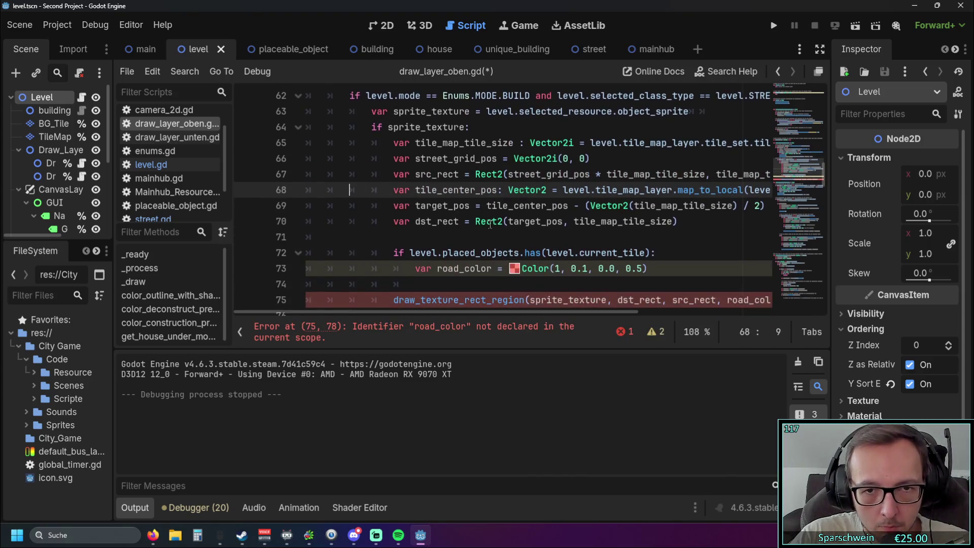
{"action": "scroll", "coordinate": [490, 225], "scroll_direction": "down", "scroll_amount": 1}
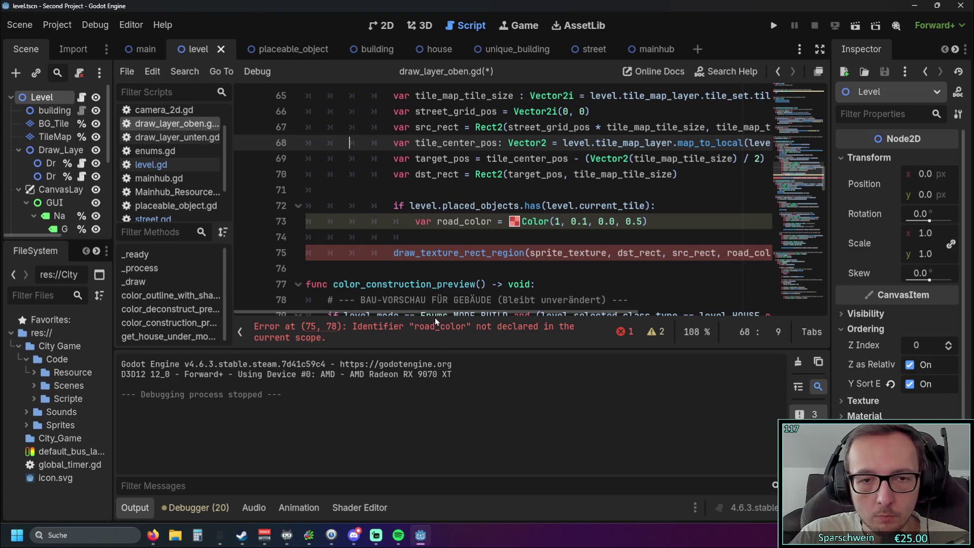
{"action": "mouse_move", "coordinate": [435, 314]}
{"action": "left_mouse_down"}
{"action": "mouse_move", "coordinate": [447, 314]}
{"action": "mouse_move", "coordinate": [378, 311]}
{"action": "left_mouse_up"}
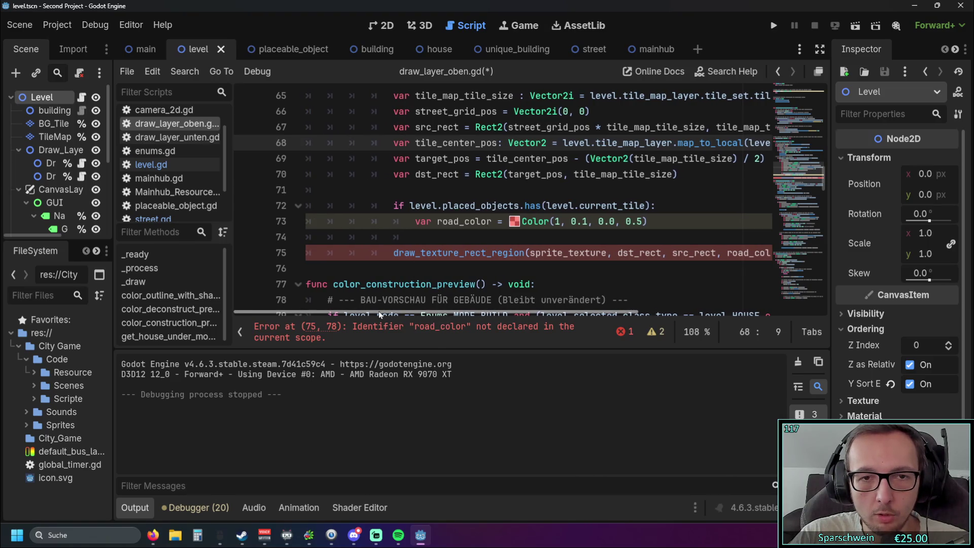
Declare 'var road_color : Color' and delete the redundant var keyword on line 73
{"action": "left_click", "coordinate": [417, 197]}
{"action": "key", "text": "Tab"}
{"action": "key", "text": "Tab"}
{"action": "key", "text": "Tab"}
{"action": "type", "text": "var road_colo"}
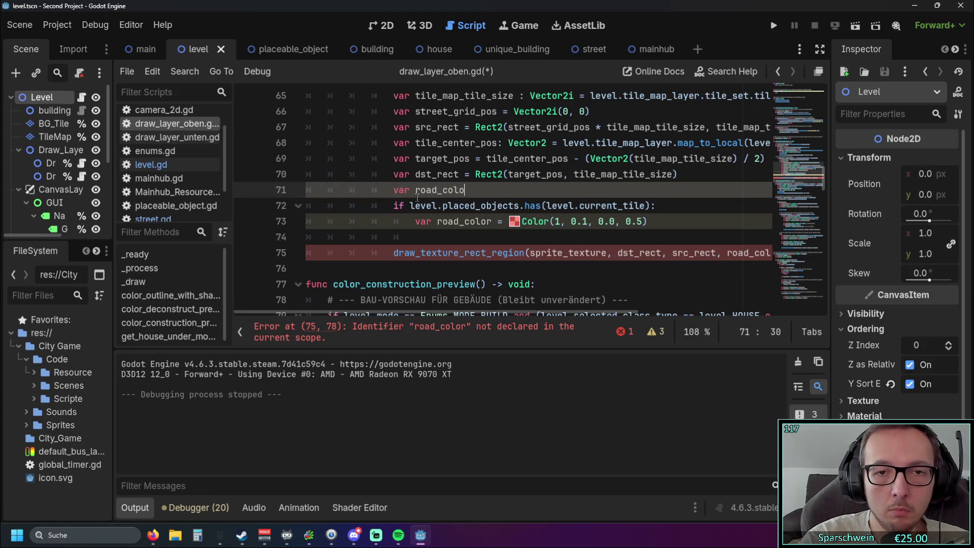
{"action": "type", "text": "r "}
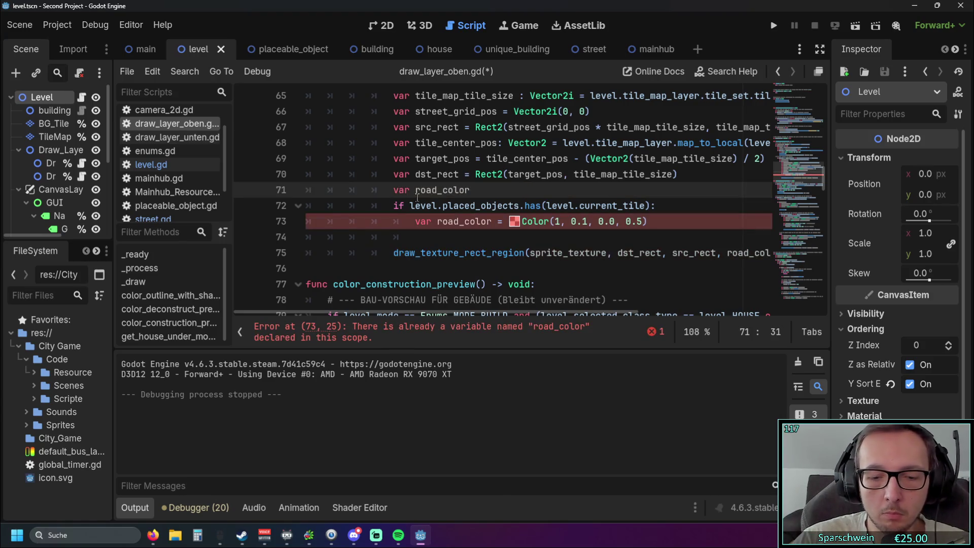
{"action": "type", "text": ": color"}
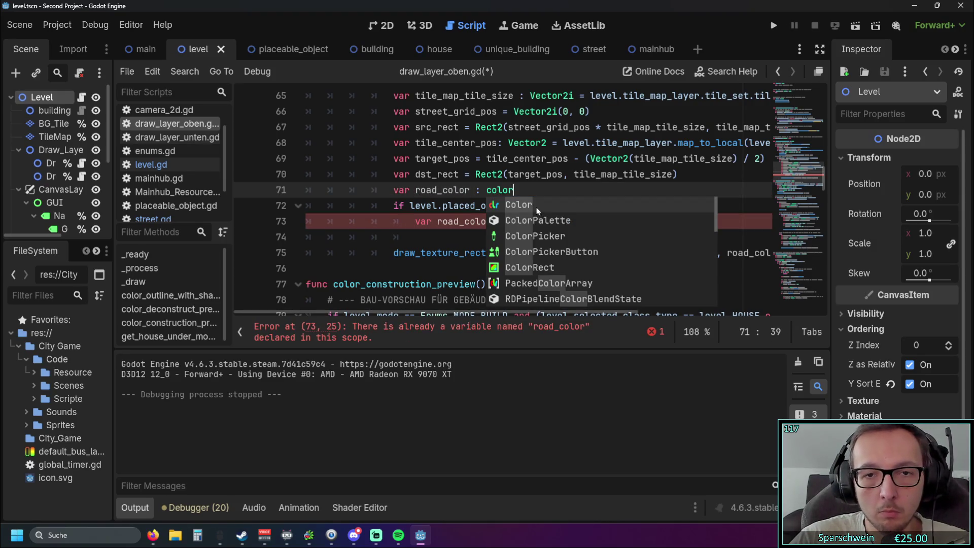
{"action": "left_click", "coordinate": [537, 208]}
{"action": "left_click_drag", "start_coordinate": [437, 222], "coordinate": [415, 222]}
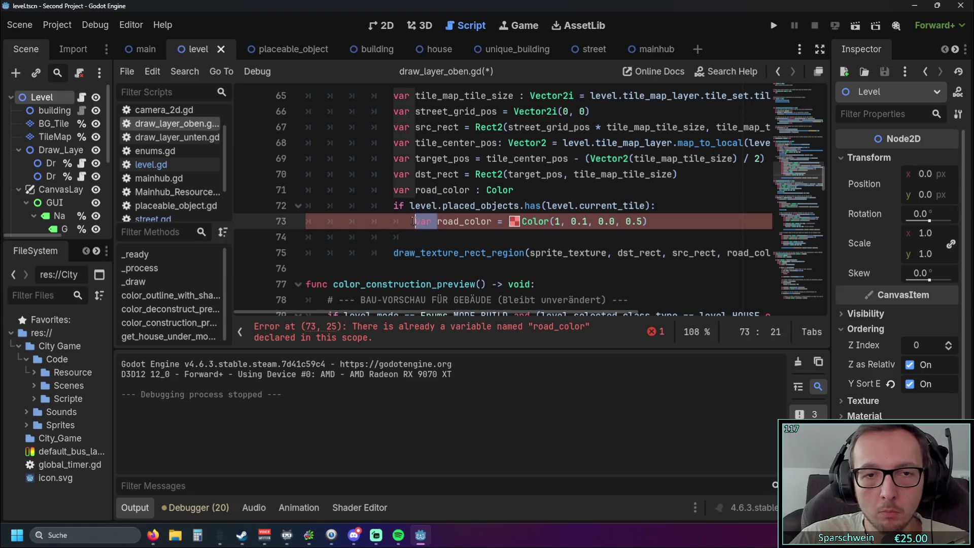
{"action": "key", "text": "BackSpace"}
{"action": "left_click", "coordinate": [375, 237]}
Remove the extra indentation of the draw_texture_rect_region call
{"action": "scroll", "coordinate": [375, 243], "scroll_direction": "up", "scroll_amount": 1}
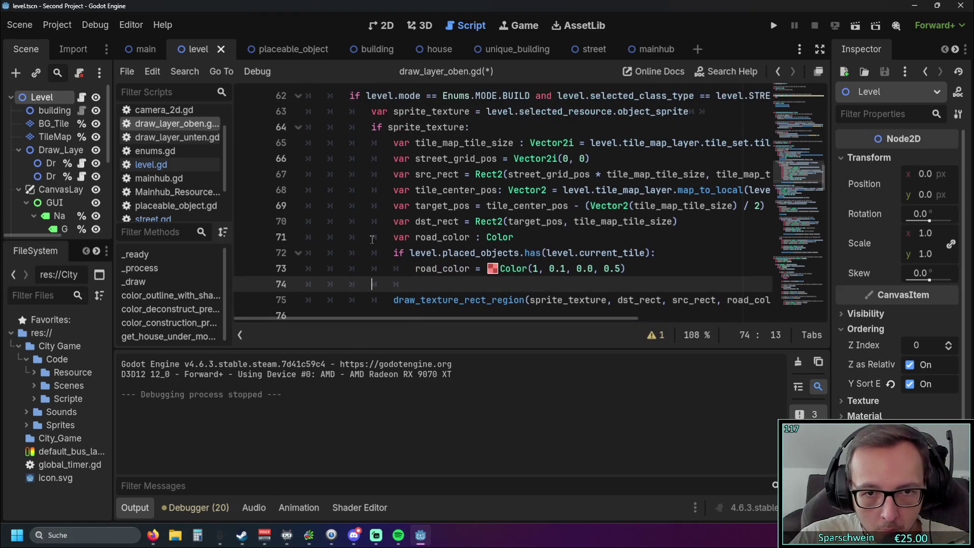
{"action": "left_click", "coordinate": [315, 300]}
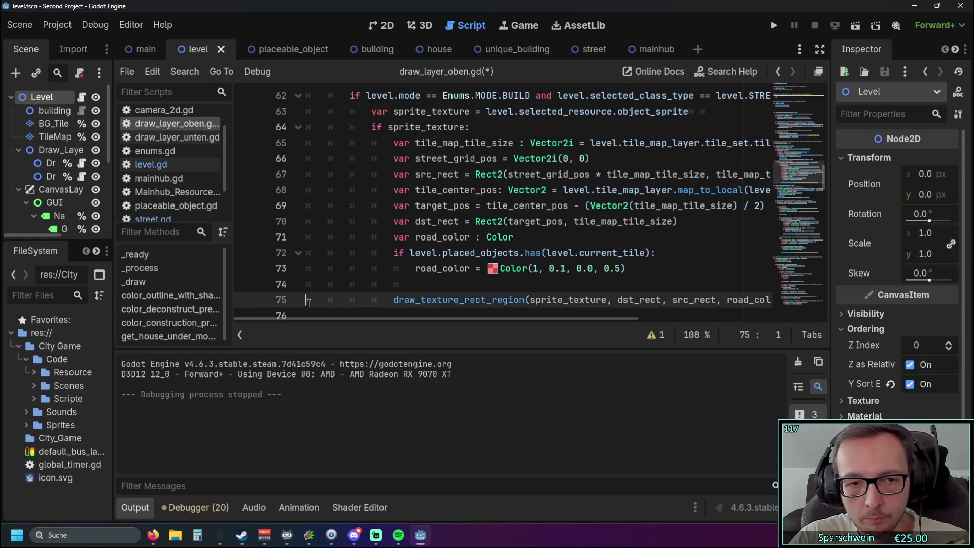
{"action": "key", "text": "BackSpace"}
{"action": "left_click", "coordinate": [502, 284]}
{"action": "key", "text": "BackSpace"}
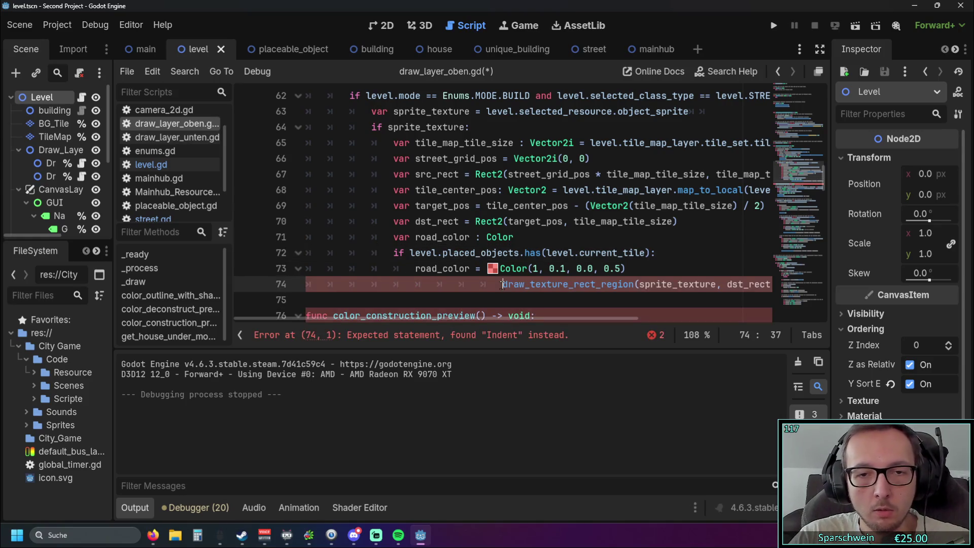
{"action": "key", "text": "BackSpace"}
{"action": "key", "text": "BackSpace"}
{"action": "key", "text": "BackSpace"}
{"action": "left_click", "coordinate": [372, 205]}
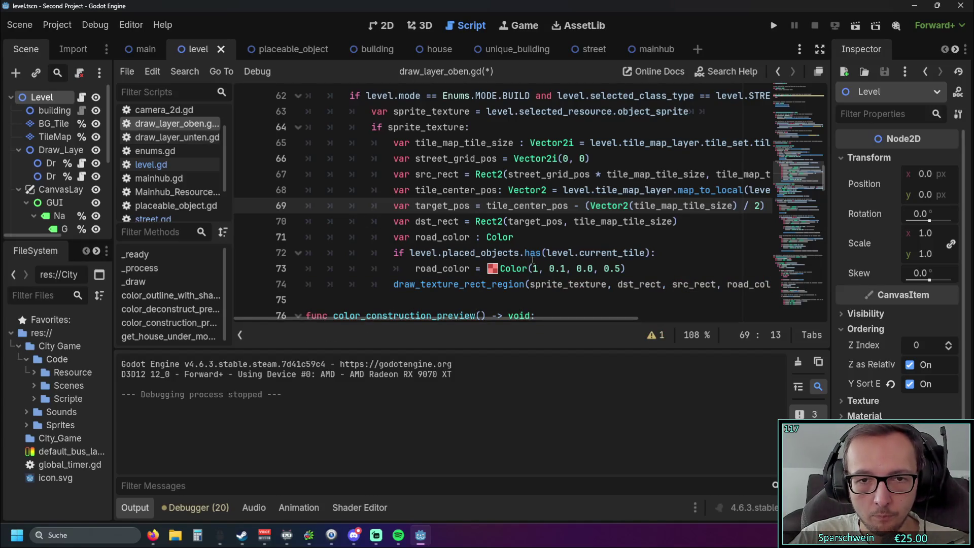
Change the street preview's mode check from MODE.BUILD to MODE.DECONSTRUCT
{"action": "scroll", "coordinate": [446, 272], "scroll_direction": "up", "scroll_amount": 3}
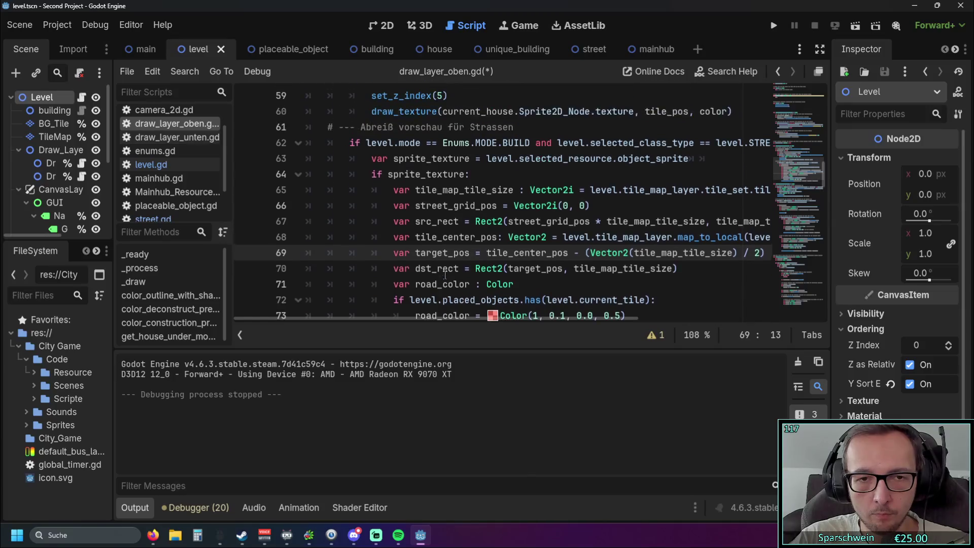
{"action": "scroll", "coordinate": [446, 269], "scroll_direction": "down", "scroll_amount": 1}
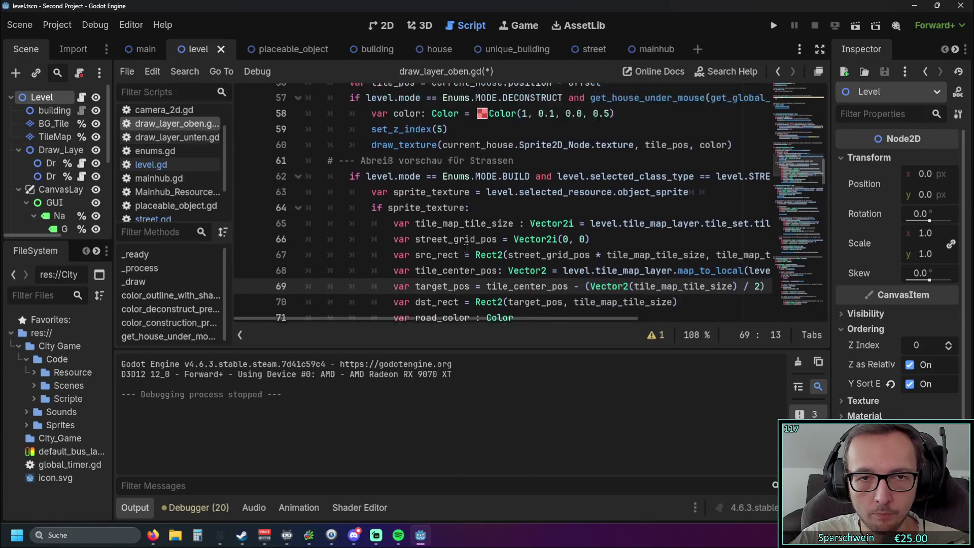
{"action": "left_click", "coordinate": [476, 205]}
{"action": "double_click", "coordinate": [505, 189]}
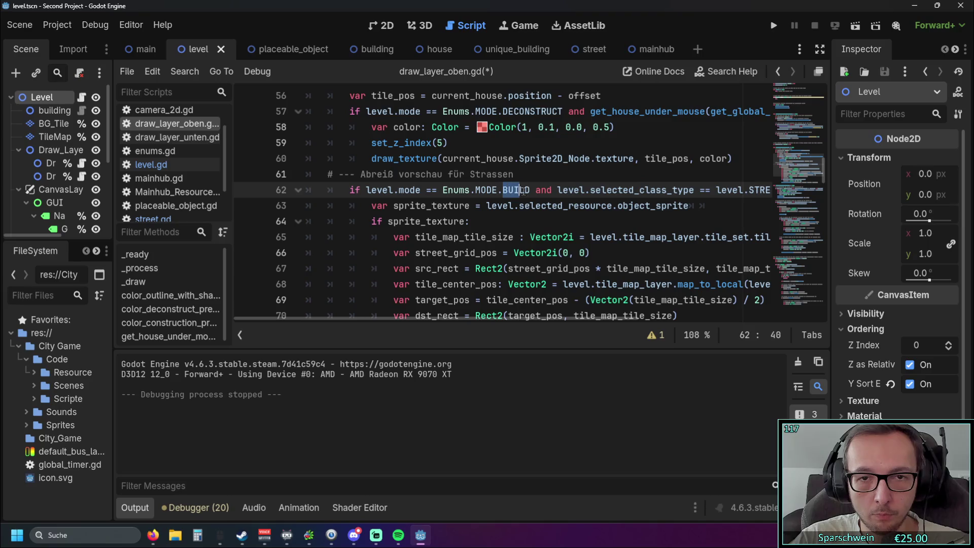
{"action": "type", "text": "De"}
{"action": "key", "text": "BackSpace"}
{"action": "type", "text": "E"}
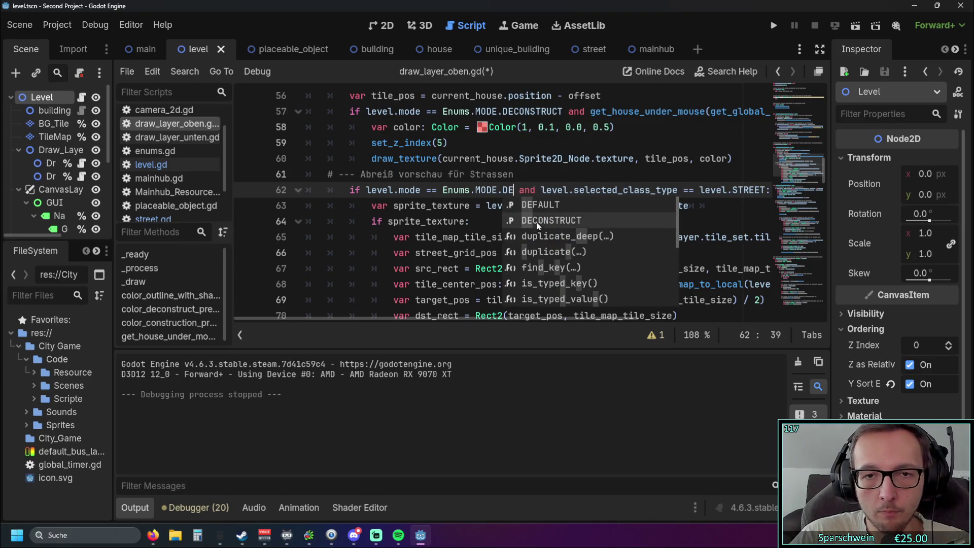
{"action": "left_click", "coordinate": [539, 224]}
{"action": "key", "text": "Down"}
{"action": "key", "text": "Down"}
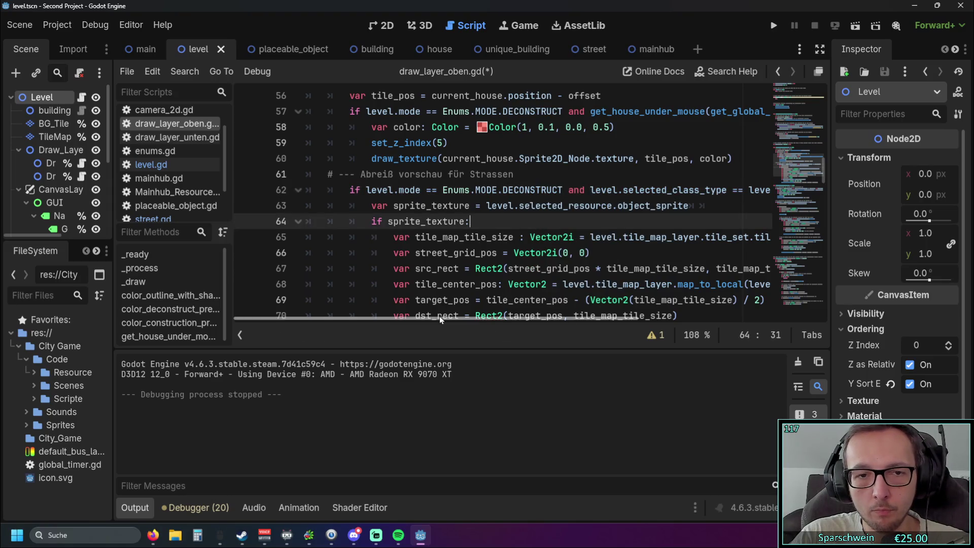
Run the project to test the street demolition preview
{"action": "scroll", "coordinate": [447, 317], "scroll_direction": "right", "scroll_amount": 3}
{"action": "scroll", "coordinate": [447, 318], "scroll_direction": "left", "scroll_amount": 3}
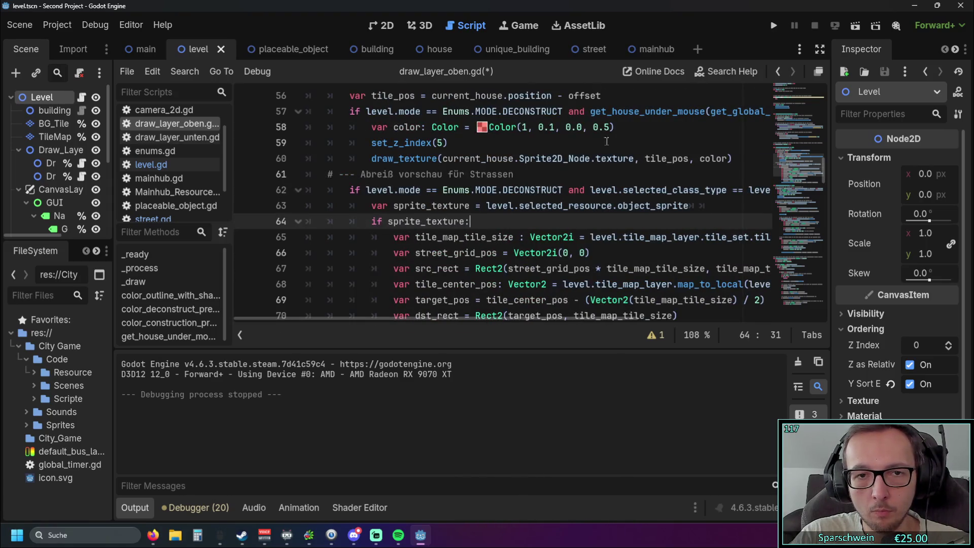
{"action": "left_click", "coordinate": [774, 26]}
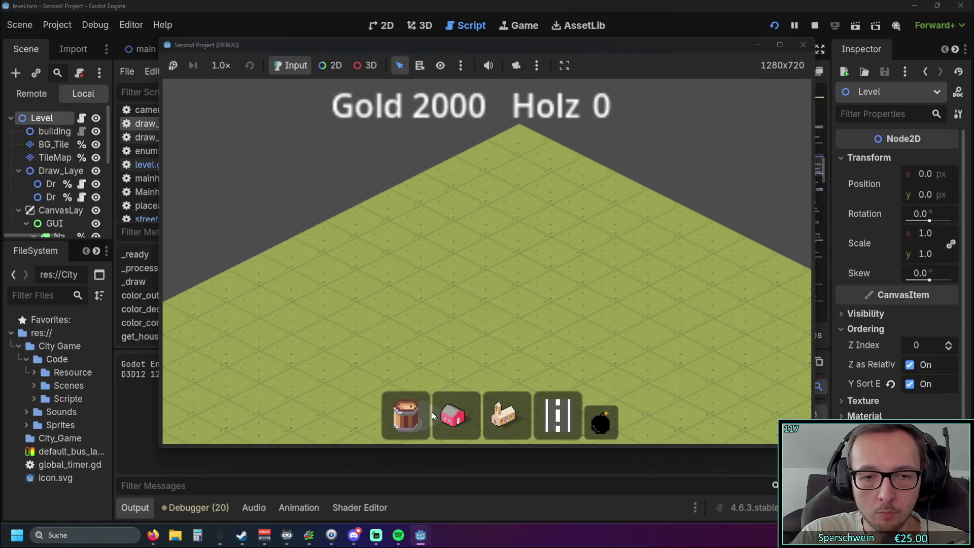
Place a street tile at (5, 5) in the running game, then stop it
{"action": "left_click", "coordinate": [514, 305]}
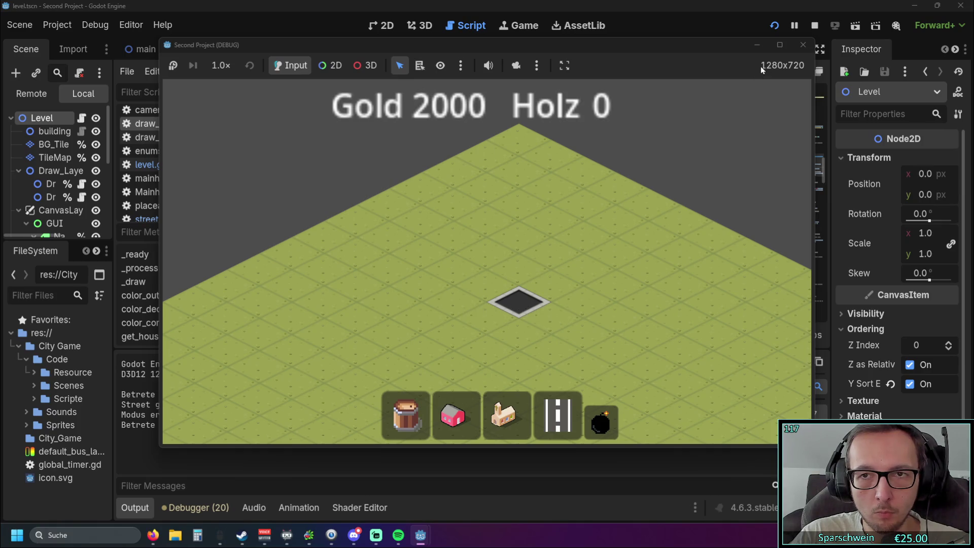
{"action": "left_click", "coordinate": [803, 44]}
{"action": "scroll", "coordinate": [541, 242], "scroll_direction": "down", "scroll_amount": 2}
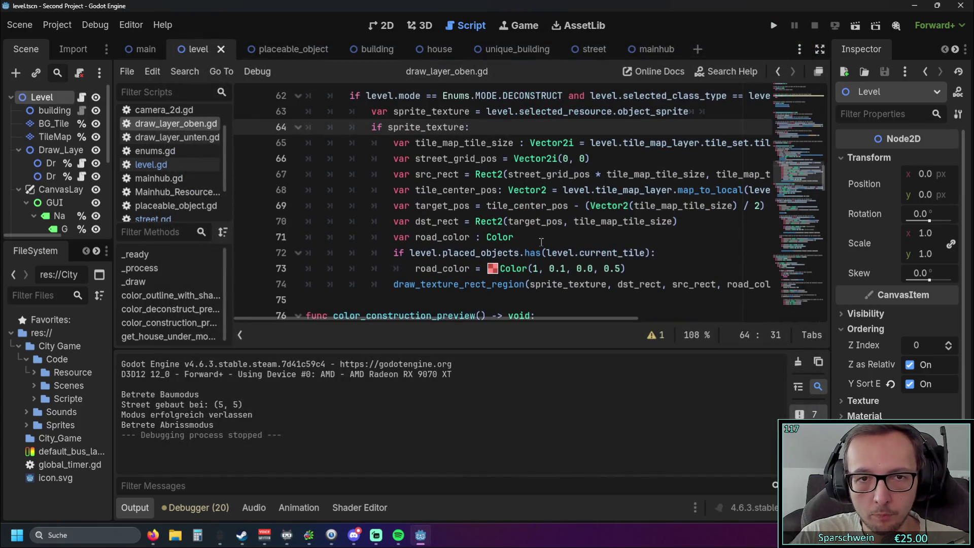
Review draw_layer_oben.gd, locating the street demolition check nested in the house block
{"action": "mouse_move", "coordinate": [430, 316]}
{"action": "left_mouse_down"}
{"action": "mouse_move", "coordinate": [486, 319]}
{"action": "mouse_move", "coordinate": [419, 321]}
{"action": "left_mouse_up"}
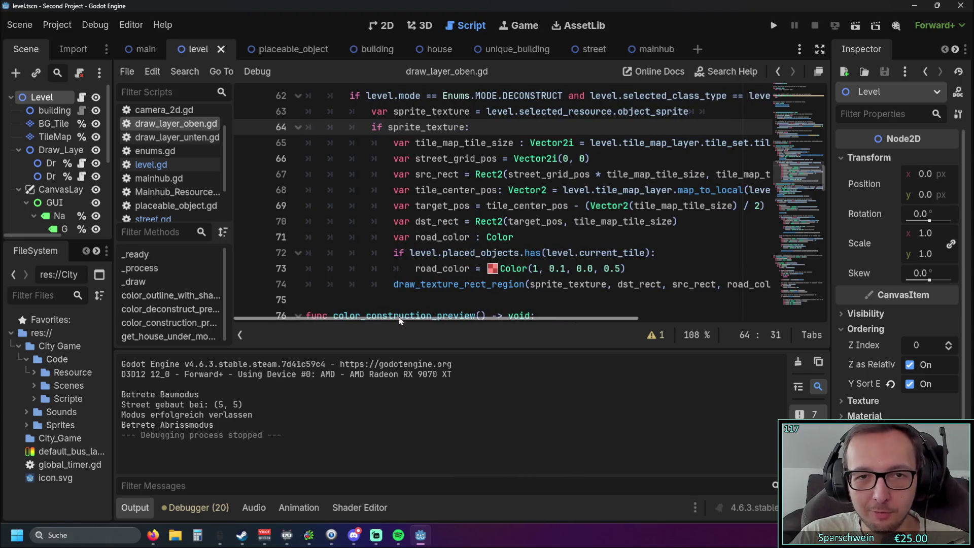
{"action": "scroll", "coordinate": [376, 284], "scroll_direction": "up", "scroll_amount": 1}
{"action": "scroll", "coordinate": [361, 254], "scroll_direction": "down", "scroll_amount": 1}
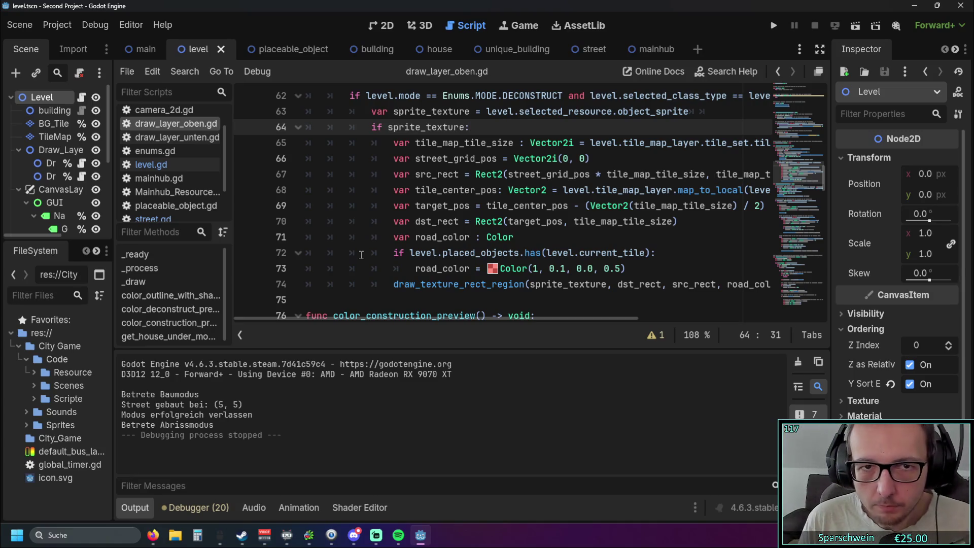
{"action": "scroll", "coordinate": [362, 254], "scroll_direction": "up", "scroll_amount": 4}
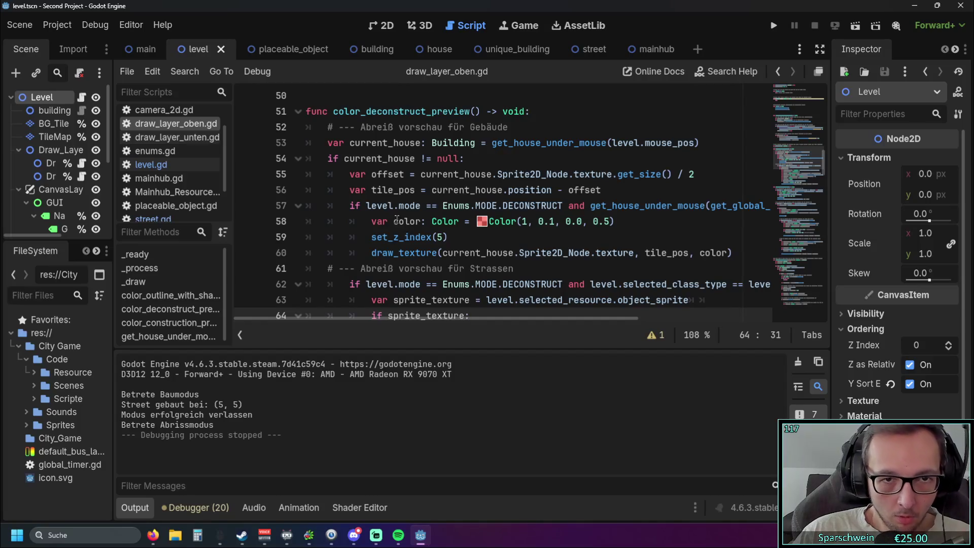
{"action": "scroll", "coordinate": [397, 221], "scroll_direction": "down", "scroll_amount": 1}
{"action": "scroll", "coordinate": [397, 220], "scroll_direction": "up", "scroll_amount": 1}
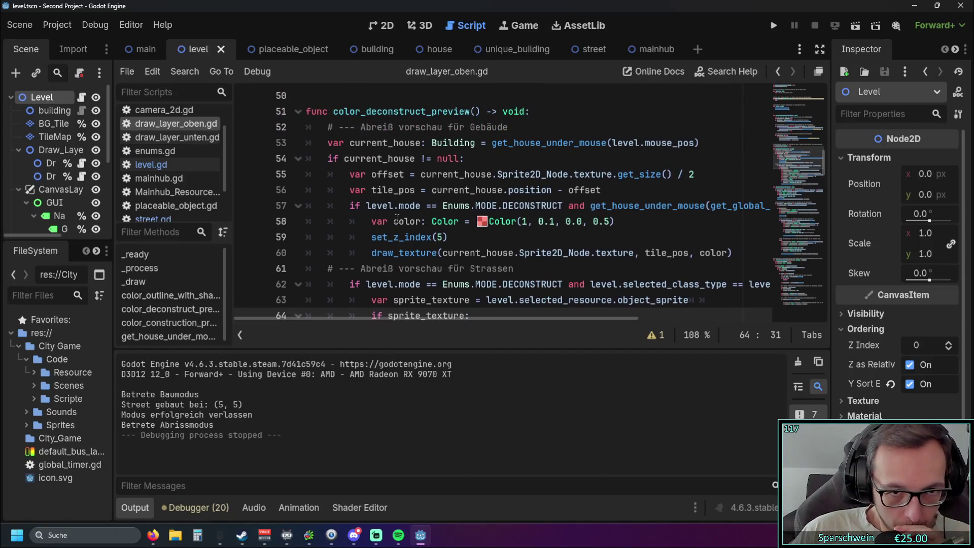
{"action": "scroll", "coordinate": [342, 246], "scroll_direction": "down", "scroll_amount": 1}
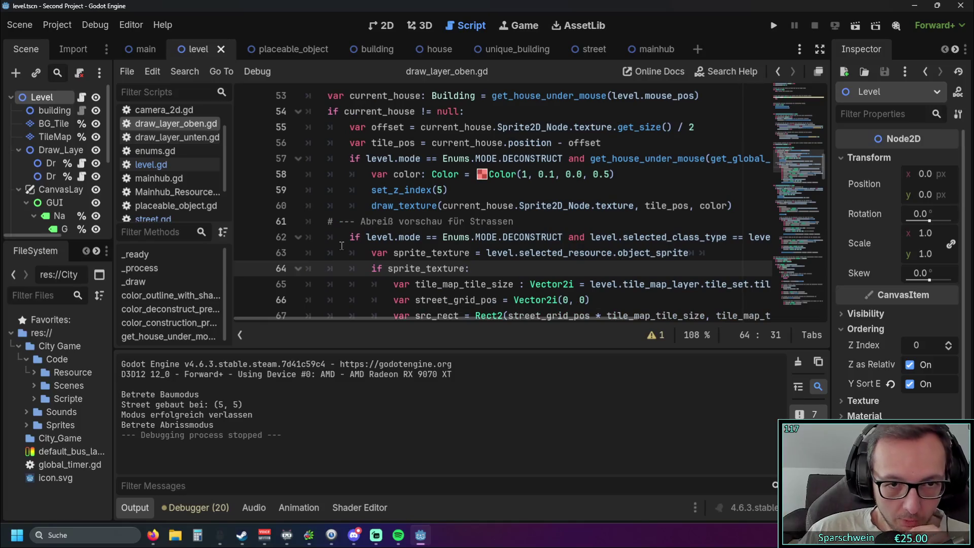
{"action": "scroll", "coordinate": [355, 203], "scroll_direction": "down", "scroll_amount": 1}
{"action": "scroll", "coordinate": [353, 195], "scroll_direction": "up", "scroll_amount": 1}
{"action": "scroll", "coordinate": [352, 186], "scroll_direction": "down", "scroll_amount": 1}
{"action": "scroll", "coordinate": [352, 186], "scroll_direction": "down", "scroll_amount": 2}
{"action": "scroll", "coordinate": [355, 198], "scroll_direction": "up", "scroll_amount": 1}
{"action": "left_click", "coordinate": [350, 189]}
Outdent lines 62–74 so the street demolition preview is no longer inside the house check
{"action": "key", "text": "BackSpace"}
{"action": "left_click", "coordinate": [371, 205]}
{"action": "key", "text": "BackSpace"}
{"action": "left_click", "coordinate": [372, 221]}
{"action": "key", "text": "BackSpace"}
{"action": "left_click", "coordinate": [394, 237]}
{"action": "key", "text": "BackSpace"}
{"action": "left_click", "coordinate": [393, 253]}
{"action": "key", "text": "BackSpace"}
{"action": "left_click", "coordinate": [394, 268]}
{"action": "left_click", "coordinate": [393, 300]}
{"action": "key", "text": "BackSpace"}
{"action": "scroll", "coordinate": [393, 300], "scroll_direction": "down", "scroll_amount": 3}
{"action": "left_click", "coordinate": [394, 193]}
{"action": "key", "text": "BackSpace"}
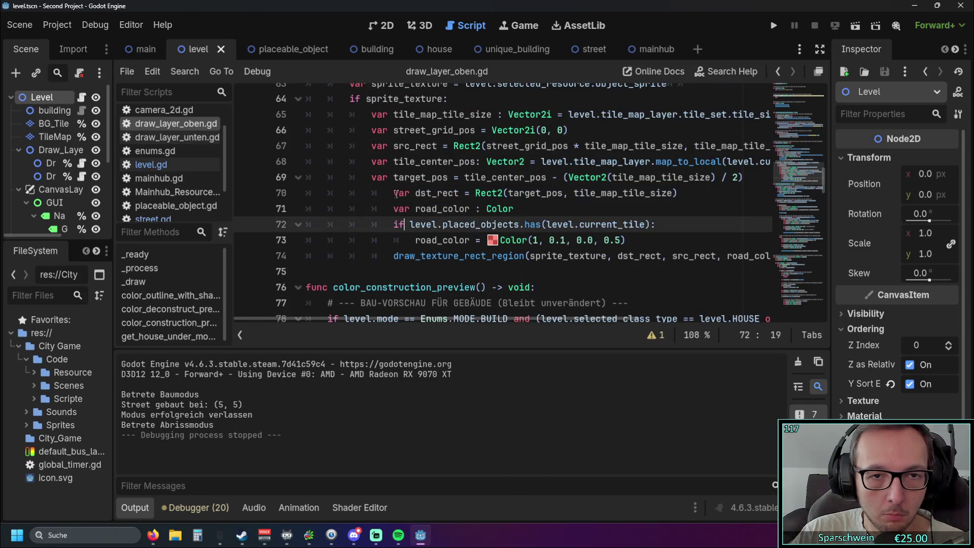
{"action": "left_click", "coordinate": [394, 209]}
{"action": "key", "text": "BackSpace"}
{"action": "left_click", "coordinate": [394, 224]}
{"action": "key", "text": "BackSpace"}
{"action": "left_click", "coordinate": [394, 240]}
{"action": "key", "text": "BackSpace"}
{"action": "left_click", "coordinate": [393, 255]}
{"action": "key", "text": "BackSpace"}
{"action": "scroll", "coordinate": [393, 256], "scroll_direction": "up", "scroll_amount": 1}
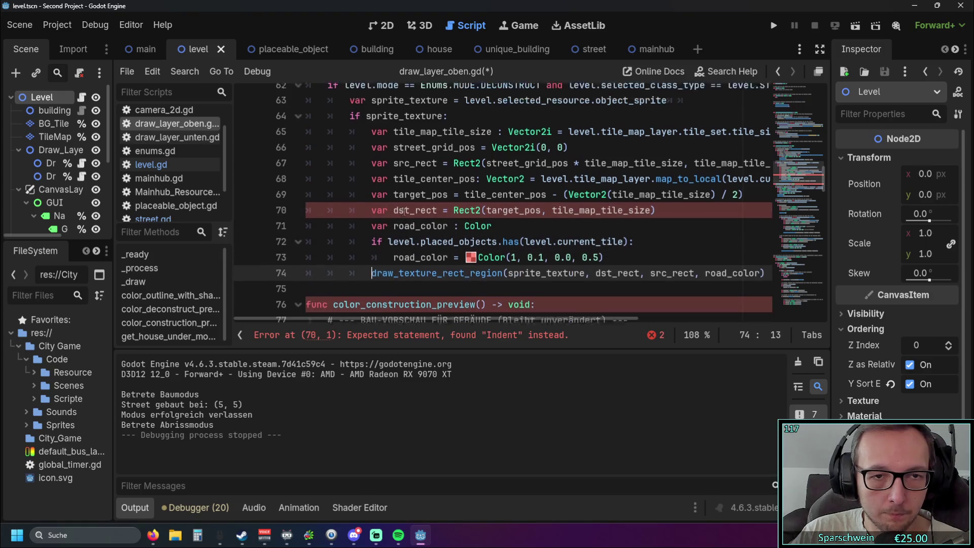
{"action": "scroll", "coordinate": [390, 212], "scroll_direction": "up", "scroll_amount": 4}
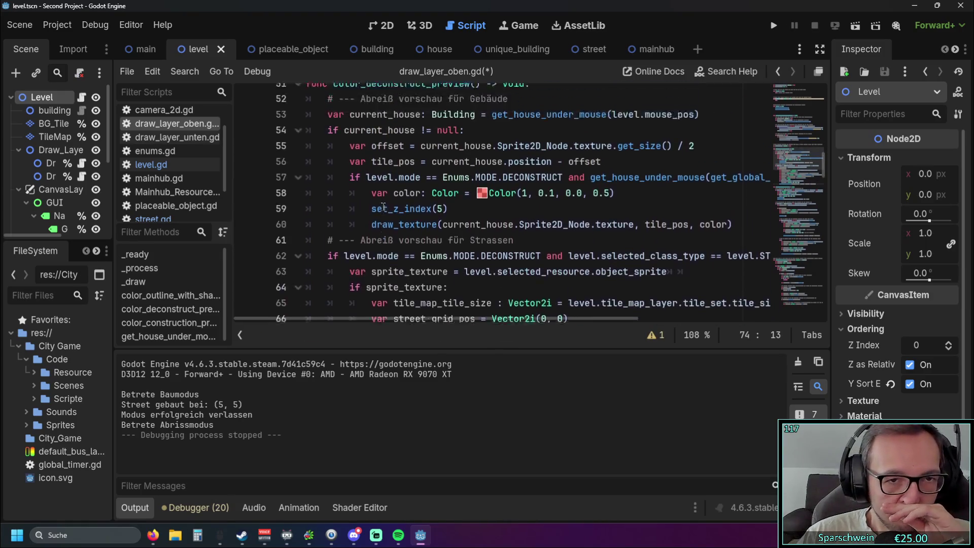
{"action": "scroll", "coordinate": [374, 205], "scroll_direction": "down", "scroll_amount": 3}
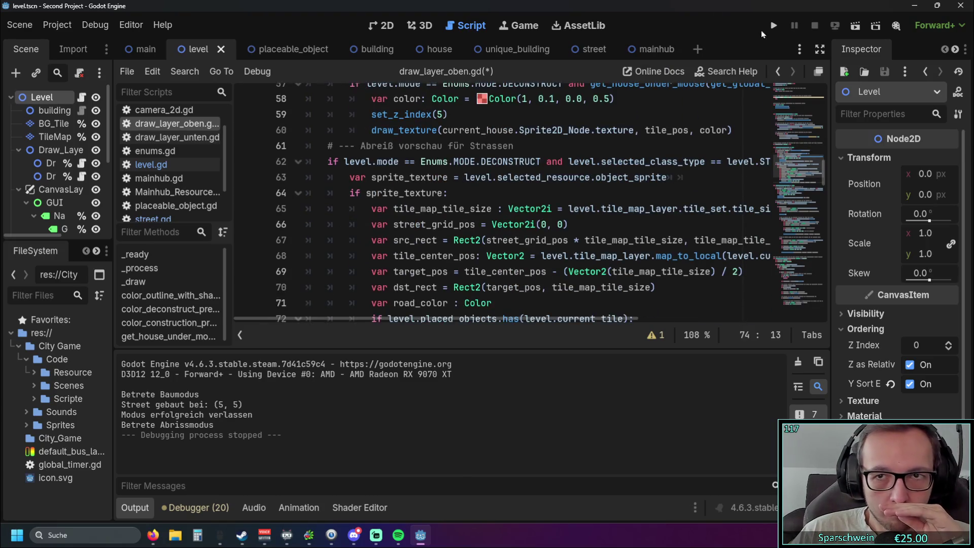
Run the game, place a Red House at (4, 5), switch to street then demolition mode, and stop
{"action": "left_click", "coordinate": [773, 25]}
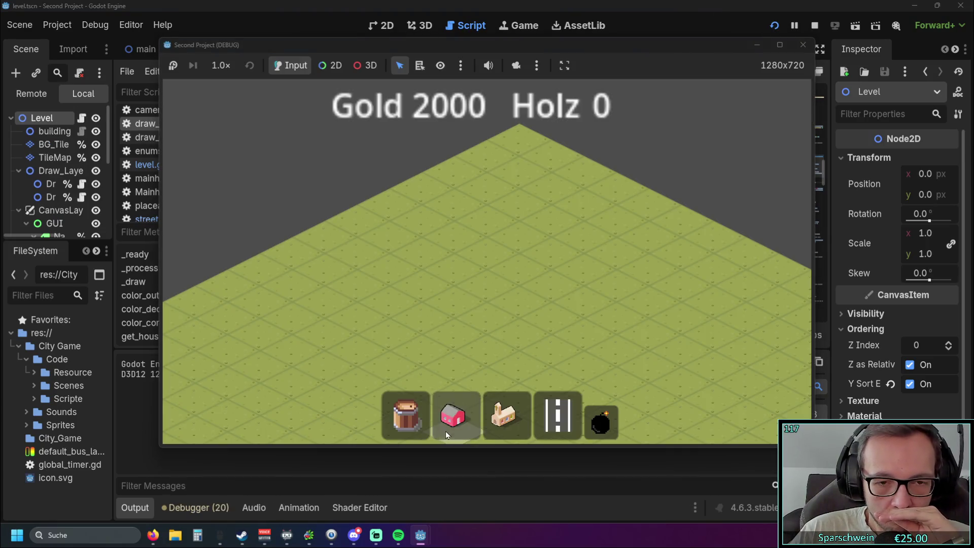
{"action": "left_click", "coordinate": [446, 426]}
{"action": "left_click", "coordinate": [483, 277]}
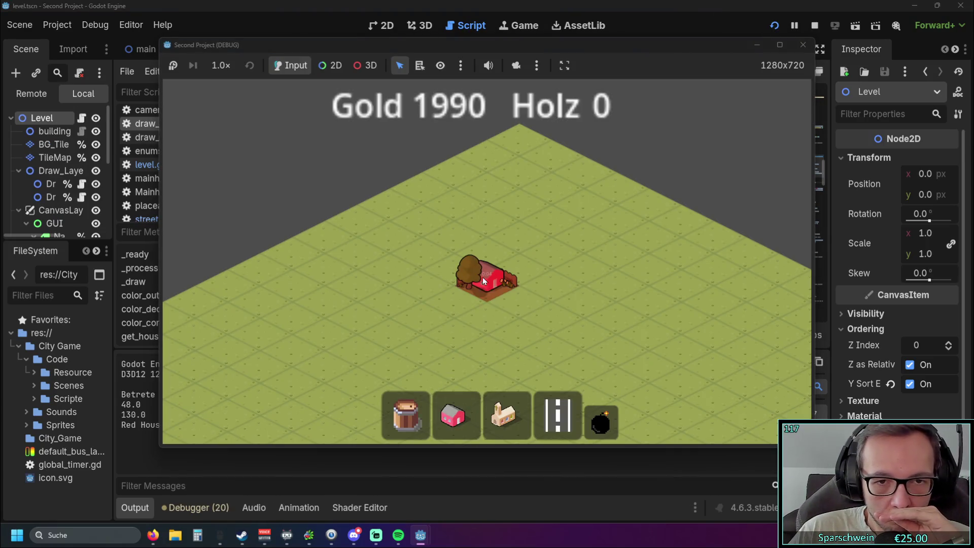
{"action": "key", "text": "4"}
{"action": "key", "text": "5"}
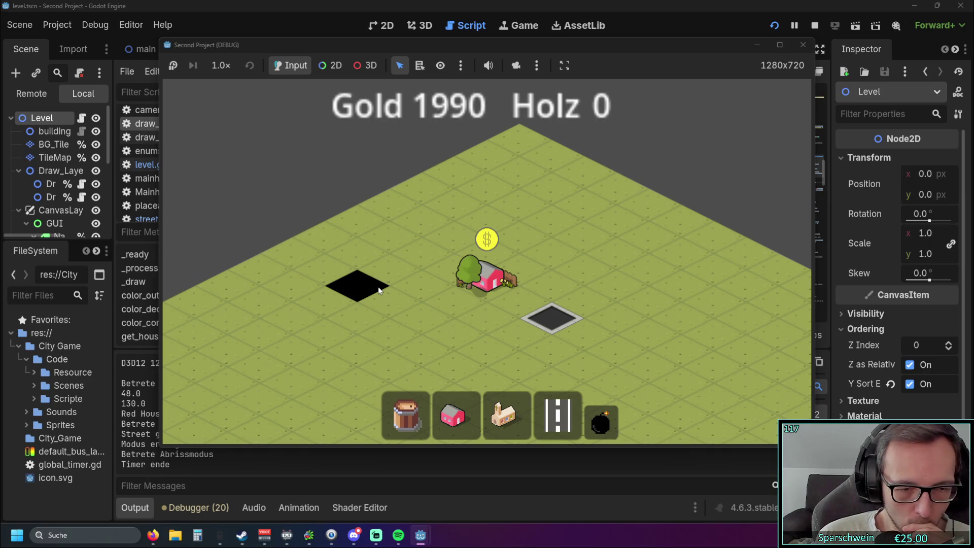
{"action": "left_click", "coordinate": [803, 45]}
{"action": "scroll", "coordinate": [543, 237], "scroll_direction": "down", "scroll_amount": 1}
{"action": "scroll", "coordinate": [543, 237], "scroll_direction": "up", "scroll_amount": 5}
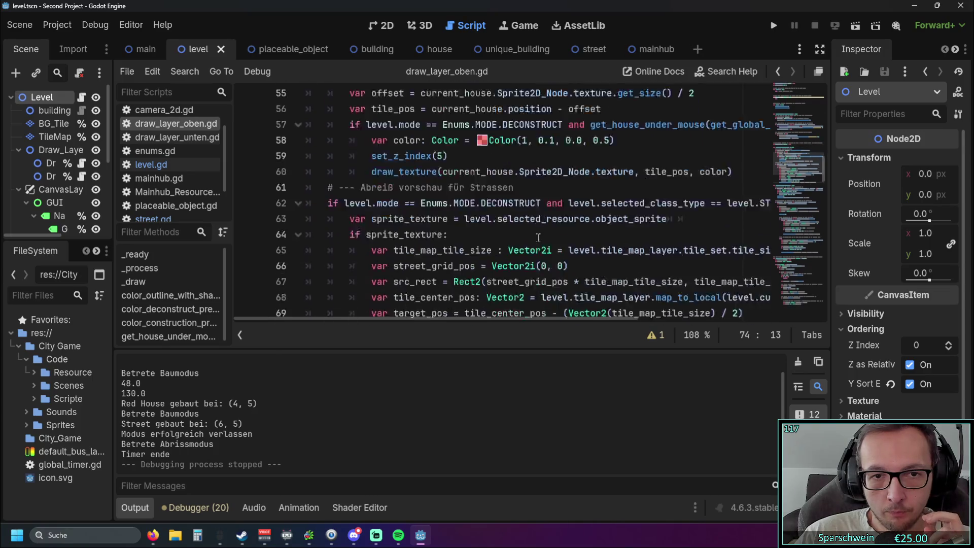
Paste the red Color value from line 73 into the road_color declaration and run the project
{"action": "scroll", "coordinate": [533, 236], "scroll_direction": "up", "scroll_amount": 6}
{"action": "scroll", "coordinate": [543, 239], "scroll_direction": "down", "scroll_amount": 11}
{"action": "scroll", "coordinate": [544, 238], "scroll_direction": "down", "scroll_amount": 3}
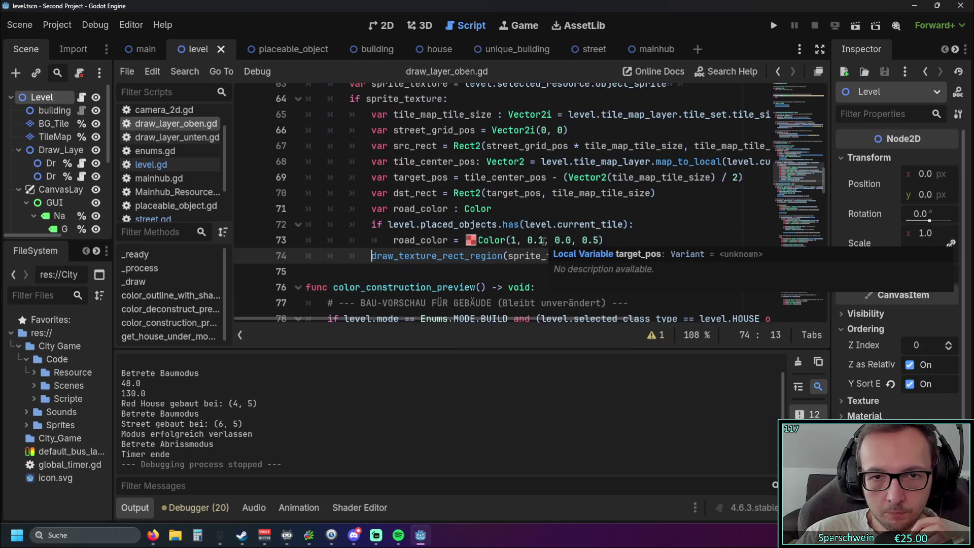
{"action": "left_click", "coordinate": [611, 240]}
{"action": "left_click_drag", "start_coordinate": [611, 240], "coordinate": [467, 241]}
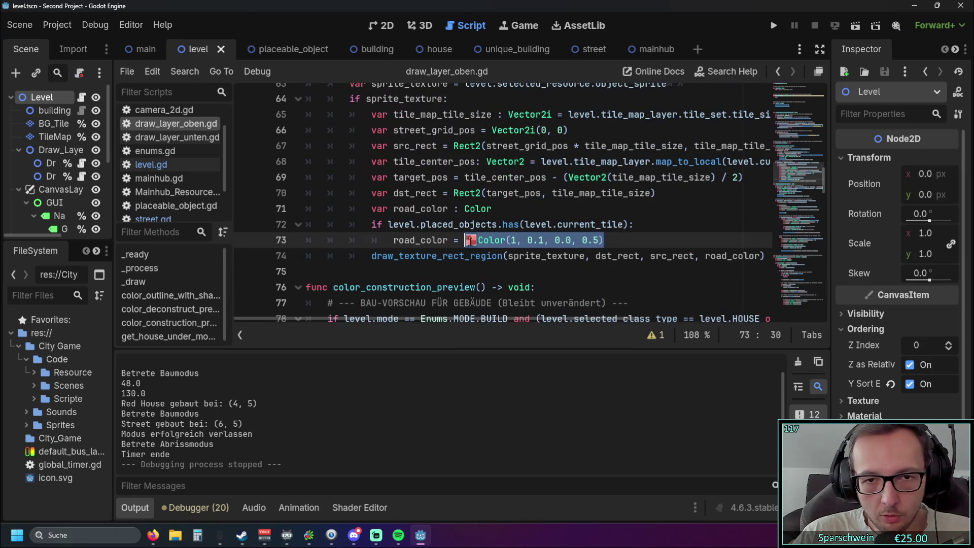
{"action": "type", "text": "Color(1, 0.1, 0.0, 0.5)"}
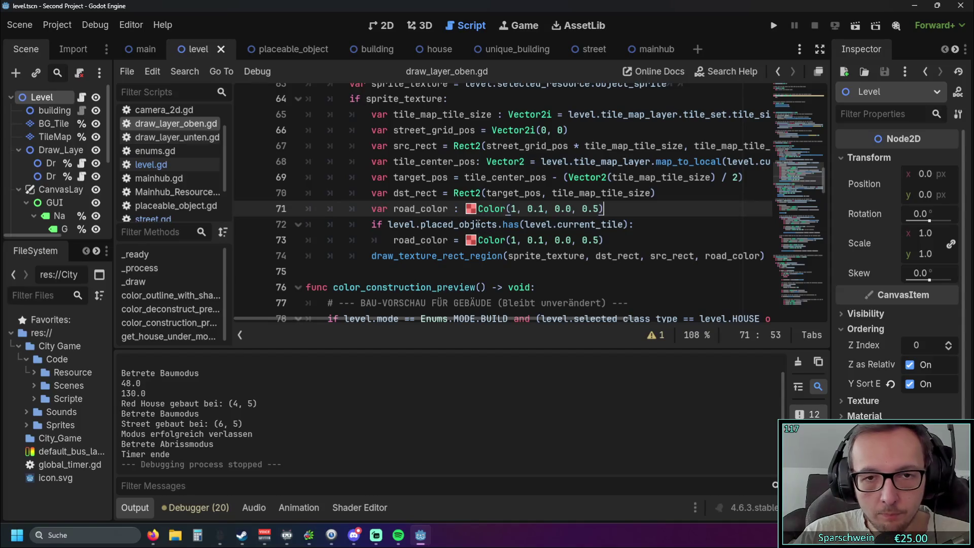
{"action": "left_click", "coordinate": [774, 26]}
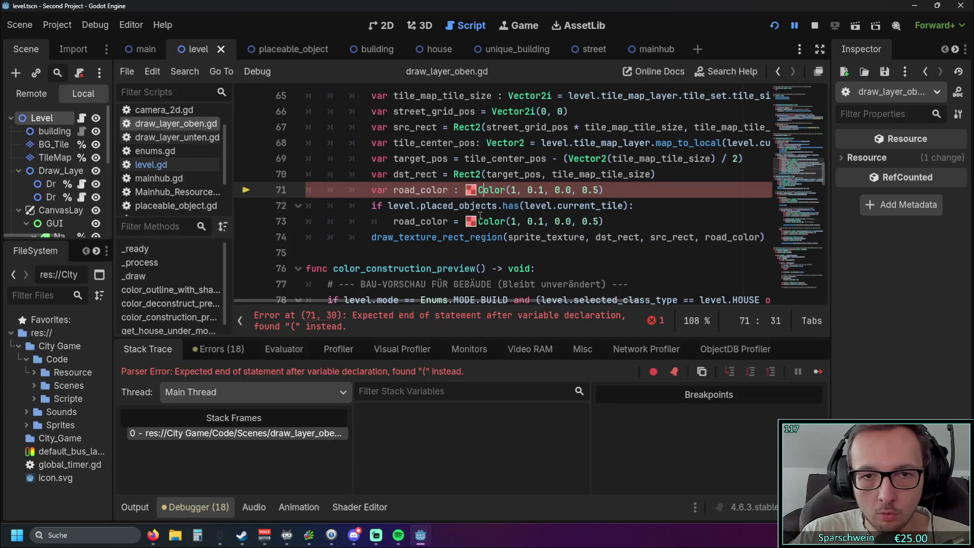
Type road_color as ': Color =' on line 71 and run the game again
{"action": "left_click", "coordinate": [469, 192]}
{"action": "left_click", "coordinate": [457, 192]}
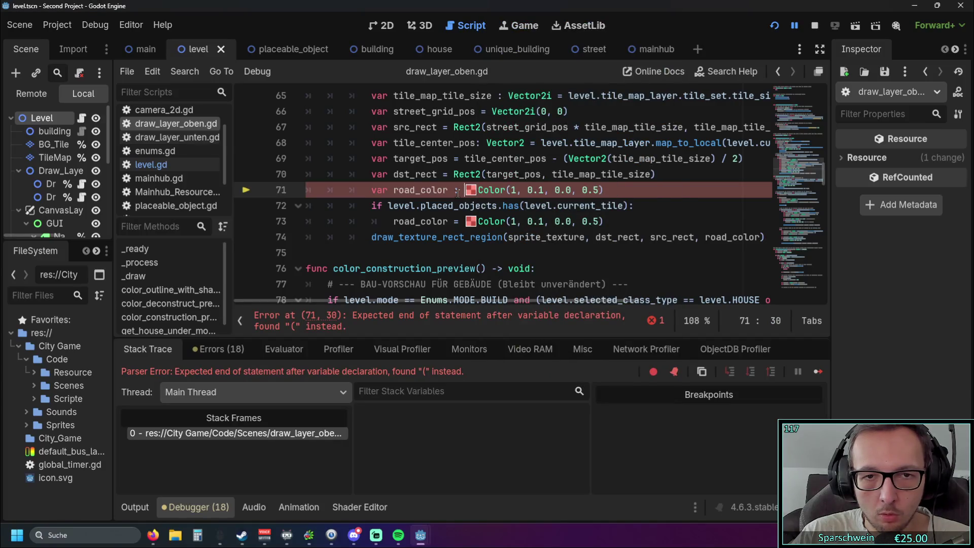
{"action": "type", "text": "Color"}
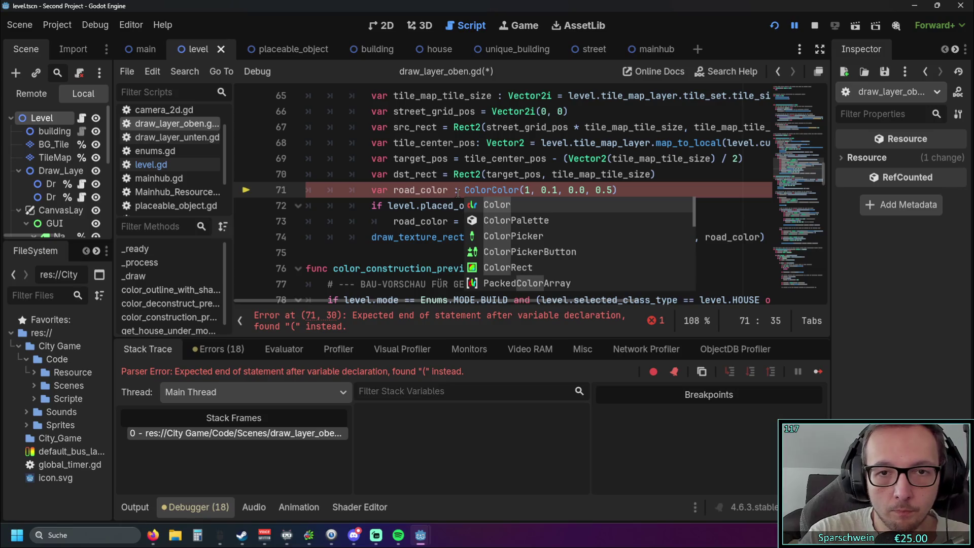
{"action": "type", "text": " ="}
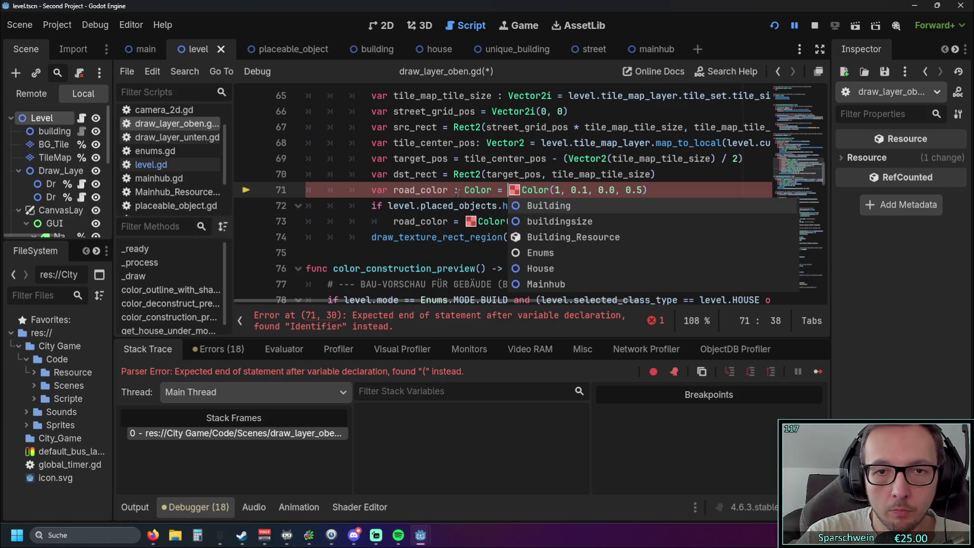
{"action": "left_click", "coordinate": [773, 25]}
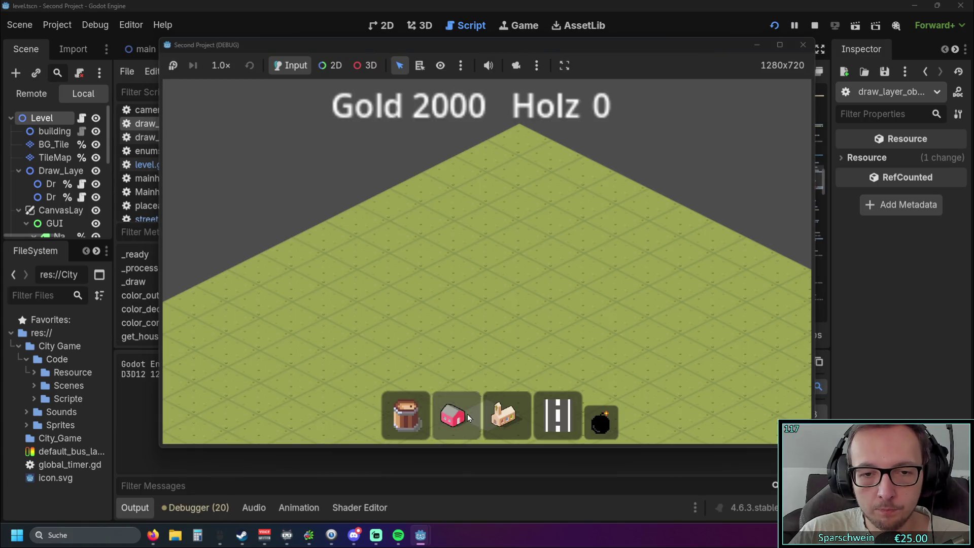
Build a house, a church and two street tiles on the grid
{"action": "left_click", "coordinate": [468, 414]}
{"action": "left_click", "coordinate": [472, 301]}
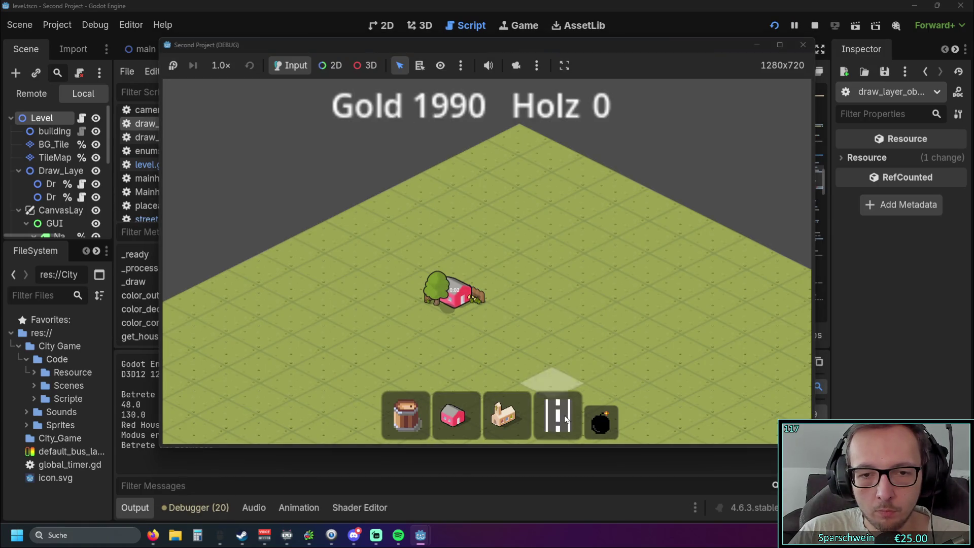
{"action": "left_click", "coordinate": [578, 308]}
{"action": "left_click", "coordinate": [601, 421]}
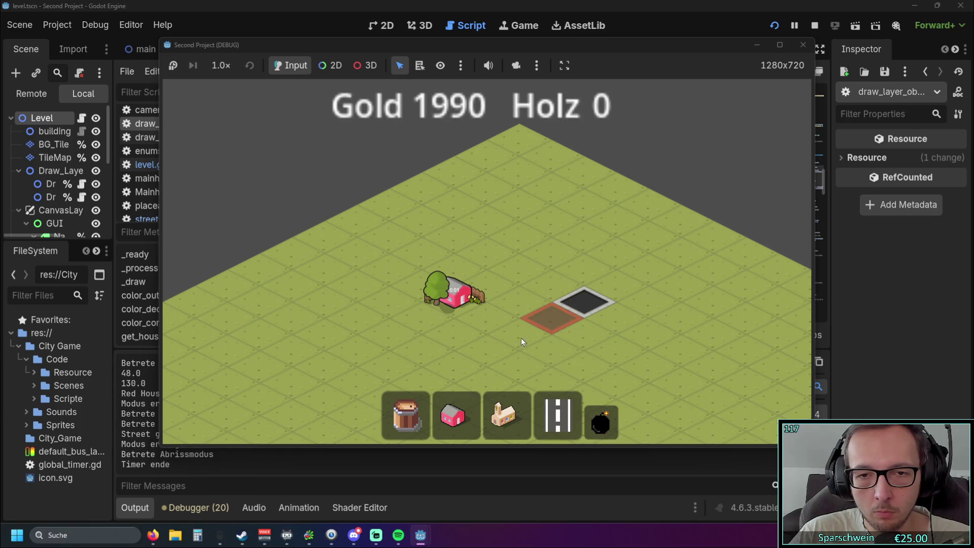
{"action": "left_click", "coordinate": [503, 414]}
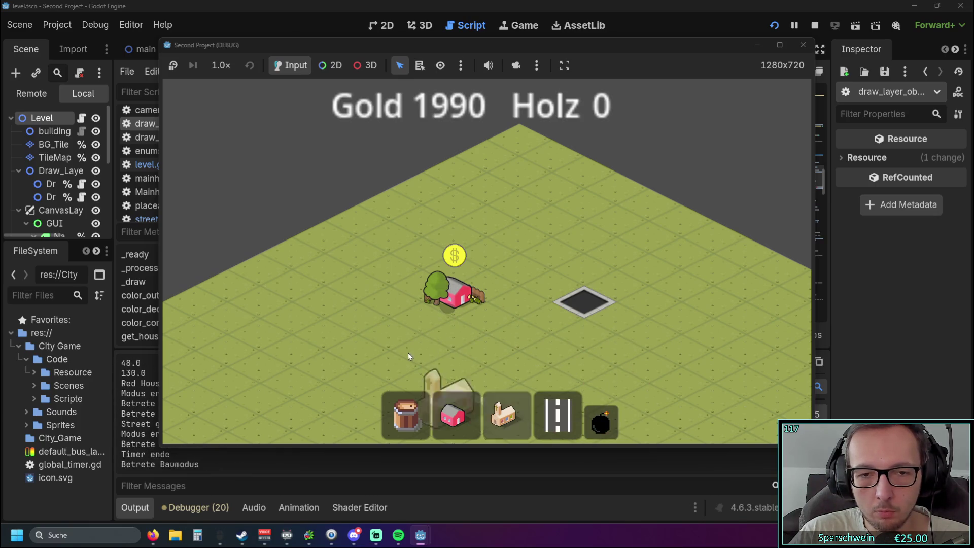
{"action": "left_click", "coordinate": [421, 355]}
{"action": "left_click", "coordinate": [600, 421]}
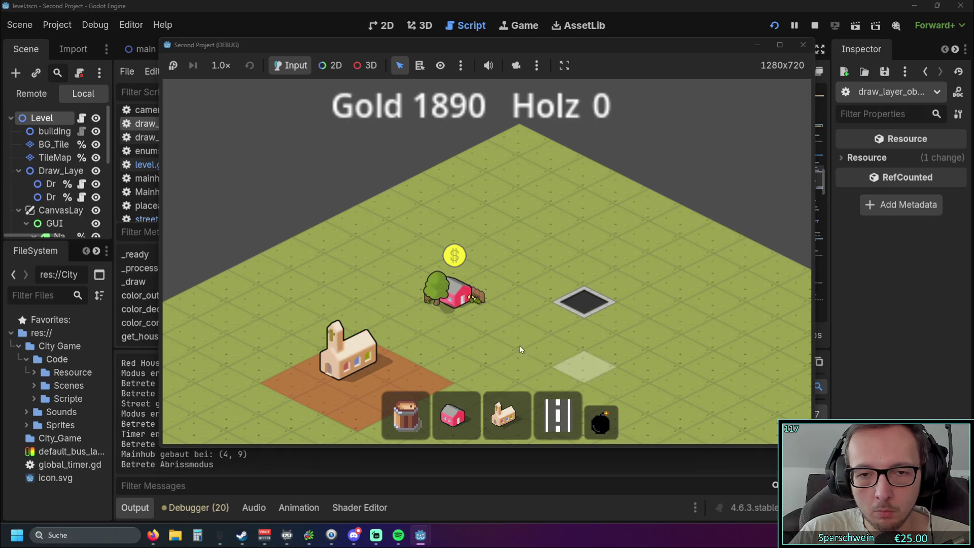
{"action": "left_click", "coordinate": [557, 414]}
{"action": "left_click", "coordinate": [681, 350]}
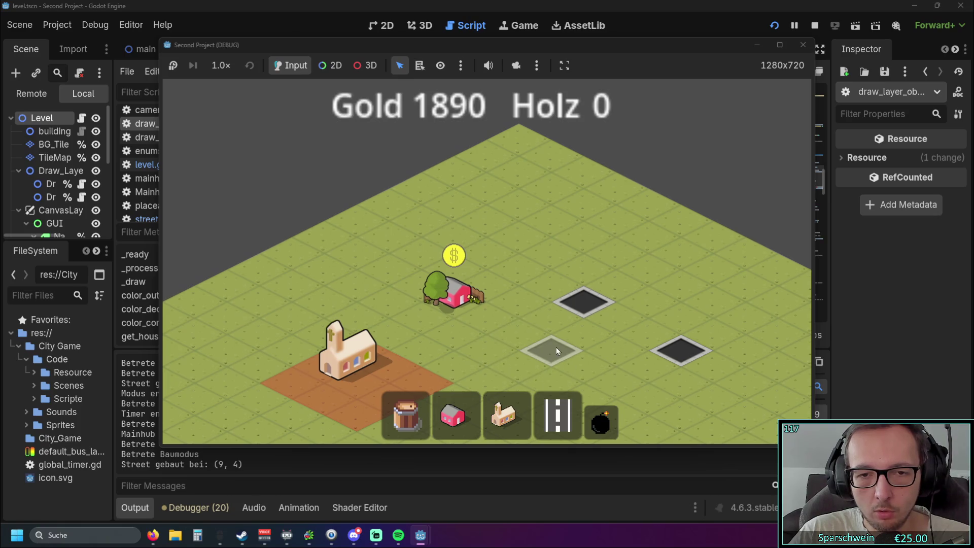
Pan the map, add another street, then try demolishing an empty tile, crashing at level.gd line 174
{"action": "key", "text": "Down"}
{"action": "key", "text": "Right"}
{"action": "left_click", "coordinate": [502, 307]}
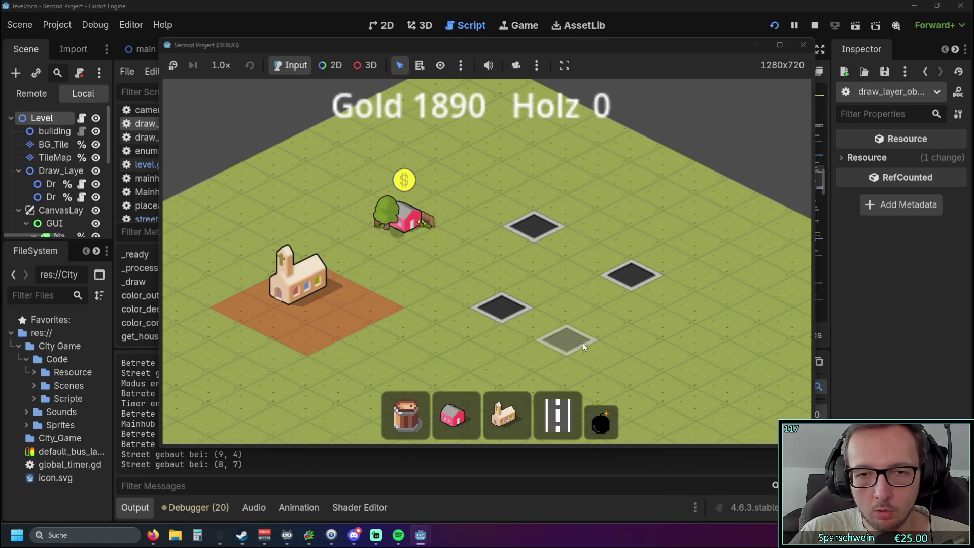
{"action": "left_click", "coordinate": [597, 422]}
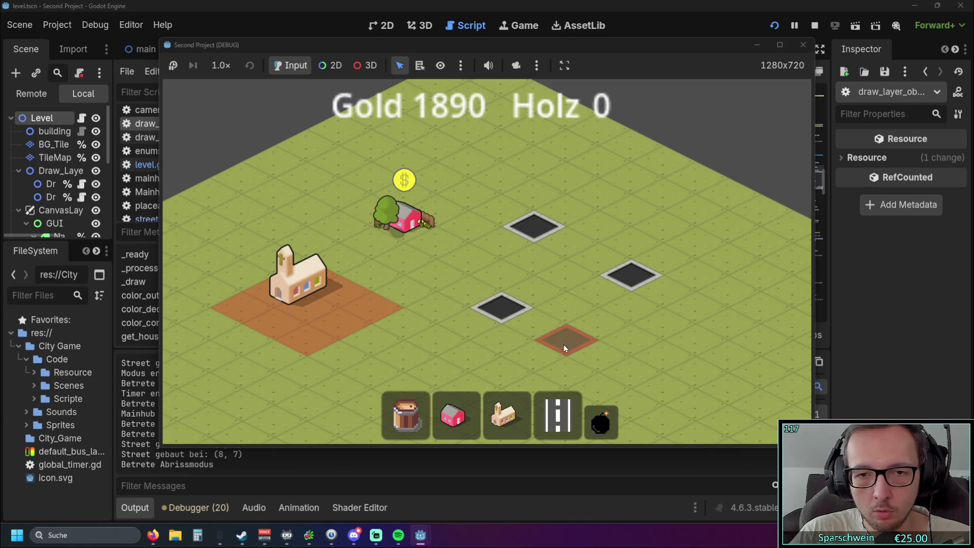
{"action": "left_click", "coordinate": [565, 342]}
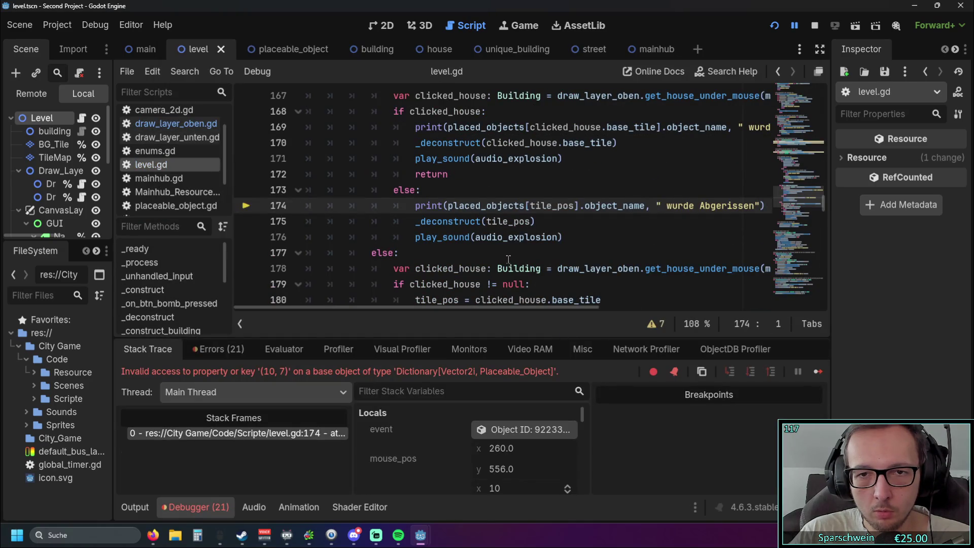
In draw_layer_oben.gd, inspect the placed_objects check on lines 62–75 and read draw_texture_rect_region's documentation
{"action": "left_click", "coordinate": [180, 124]}
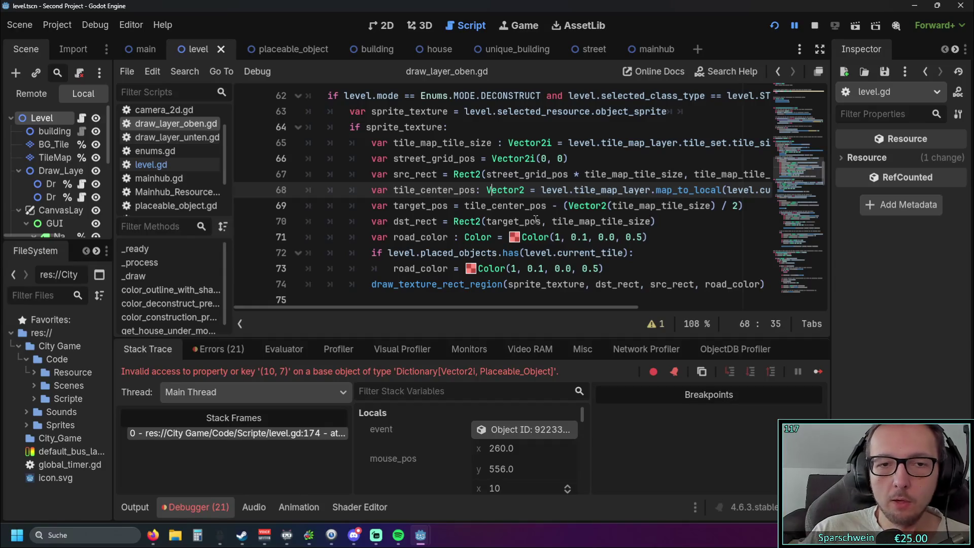
{"action": "left_click", "coordinate": [432, 253]}
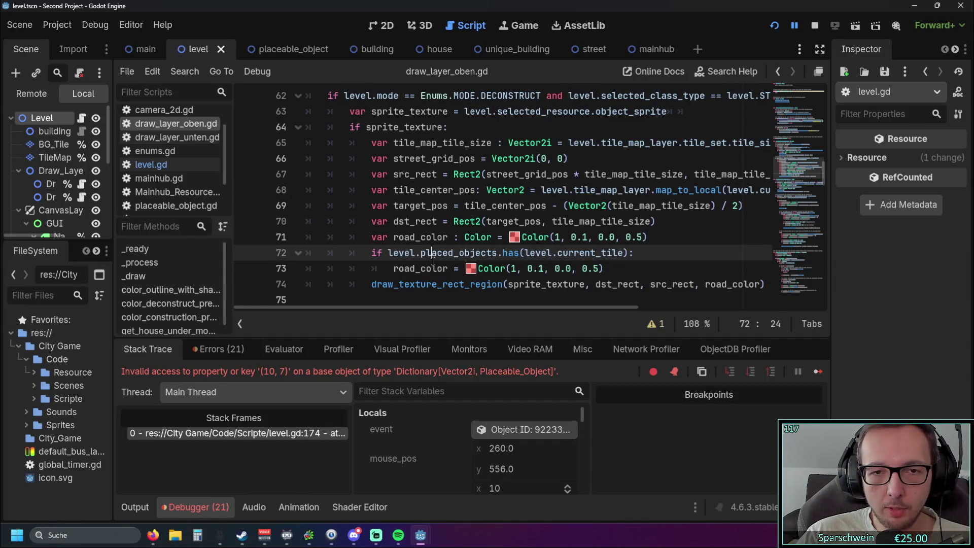
{"action": "double_click", "coordinate": [433, 254]}
{"action": "left_click", "coordinate": [689, 256]}
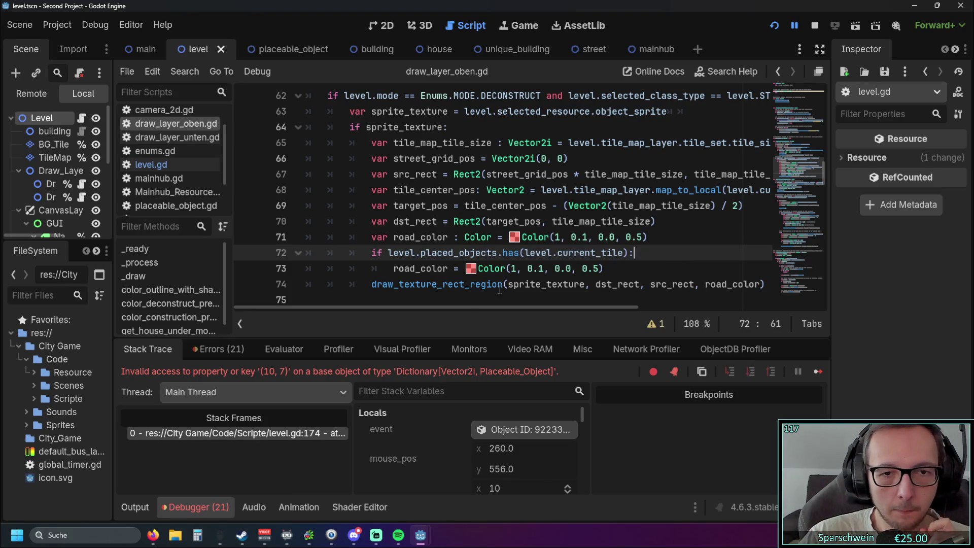
{"action": "mouse_move", "coordinate": [468, 309]}
{"action": "left_mouse_down"}
{"action": "mouse_move", "coordinate": [504, 315]}
{"action": "mouse_move", "coordinate": [489, 315]}
{"action": "left_mouse_up"}
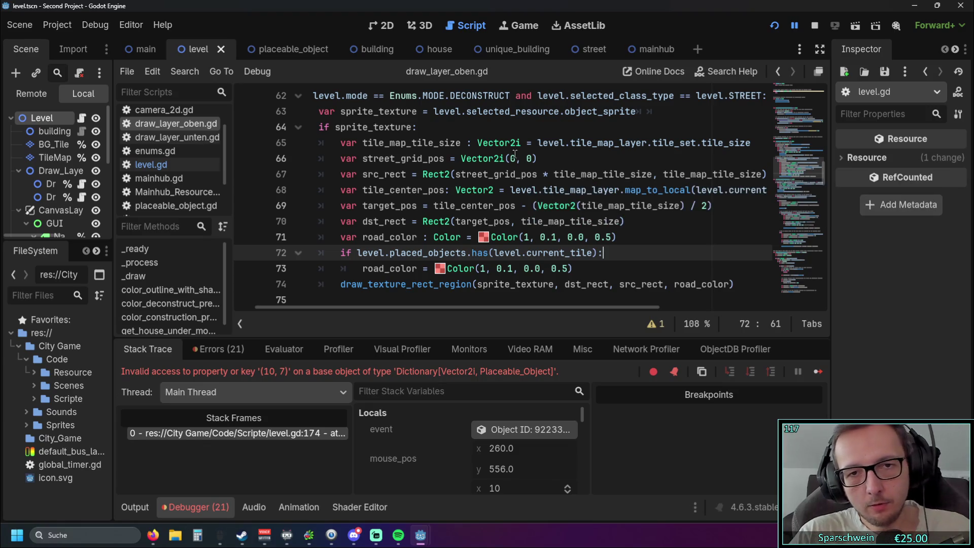
{"action": "left_click", "coordinate": [538, 159]}
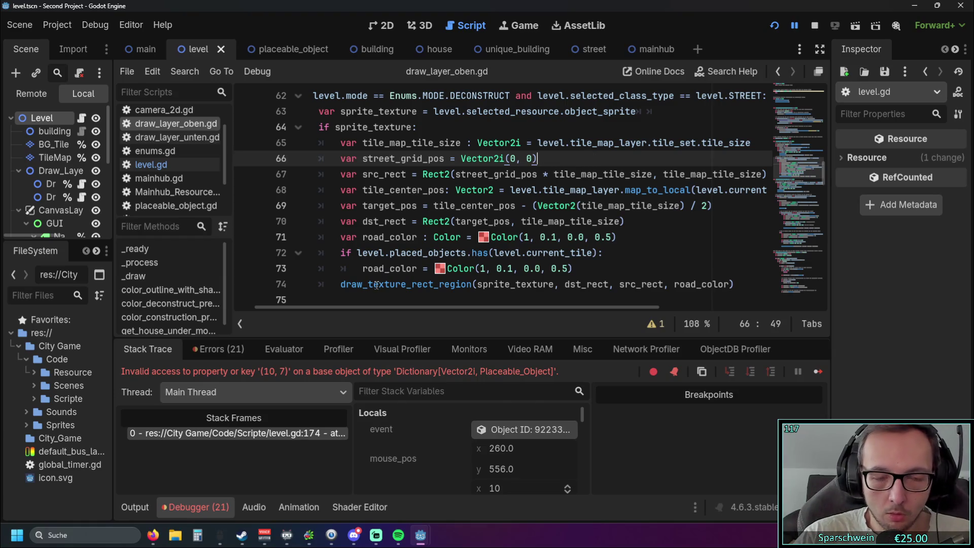
{"action": "mouse_move", "coordinate": [377, 285]}
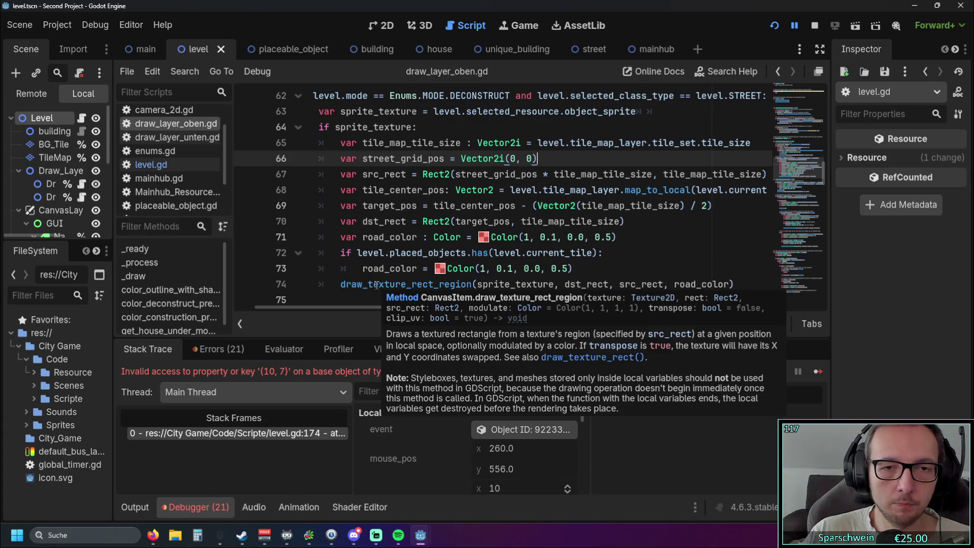
{"action": "left_click", "coordinate": [549, 252]}
{"action": "scroll", "coordinate": [583, 251], "scroll_direction": "up", "scroll_amount": 5}
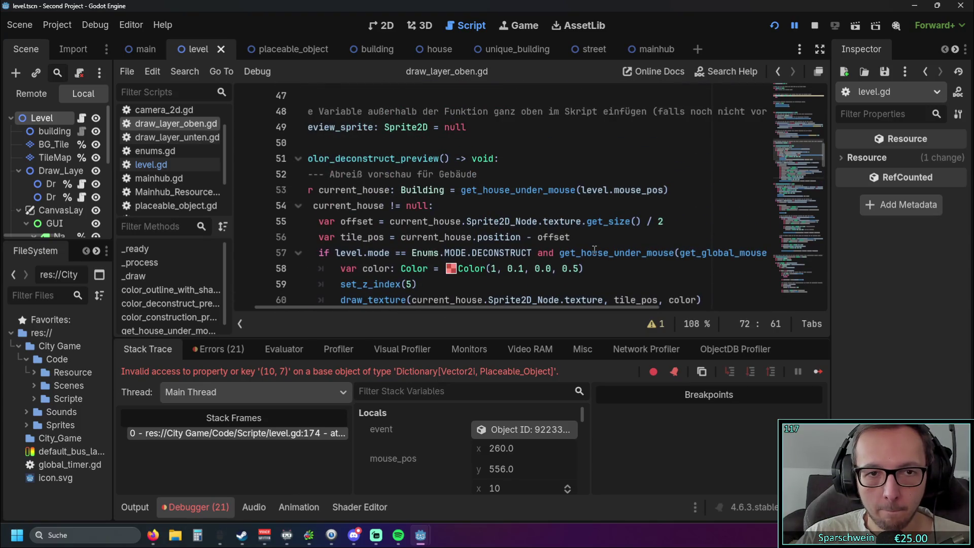
{"action": "scroll", "coordinate": [533, 261], "scroll_direction": "down", "scroll_amount": 9}
{"action": "scroll", "coordinate": [528, 259], "scroll_direction": "left", "scroll_amount": 2}
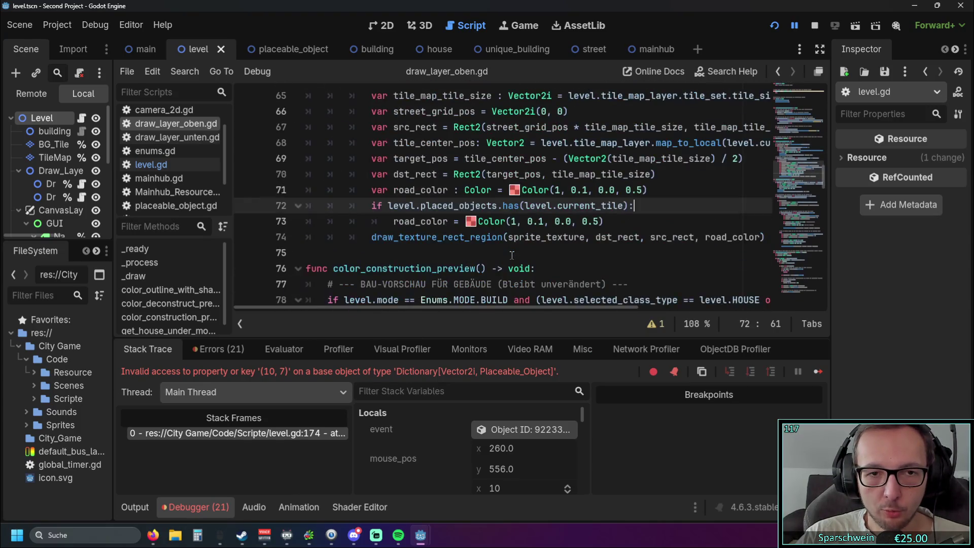
{"action": "scroll", "coordinate": [514, 254], "scroll_direction": "up", "scroll_amount": 18}
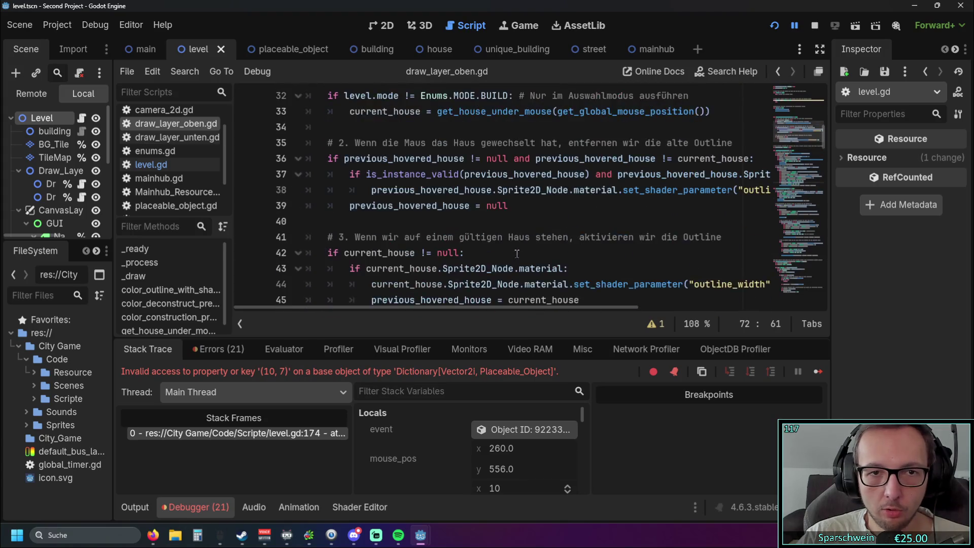
{"action": "scroll", "coordinate": [517, 253], "scroll_direction": "down", "scroll_amount": 20}
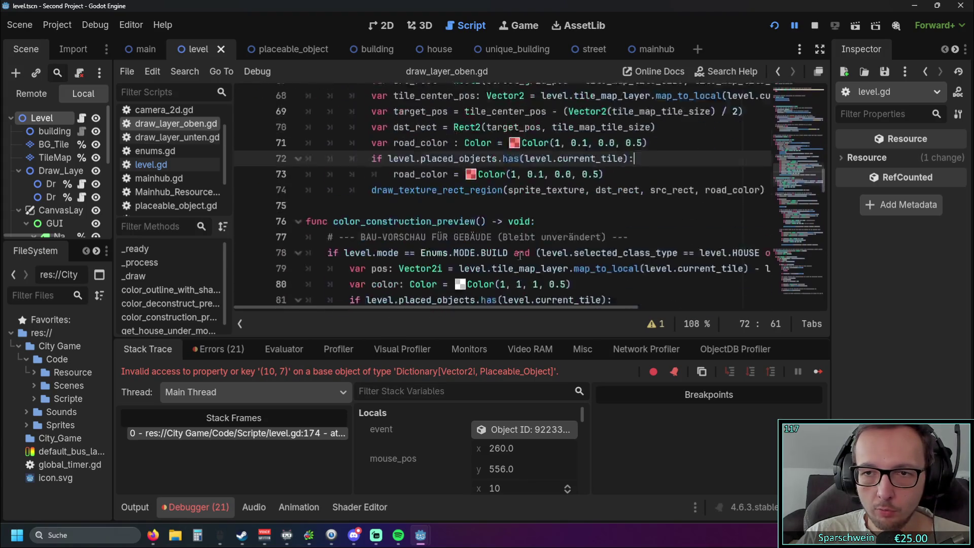
{"action": "scroll", "coordinate": [518, 255], "scroll_direction": "down", "scroll_amount": 3}
{"action": "scroll", "coordinate": [517, 255], "scroll_direction": "up", "scroll_amount": 4}
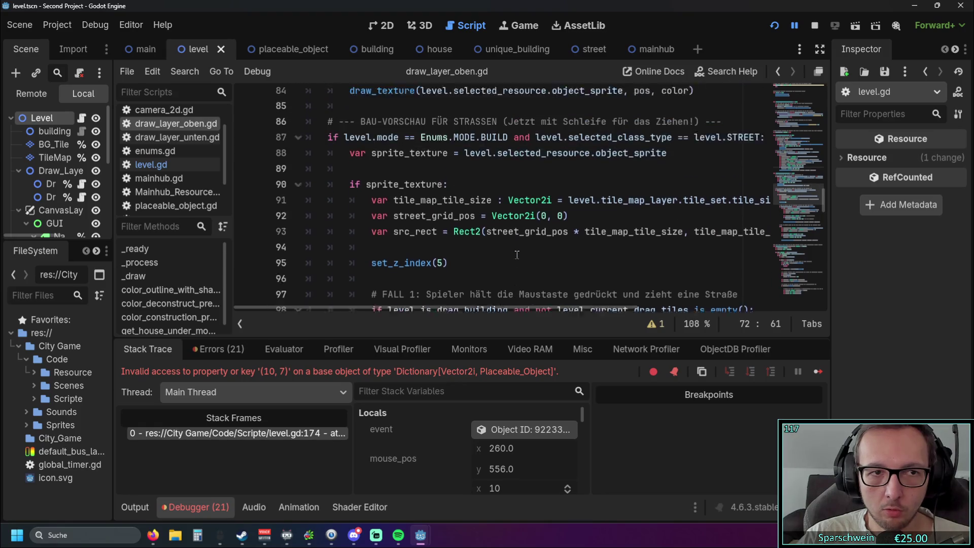
{"action": "scroll", "coordinate": [517, 254], "scroll_direction": "down", "scroll_amount": 5}
{"action": "key", "text": "alt+Left"}
{"action": "scroll", "coordinate": [518, 206], "scroll_direction": "down", "scroll_amount": 3}
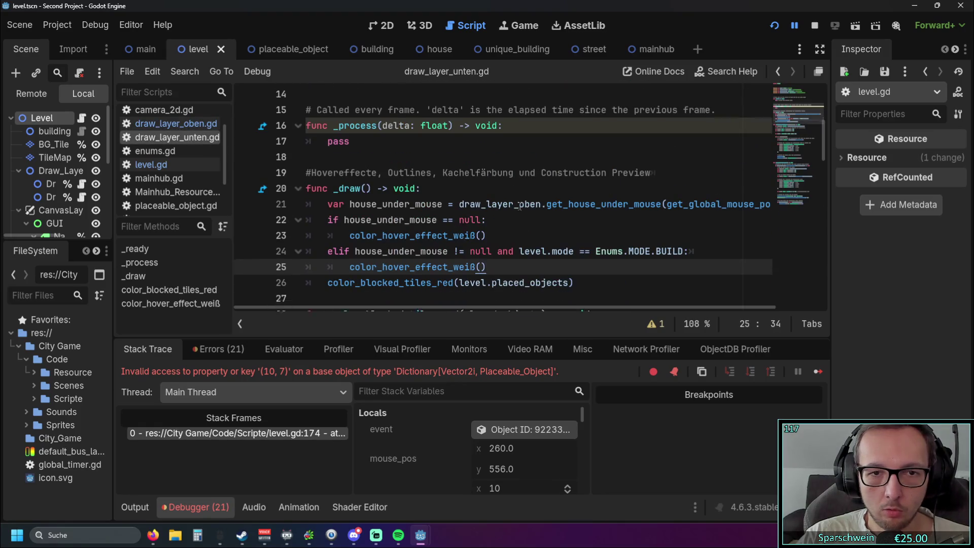
{"action": "scroll", "coordinate": [518, 205], "scroll_direction": "down", "scroll_amount": 2}
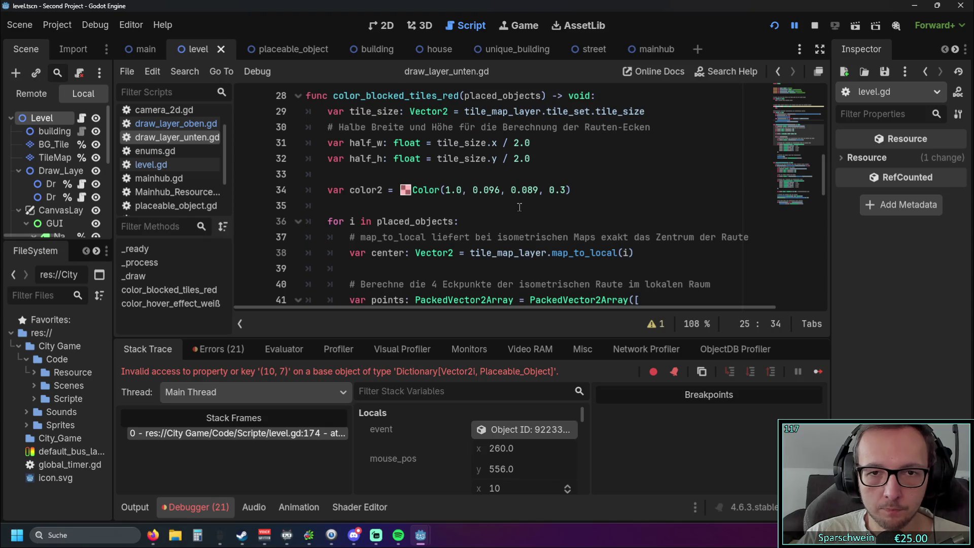
{"action": "scroll", "coordinate": [518, 207], "scroll_direction": "up", "scroll_amount": 1}
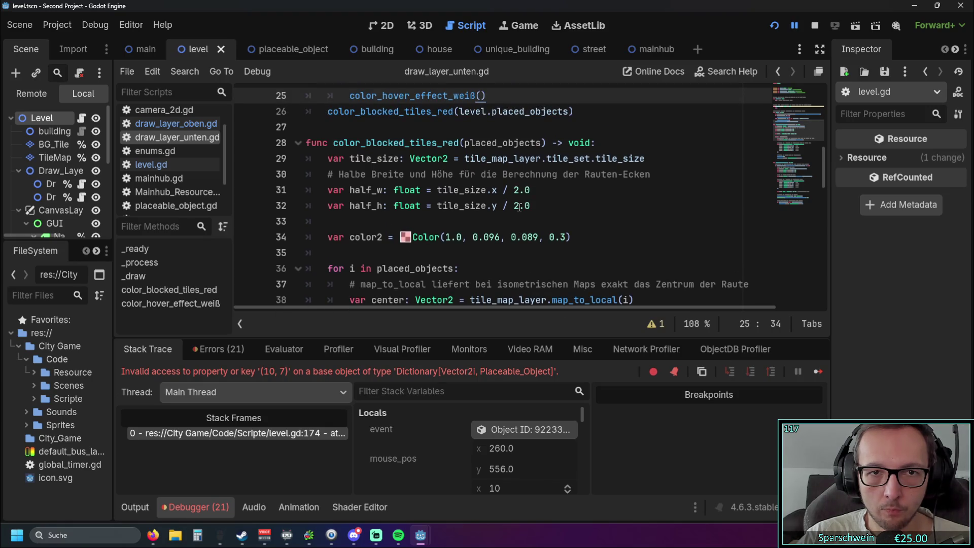
{"action": "scroll", "coordinate": [434, 224], "scroll_direction": "down", "scroll_amount": 2}
{"action": "scroll", "coordinate": [434, 224], "scroll_direction": "up", "scroll_amount": 1}
{"action": "left_click", "coordinate": [172, 123]}
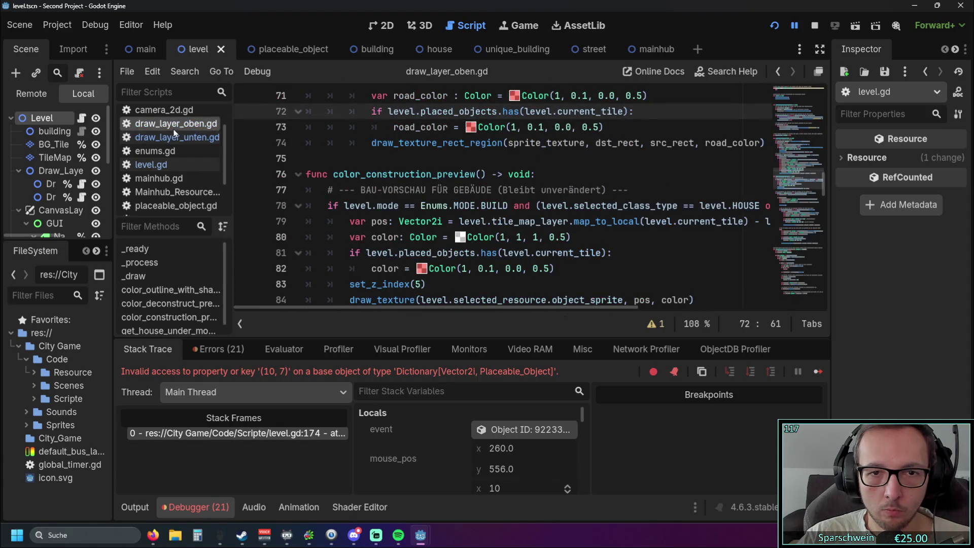
Copy the red Color and paste Color(1, 0.1, 0.0, 0.5) over line 34's colour in draw_layer_unten.gd
{"action": "left_click_drag", "start_coordinate": [554, 269], "coordinate": [417, 268]}
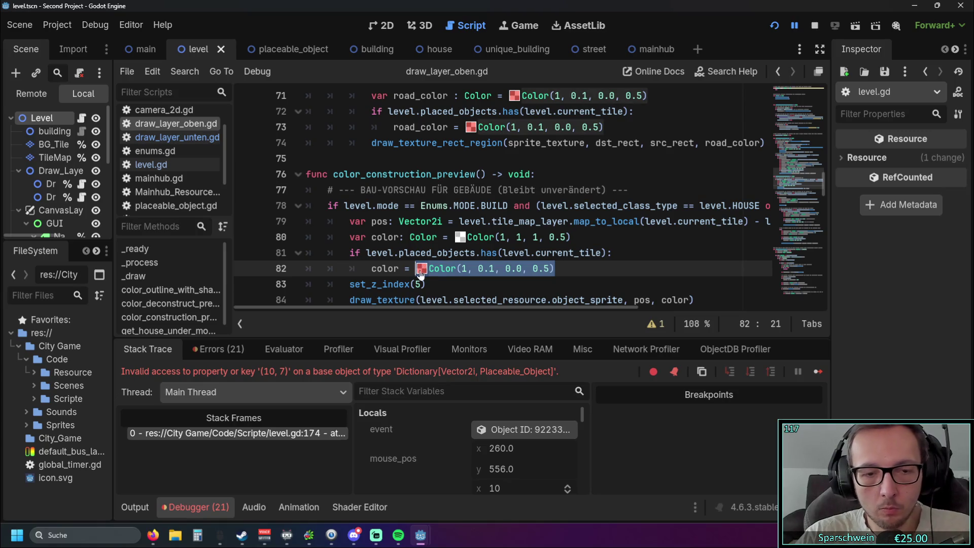
{"action": "left_click", "coordinate": [178, 138]}
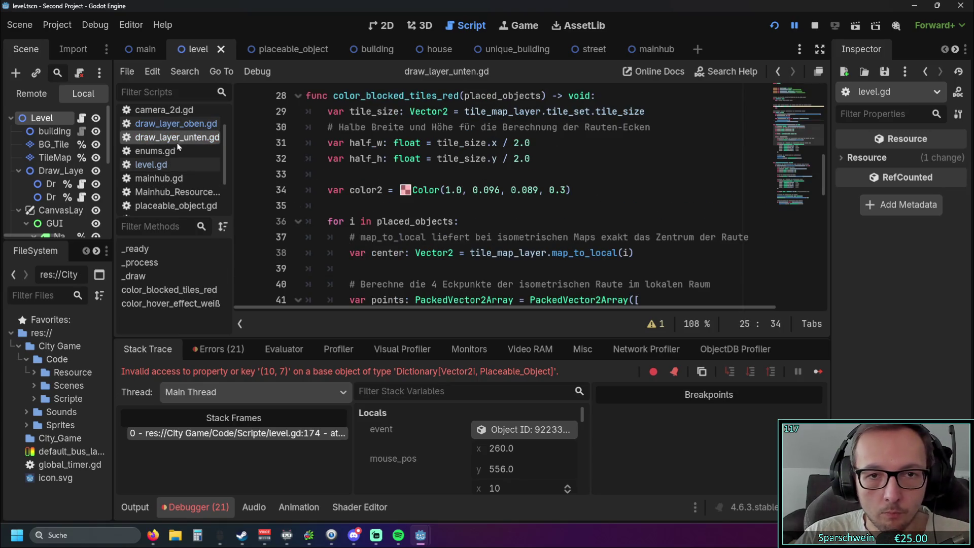
{"action": "left_click_drag", "start_coordinate": [573, 190], "coordinate": [400, 190]}
{"action": "type", "text": "Color(1, 0.1, 0.0, 0.5)"}
{"action": "left_click", "coordinate": [464, 221]}
{"action": "scroll", "coordinate": [507, 213], "scroll_direction": "down", "scroll_amount": 1}
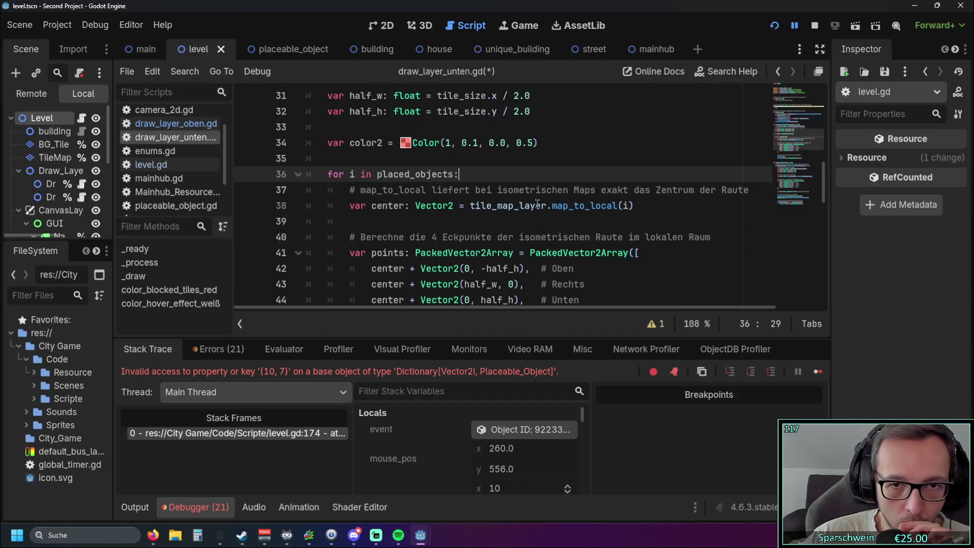
{"action": "scroll", "coordinate": [562, 192], "scroll_direction": "down", "scroll_amount": 5}
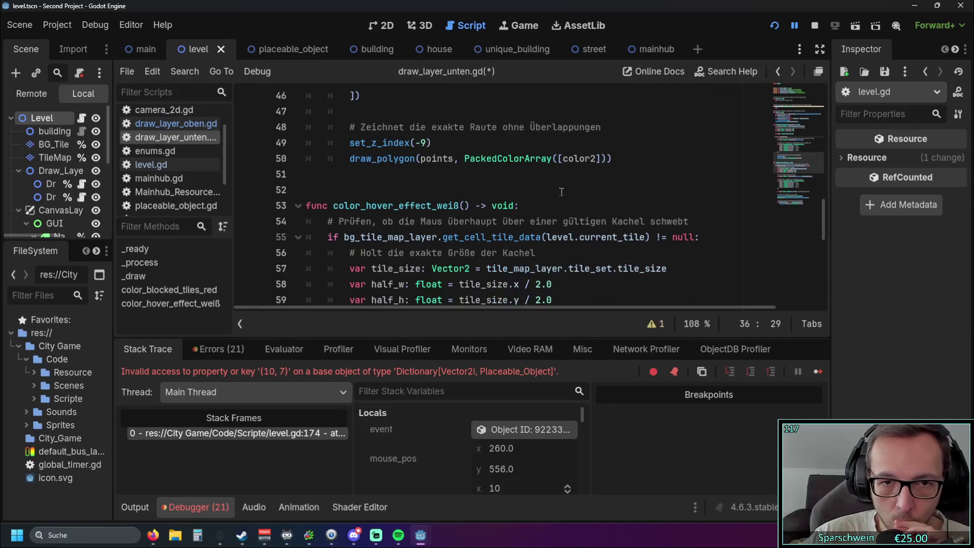
{"action": "scroll", "coordinate": [533, 201], "scroll_direction": "up", "scroll_amount": 7}
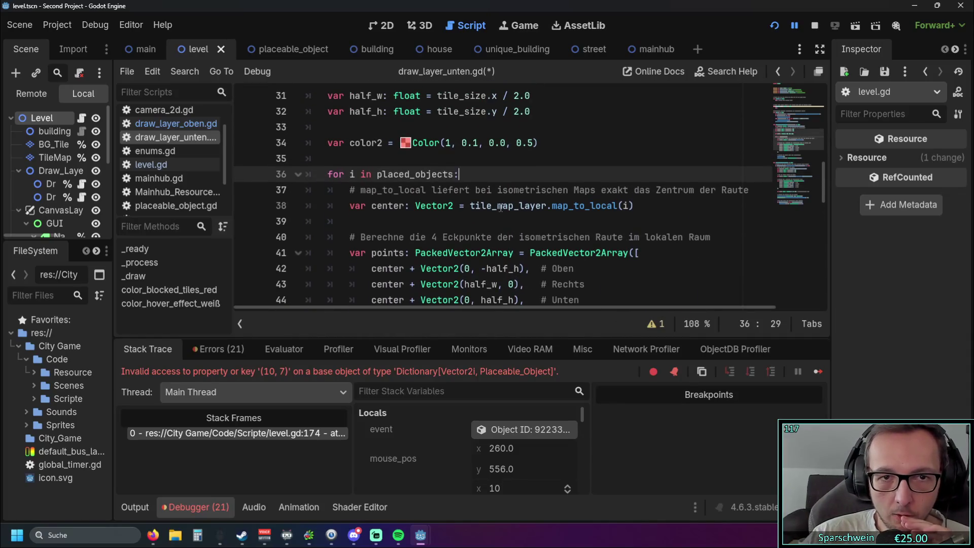
Test-run the game, place a Red House, switch to streets, then stop the game
{"action": "left_click", "coordinate": [772, 26]}
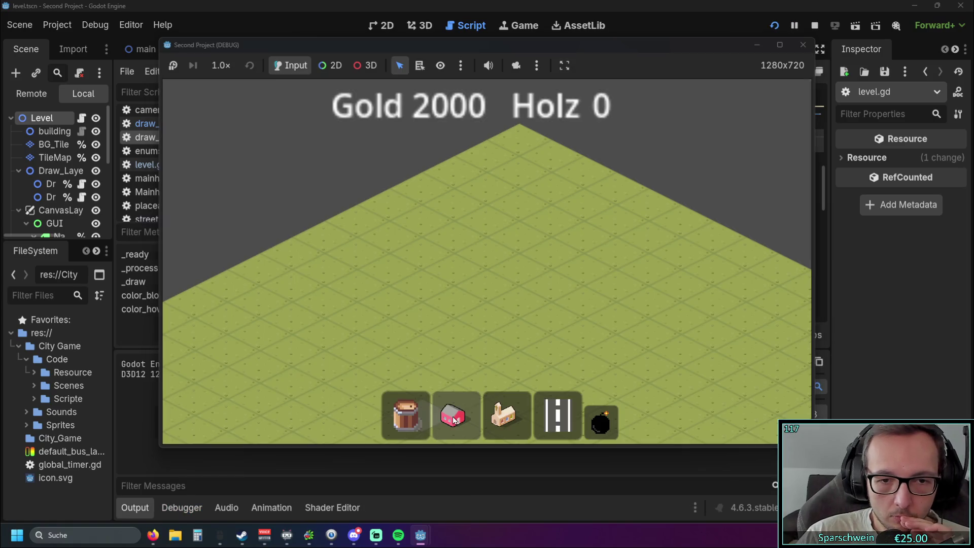
{"action": "left_click", "coordinate": [452, 410]}
{"action": "left_click", "coordinate": [485, 292]}
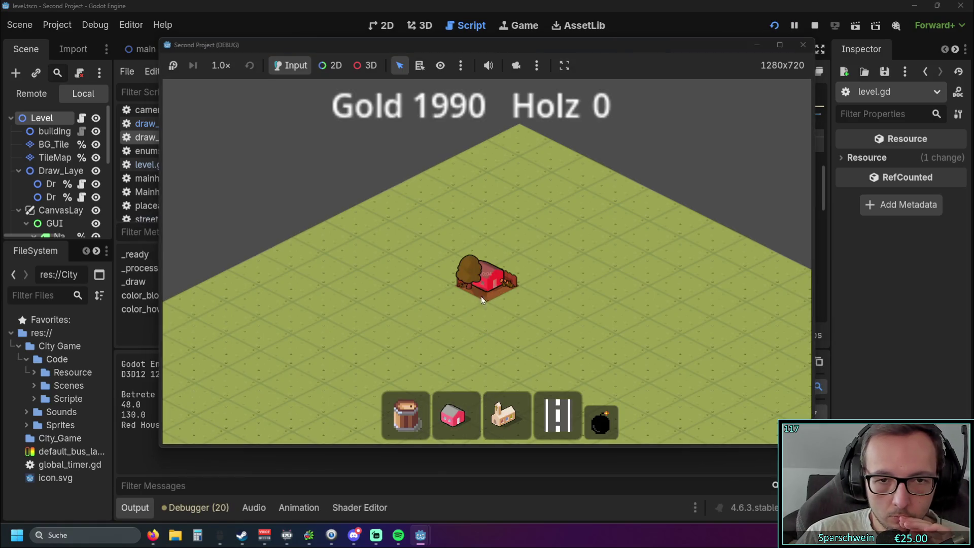
{"action": "key", "text": "4"}
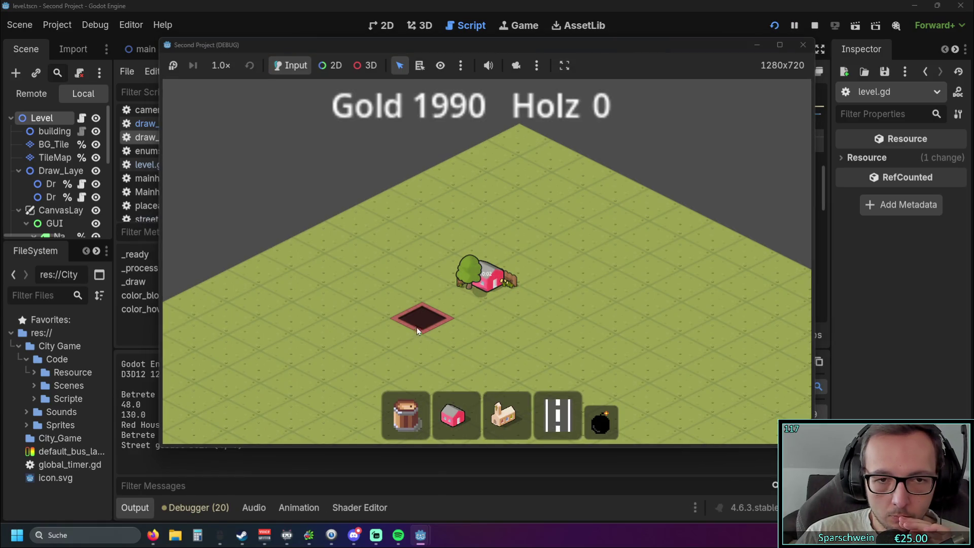
{"action": "left_click", "coordinate": [804, 45]}
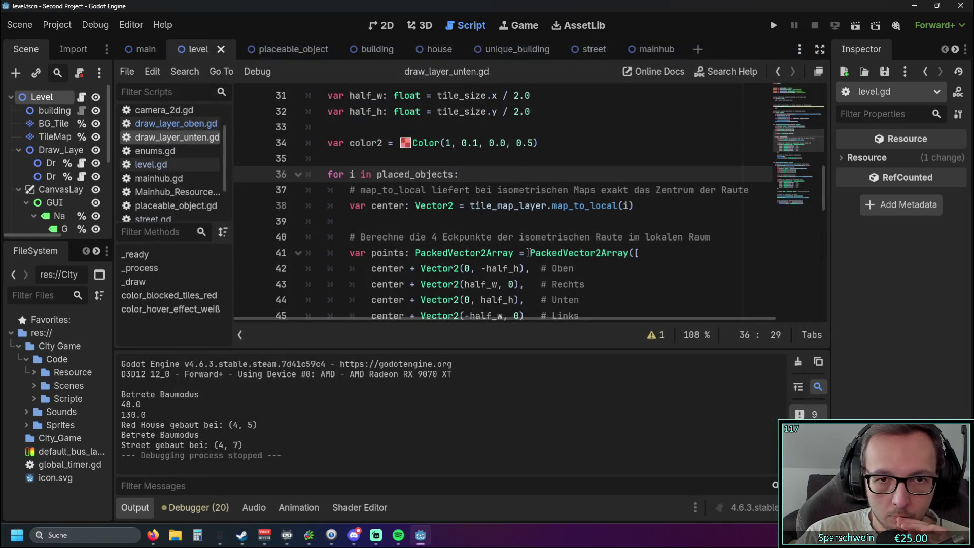
{"action": "scroll", "coordinate": [511, 241], "scroll_direction": "down", "scroll_amount": 3}
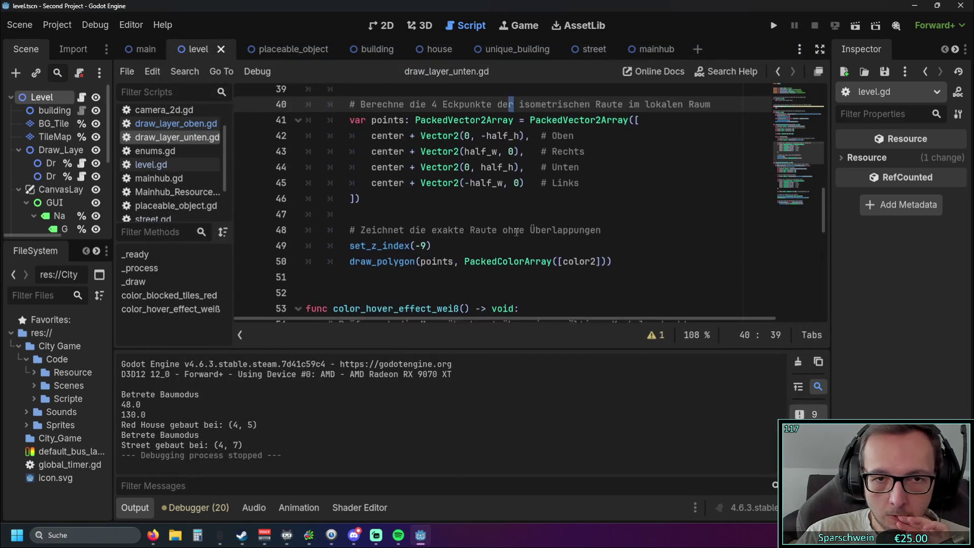
{"action": "scroll", "coordinate": [510, 251], "scroll_direction": "up", "scroll_amount": 4}
{"action": "scroll", "coordinate": [508, 255], "scroll_direction": "up", "scroll_amount": 1}
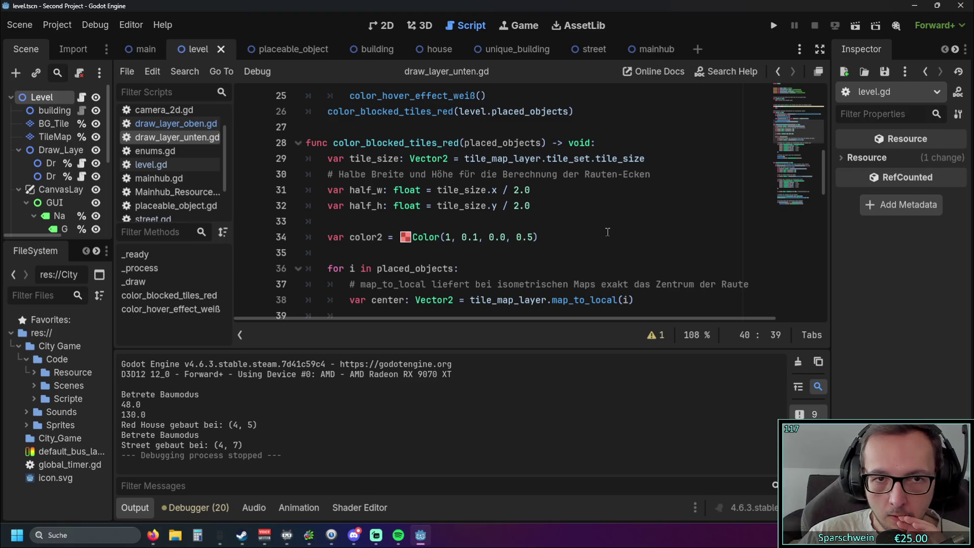
{"action": "scroll", "coordinate": [607, 232], "scroll_direction": "down", "scroll_amount": 1}
{"action": "scroll", "coordinate": [573, 221], "scroll_direction": "down", "scroll_amount": 3}
{"action": "scroll", "coordinate": [573, 221], "scroll_direction": "down", "scroll_amount": 3}
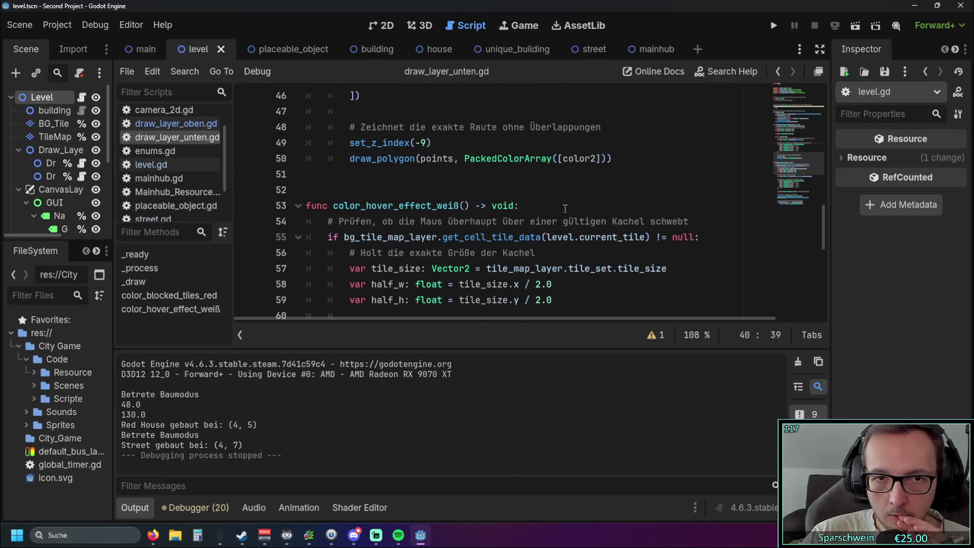
{"action": "scroll", "coordinate": [561, 200], "scroll_direction": "down", "scroll_amount": 2}
{"action": "scroll", "coordinate": [590, 235], "scroll_direction": "down", "scroll_amount": 6}
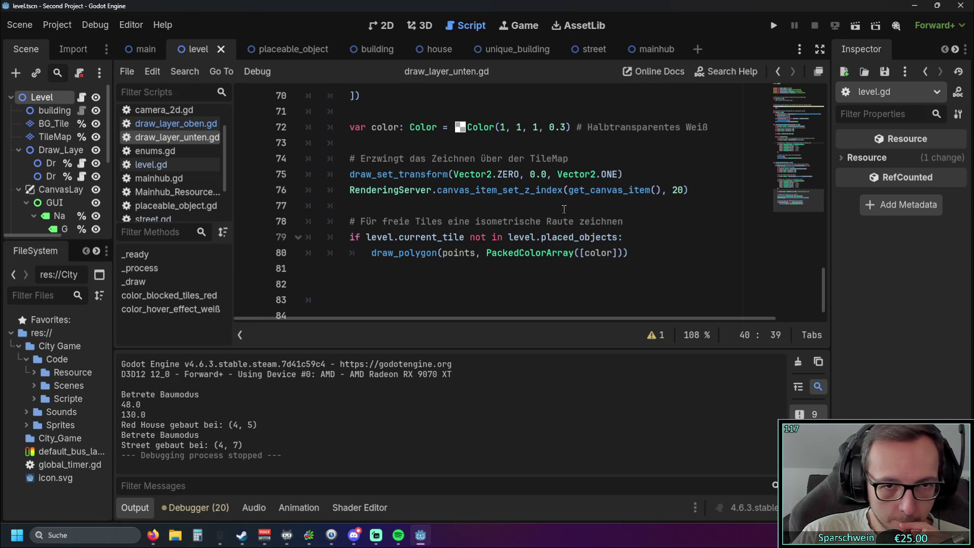
{"action": "scroll", "coordinate": [566, 213], "scroll_direction": "down", "scroll_amount": 1}
{"action": "scroll", "coordinate": [571, 228], "scroll_direction": "up", "scroll_amount": 3}
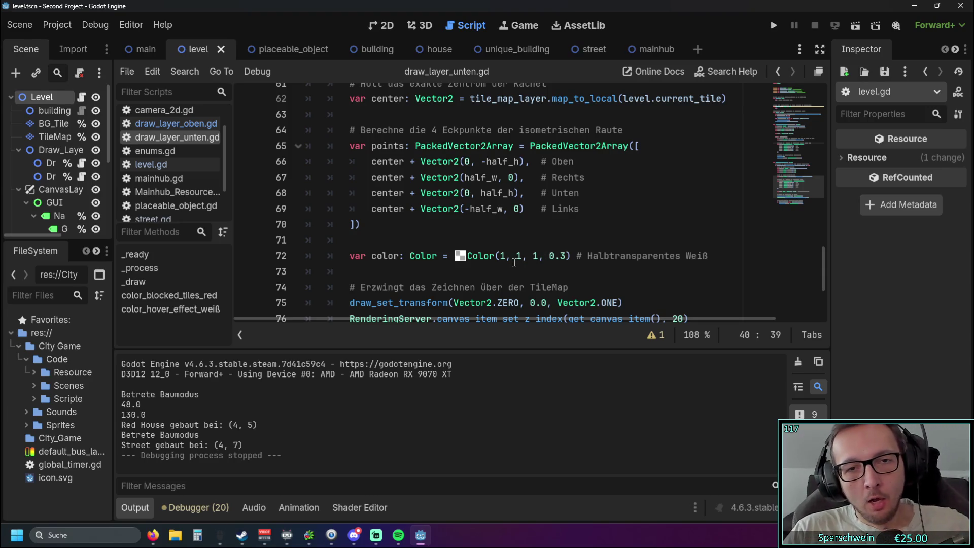
{"action": "scroll", "coordinate": [523, 259], "scroll_direction": "up", "scroll_amount": 3}
{"action": "scroll", "coordinate": [514, 259], "scroll_direction": "up", "scroll_amount": 5}
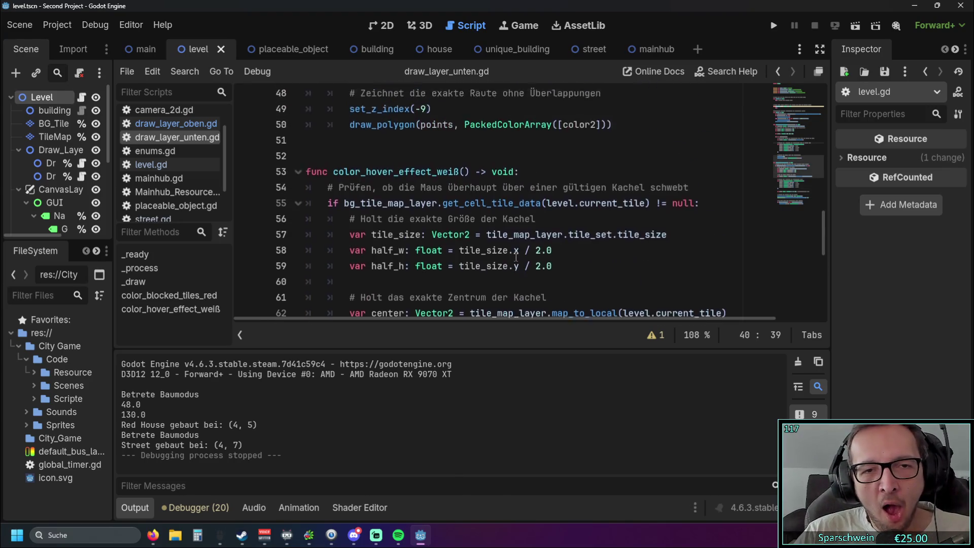
{"action": "scroll", "coordinate": [514, 248], "scroll_direction": "down", "scroll_amount": 5}
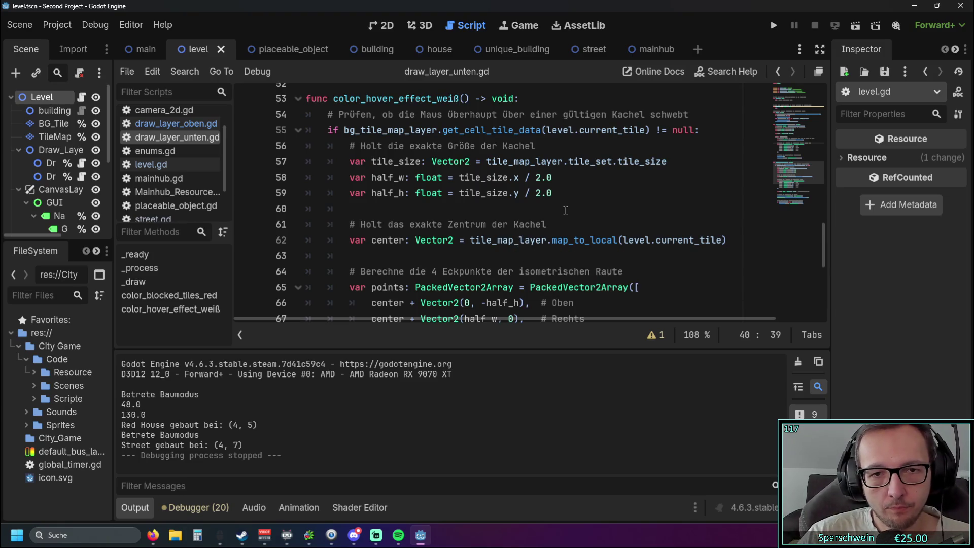
{"action": "scroll", "coordinate": [566, 210], "scroll_direction": "up", "scroll_amount": 5}
{"action": "scroll", "coordinate": [564, 213], "scroll_direction": "up", "scroll_amount": 2}
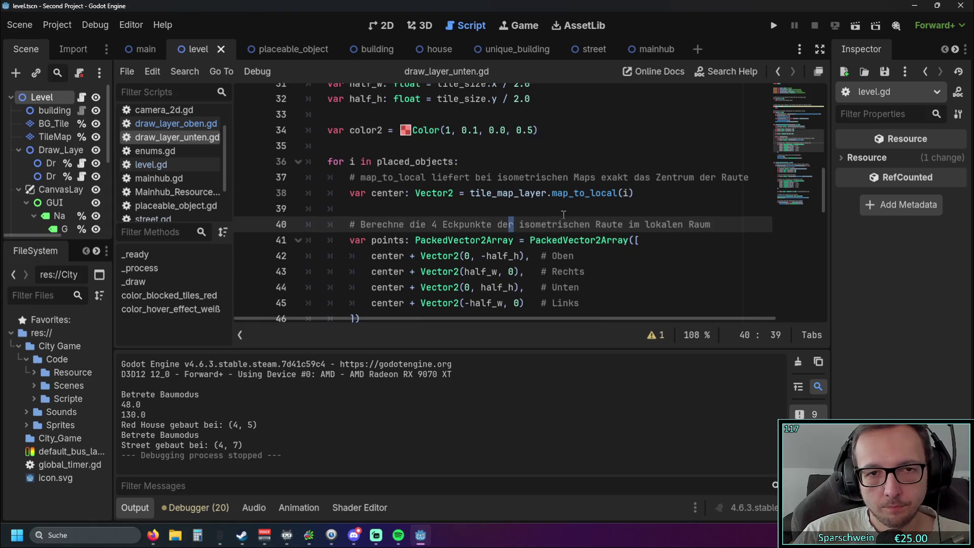
{"action": "scroll", "coordinate": [563, 215], "scroll_direction": "up", "scroll_amount": 1}
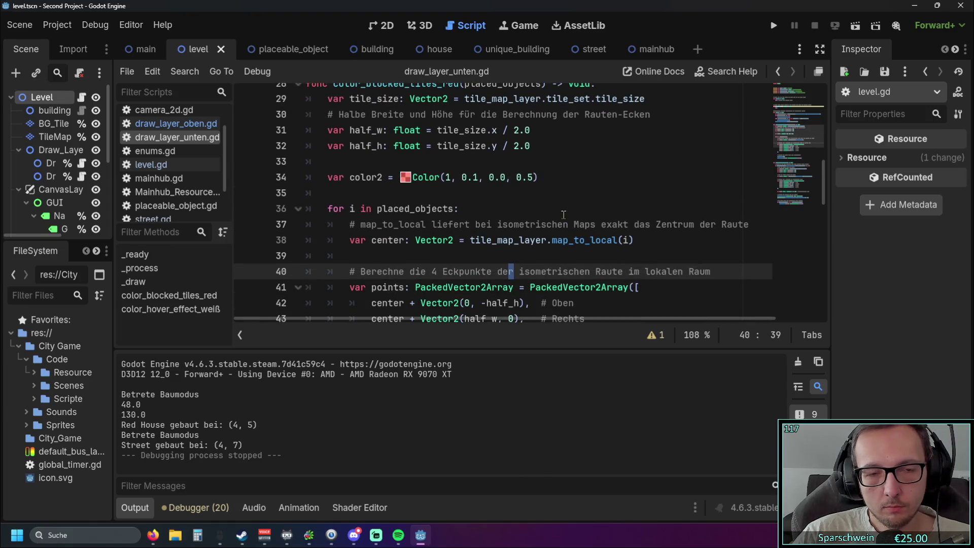
{"action": "scroll", "coordinate": [563, 215], "scroll_direction": "down", "scroll_amount": 2}
{"action": "scroll", "coordinate": [563, 214], "scroll_direction": "down", "scroll_amount": 2}
{"action": "scroll", "coordinate": [563, 214], "scroll_direction": "up", "scroll_amount": 2}
{"action": "scroll", "coordinate": [563, 214], "scroll_direction": "down", "scroll_amount": 6}
{"action": "scroll", "coordinate": [563, 214], "scroll_direction": "down", "scroll_amount": 2}
{"action": "scroll", "coordinate": [563, 214], "scroll_direction": "up", "scroll_amount": 3}
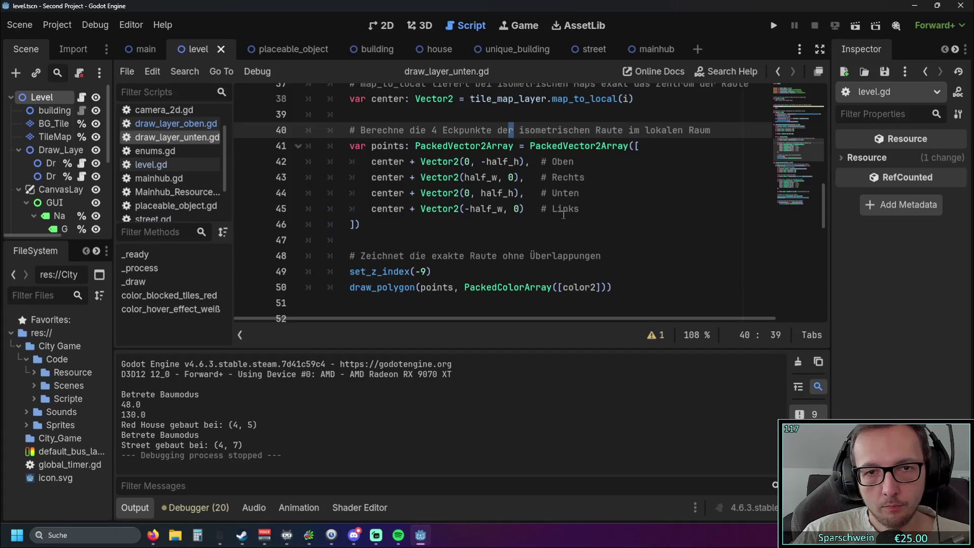
{"action": "left_click", "coordinate": [514, 235]}
{"action": "scroll", "coordinate": [497, 223], "scroll_direction": "up", "scroll_amount": 1}
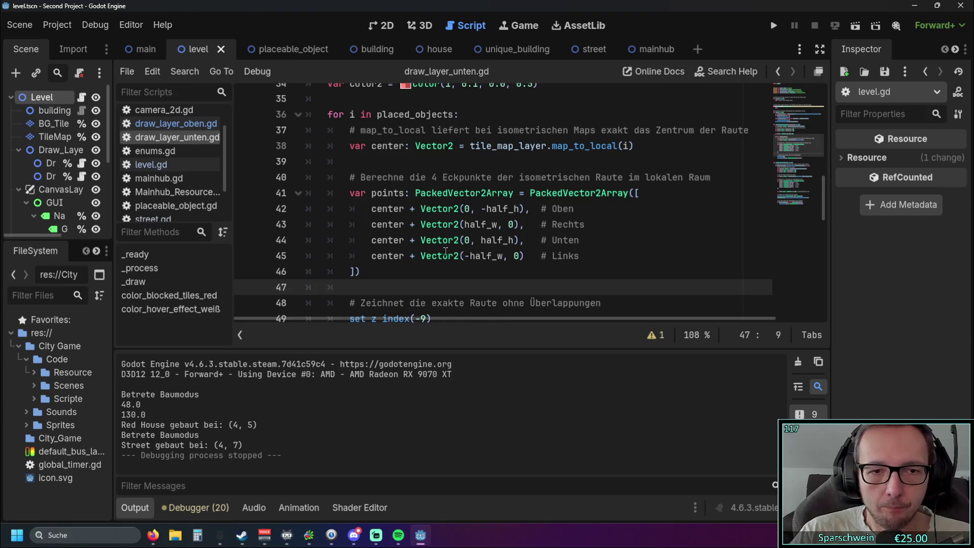
{"action": "scroll", "coordinate": [450, 249], "scroll_direction": "down", "scroll_amount": 1}
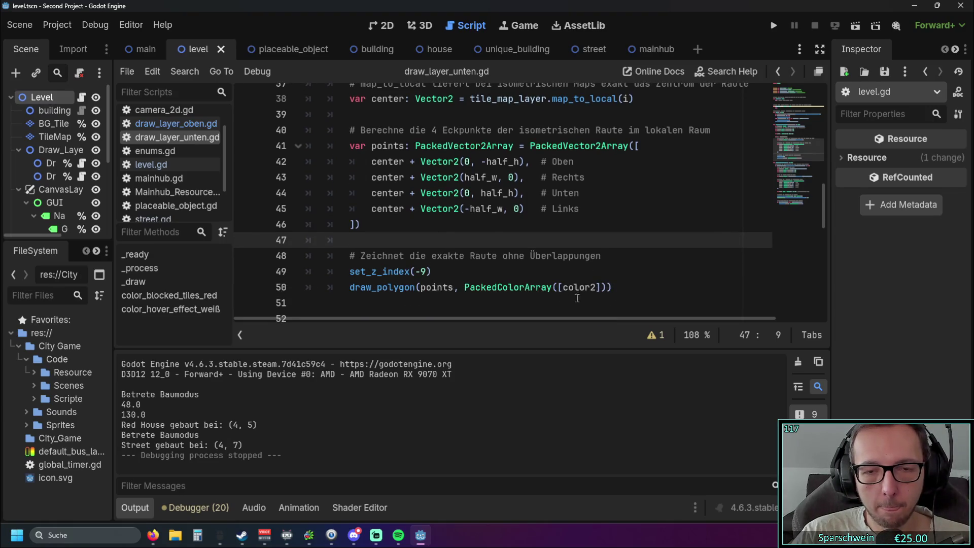
{"action": "mouse_move", "coordinate": [622, 288]}
{"action": "left_mouse_down"}
{"action": "mouse_move", "coordinate": [496, 288]}
{"action": "mouse_move", "coordinate": [422, 256]}
{"action": "mouse_move", "coordinate": [309, 256]}
{"action": "left_mouse_up"}
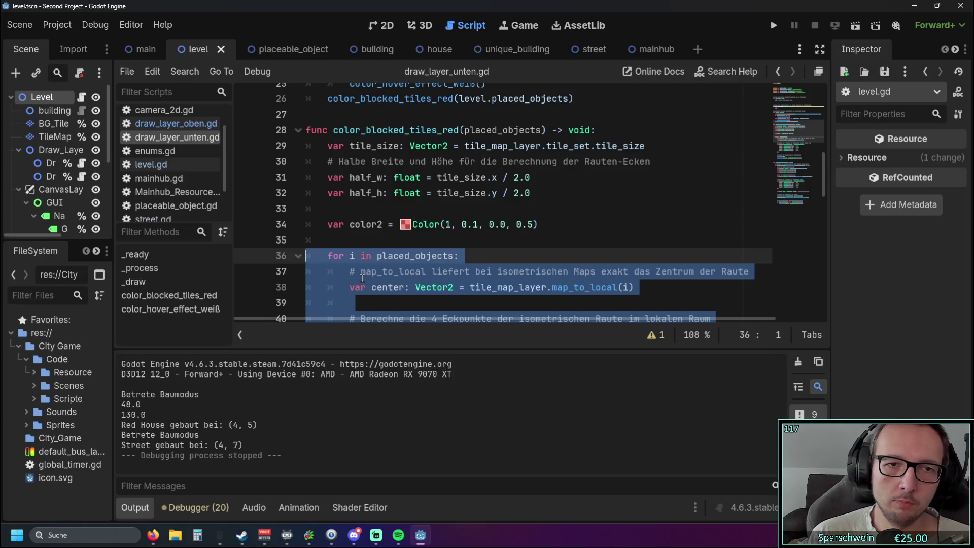
{"action": "key", "text": "alt+Tab"}
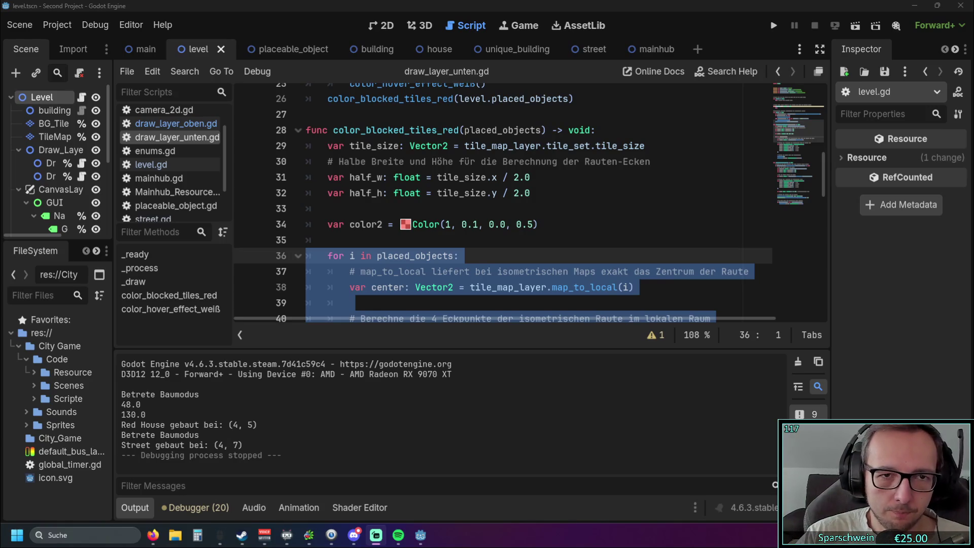
{"action": "left_click", "coordinate": [458, 243]}
Review the red road tint and drawing lines around line 66 in draw_layer_oben.gd
{"action": "scroll", "coordinate": [461, 242], "scroll_direction": "up", "scroll_amount": 1}
{"action": "scroll", "coordinate": [462, 240], "scroll_direction": "down", "scroll_amount": 1}
{"action": "left_click", "coordinate": [178, 124]}
{"action": "left_click", "coordinate": [178, 141]}
{"action": "left_click", "coordinate": [178, 125]}
{"action": "scroll", "coordinate": [396, 175], "scroll_direction": "down", "scroll_amount": 1}
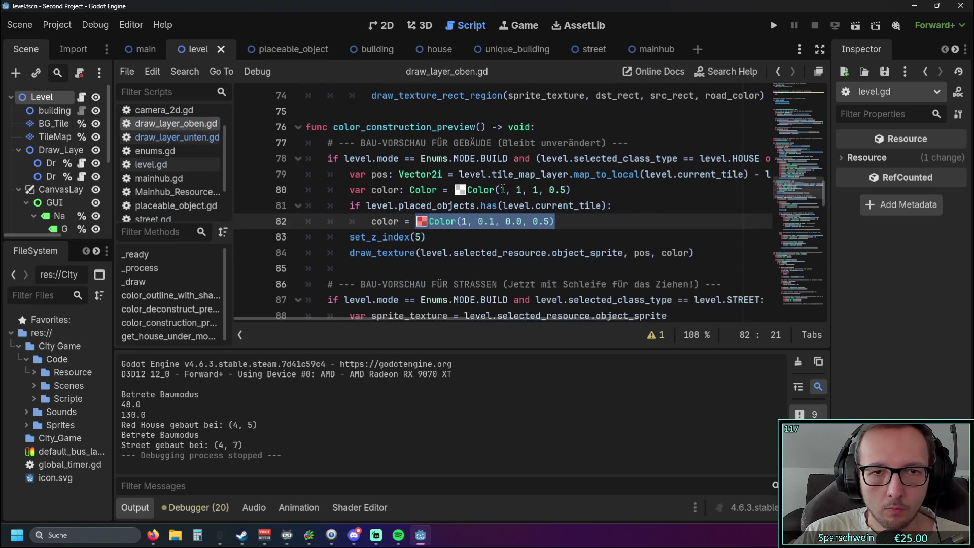
{"action": "scroll", "coordinate": [503, 189], "scroll_direction": "down", "scroll_amount": 2}
{"action": "scroll", "coordinate": [502, 189], "scroll_direction": "up", "scroll_amount": 6}
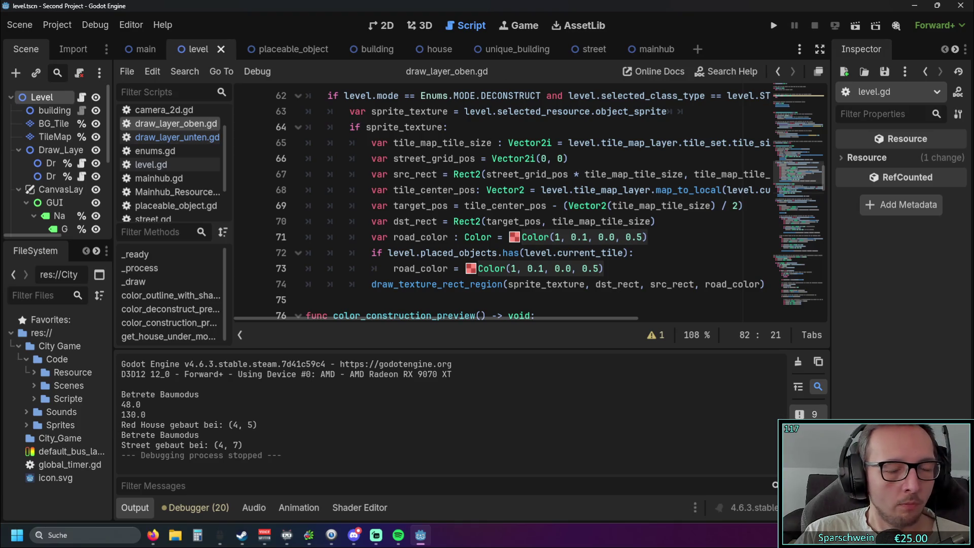
{"action": "key", "text": "alt+Tab"}
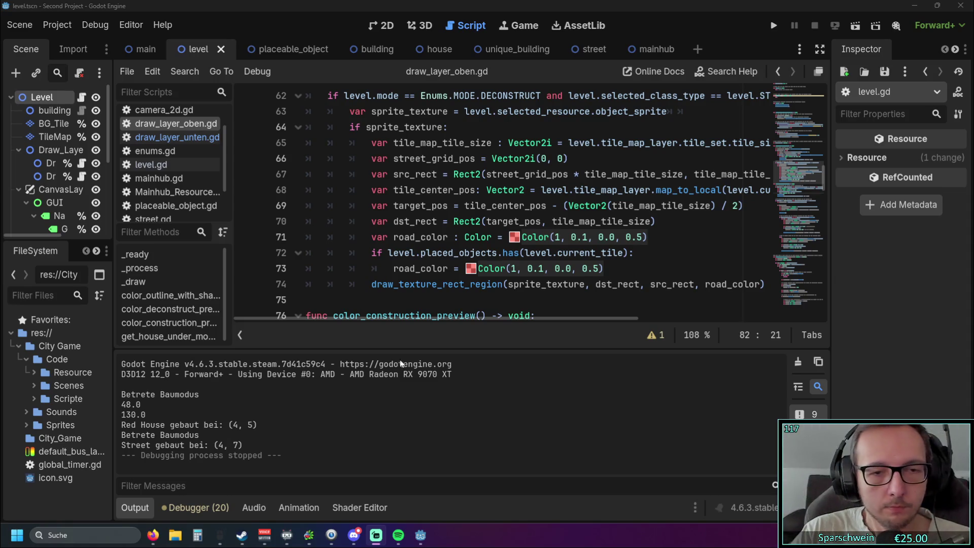
{"action": "left_click", "coordinate": [502, 288]}
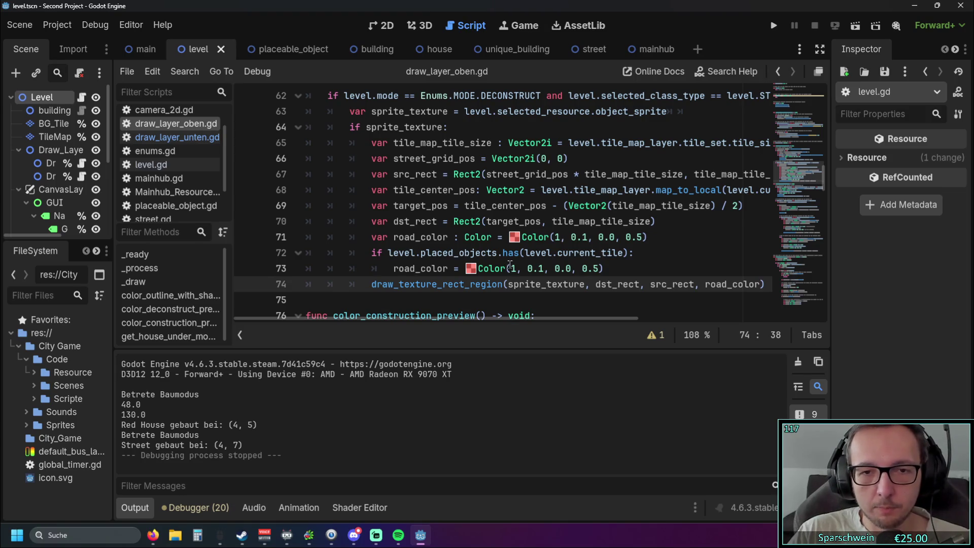
{"action": "scroll", "coordinate": [508, 316], "scroll_direction": "right", "scroll_amount": 3}
{"action": "scroll", "coordinate": [494, 316], "scroll_direction": "left", "scroll_amount": 3}
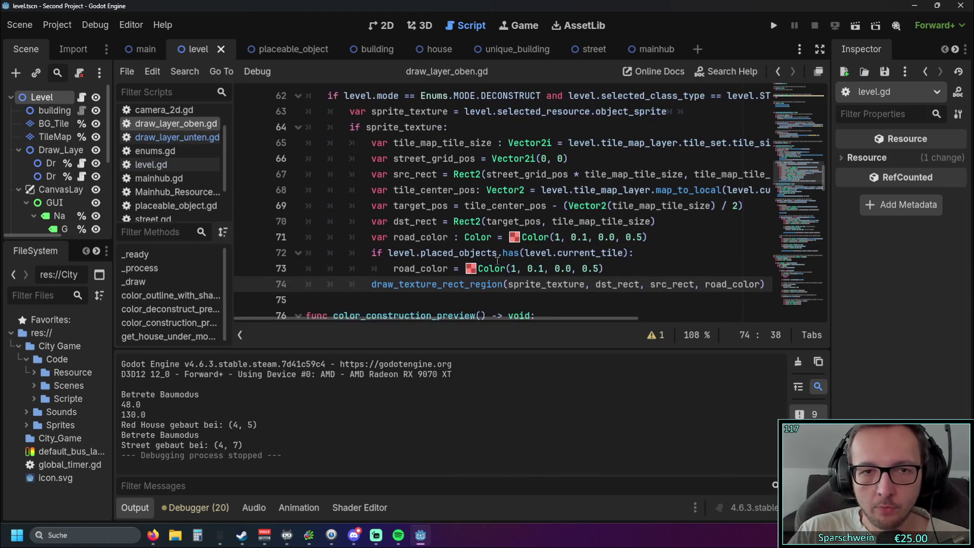
{"action": "scroll", "coordinate": [501, 249], "scroll_direction": "up", "scroll_amount": 2}
{"action": "scroll", "coordinate": [501, 249], "scroll_direction": "down", "scroll_amount": 2}
{"action": "mouse_move", "coordinate": [382, 320]}
{"action": "left_mouse_down"}
{"action": "mouse_move", "coordinate": [469, 321]}
{"action": "mouse_move", "coordinate": [383, 320]}
{"action": "left_mouse_up"}
{"action": "mouse_move", "coordinate": [765, 284]}
{"action": "left_mouse_down"}
{"action": "mouse_move", "coordinate": [304, 284]}
{"action": "mouse_move", "coordinate": [409, 269]}
{"action": "mouse_move", "coordinate": [355, 269]}
{"action": "mouse_move", "coordinate": [330, 253]}
{"action": "mouse_move", "coordinate": [279, 161]}
{"action": "left_mouse_up"}
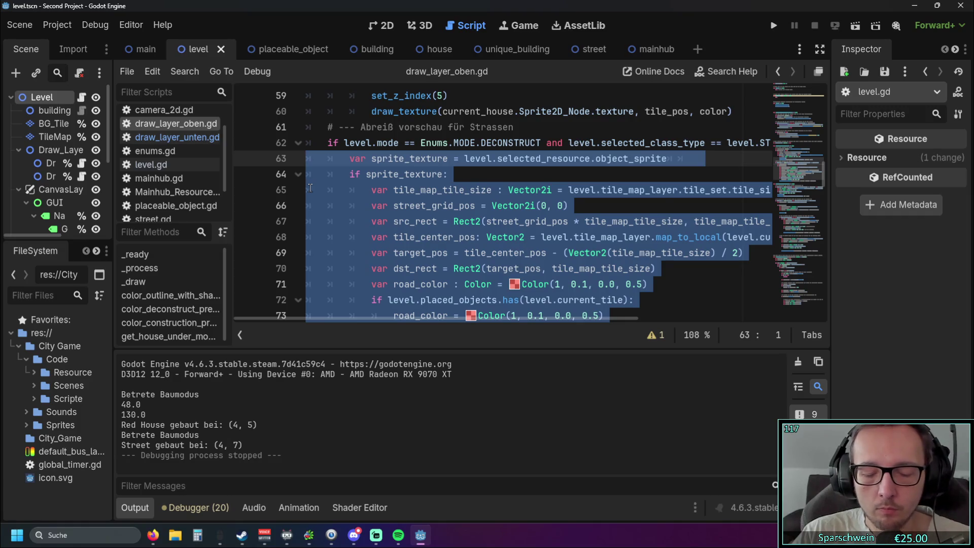
{"action": "left_click", "coordinate": [667, 209]}
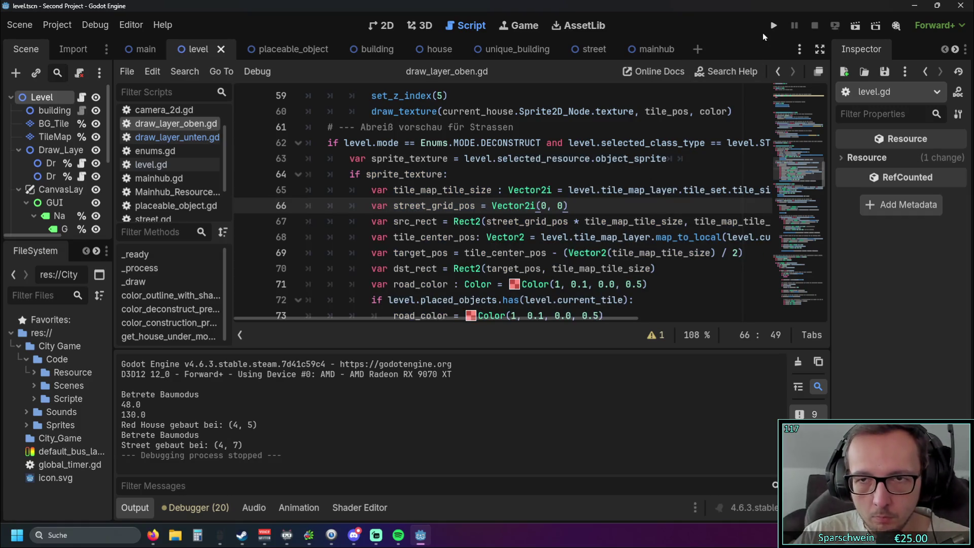
Run the game, place a street tile, toggle demolition mode on and off, then stop
{"action": "left_click", "coordinate": [773, 27]}
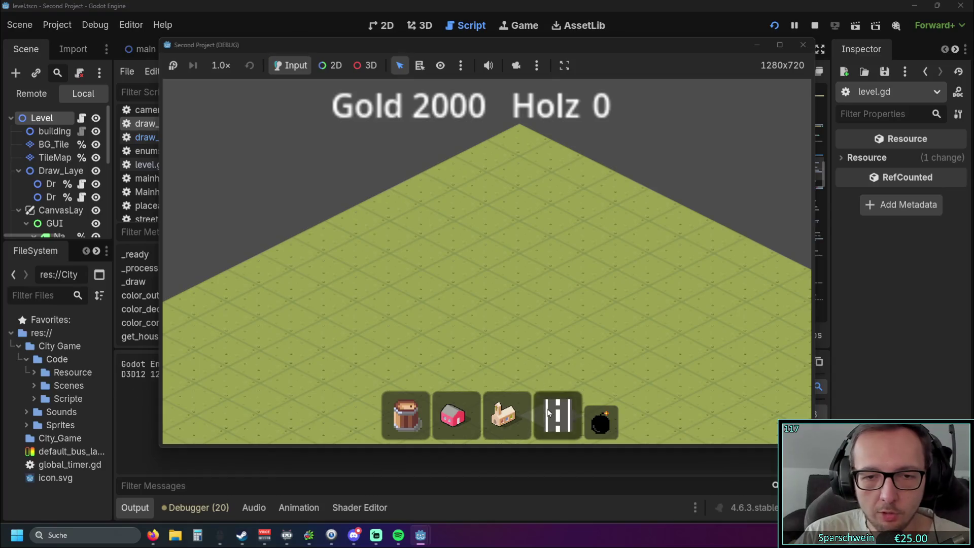
{"action": "left_click", "coordinate": [488, 285]}
{"action": "left_click", "coordinate": [601, 421]}
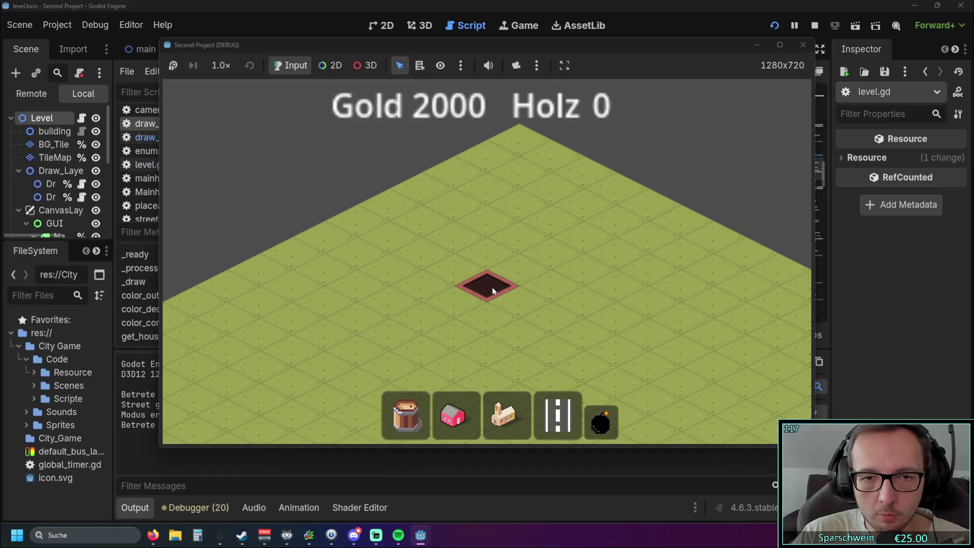
{"action": "right_click", "coordinate": [376, 288]}
{"action": "left_click", "coordinate": [801, 45]}
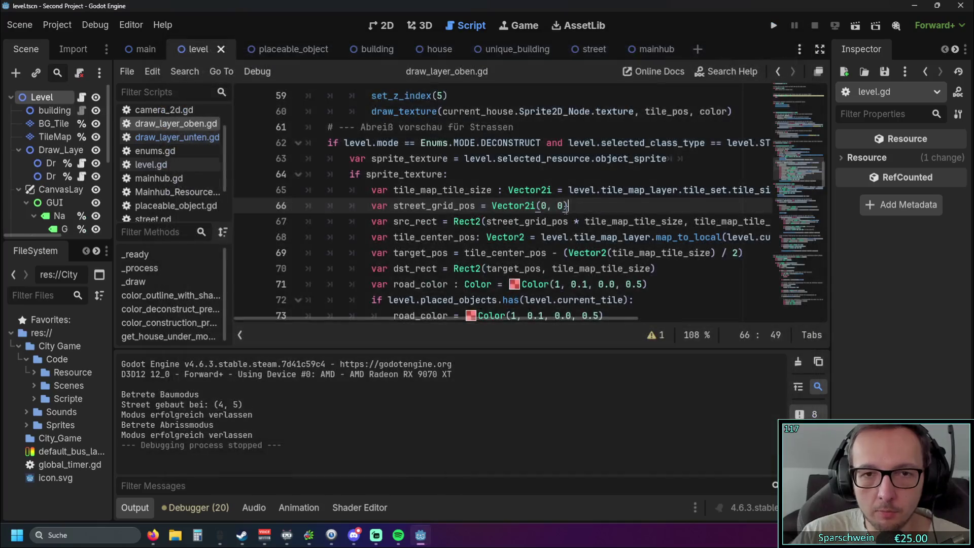
{"action": "scroll", "coordinate": [465, 315], "scroll_direction": "down", "scroll_amount": 3}
{"action": "scroll", "coordinate": [464, 314], "scroll_direction": "right", "scroll_amount": 2}
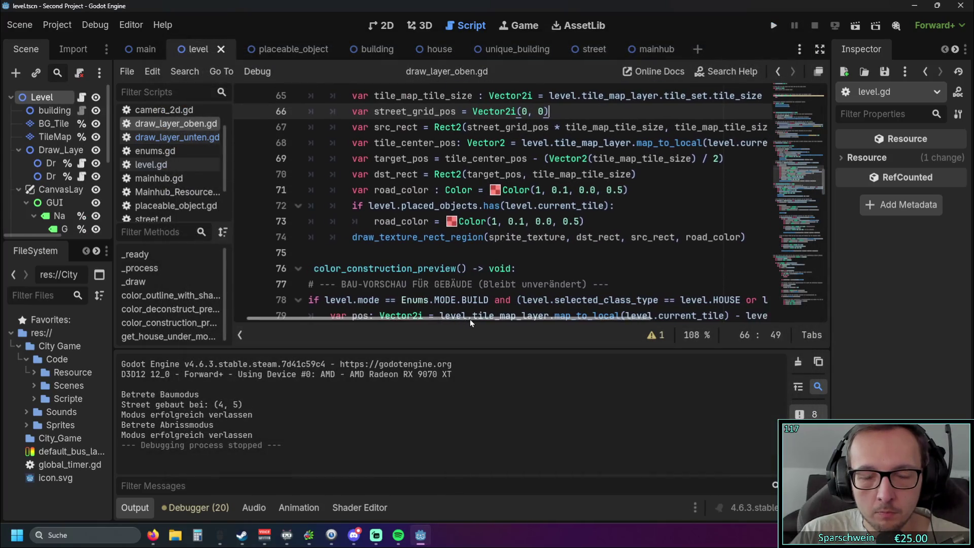
{"action": "scroll", "coordinate": [523, 242], "scroll_direction": "up", "scroll_amount": 2}
{"action": "scroll", "coordinate": [523, 242], "scroll_direction": "up", "scroll_amount": 1}
{"action": "triple_click", "coordinate": [432, 159]}
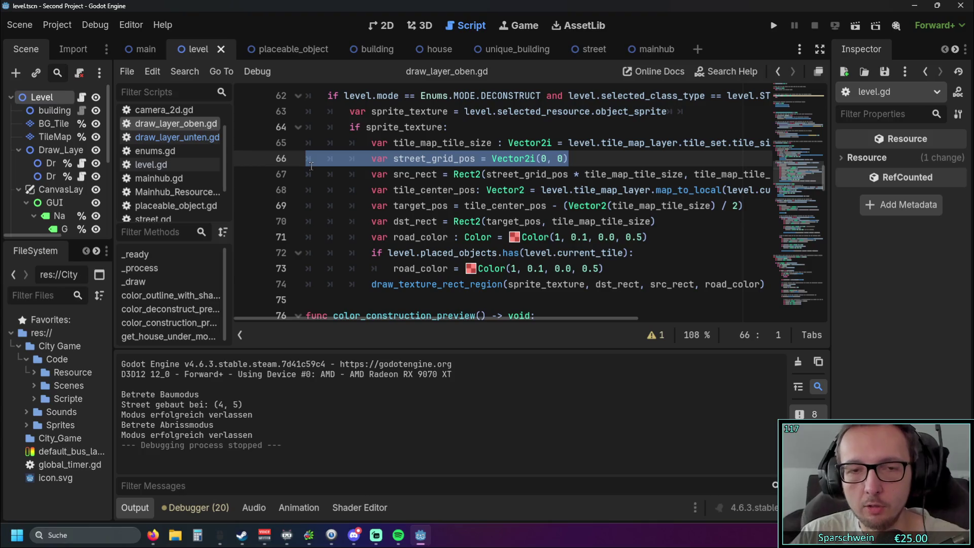
{"action": "key", "text": "BackSpace"}
{"action": "key", "text": "BackSpace"}
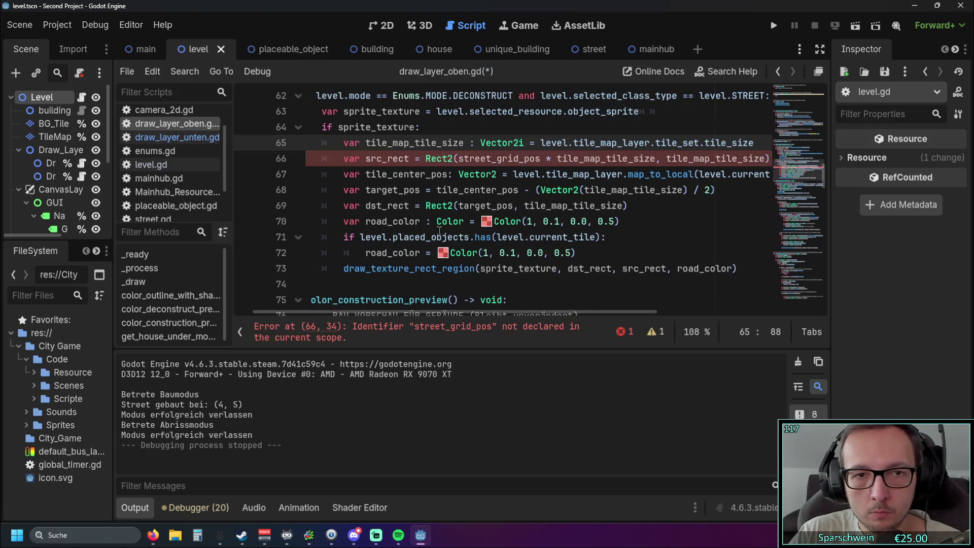
{"action": "mouse_move", "coordinate": [579, 158]}
{"action": "left_mouse_down"}
{"action": "mouse_move", "coordinate": [761, 159]}
{"action": "mouse_move", "coordinate": [264, 145]}
{"action": "mouse_move", "coordinate": [245, 168]}
{"action": "left_mouse_up"}
{"action": "key", "text": "BackSpace"}
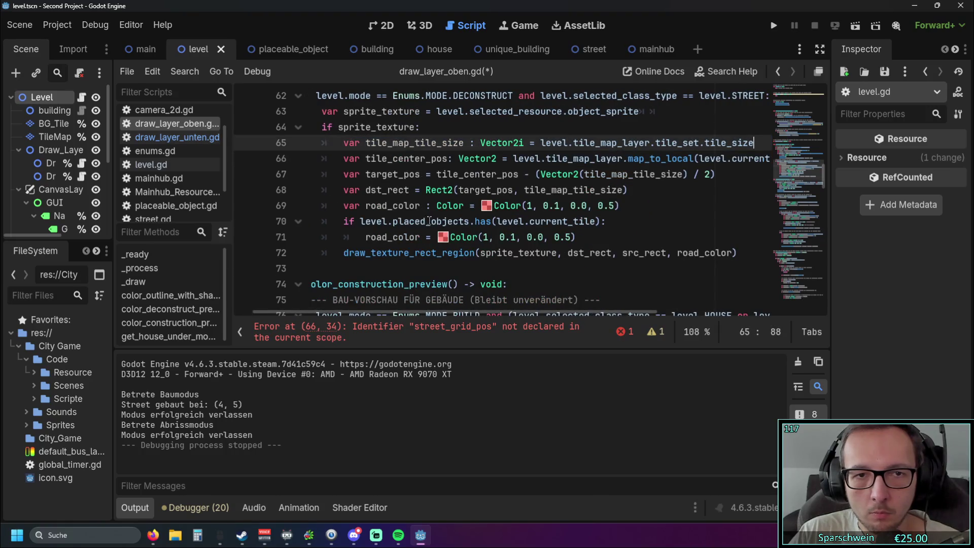
{"action": "double_click", "coordinate": [641, 253]}
{"action": "key", "text": "BackSpace"}
{"action": "key", "text": "BackSpace"}
{"action": "key", "text": "BackSpace"}
{"action": "left_click", "coordinate": [616, 273]}
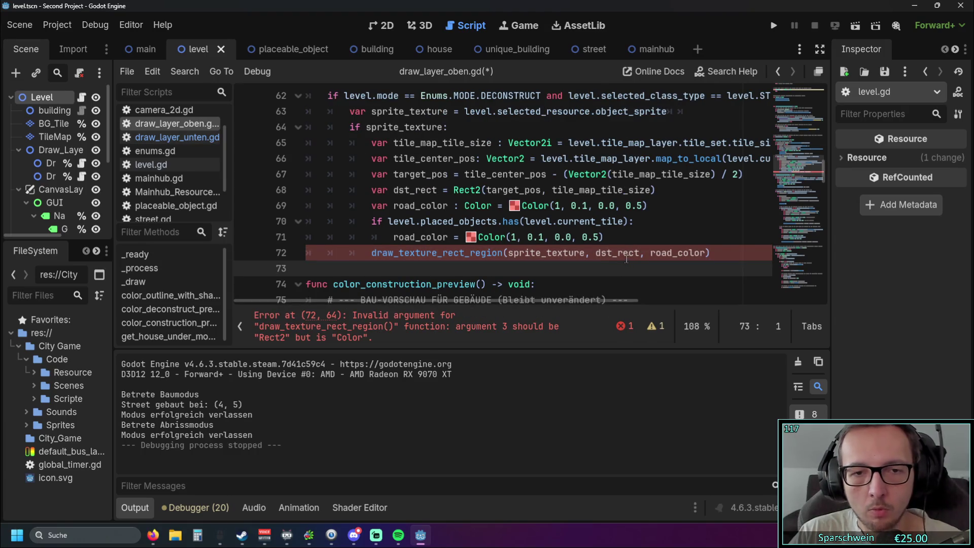
{"action": "key", "text": "ctrl+z"}
{"action": "left_click", "coordinate": [599, 270]}
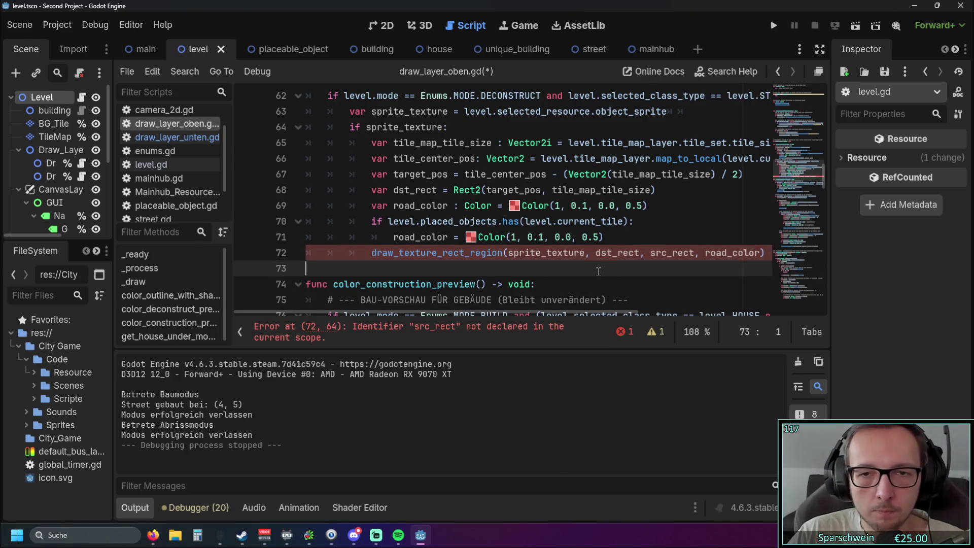
{"action": "key", "text": "ctrl+z"}
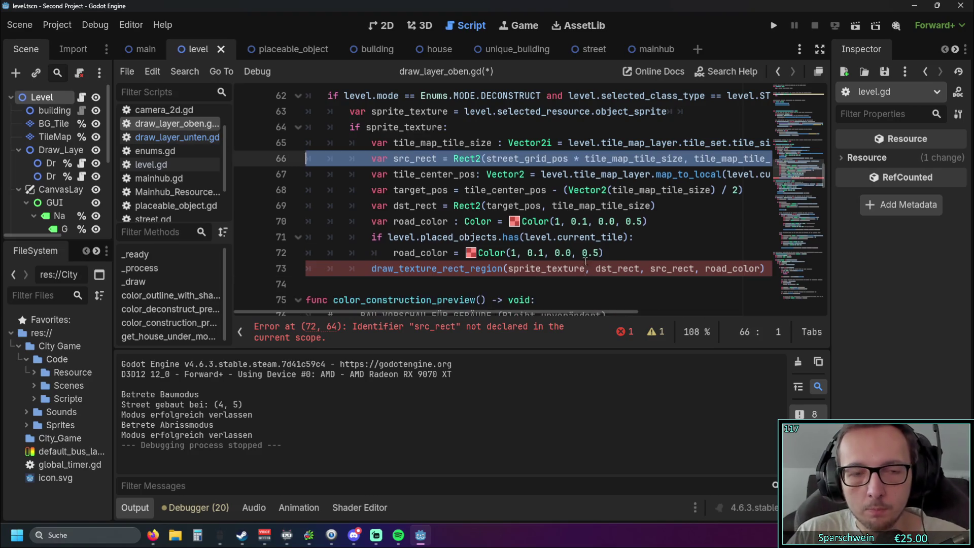
{"action": "left_click", "coordinate": [590, 295]}
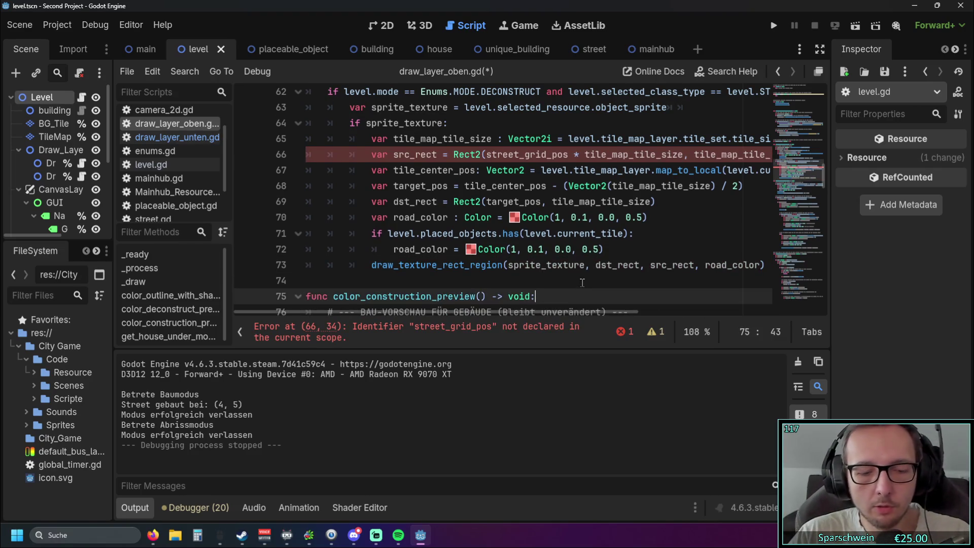
{"action": "key", "text": "ctrl+z"}
{"action": "key", "text": "ctrl+s"}
{"action": "left_click", "coordinate": [631, 261]}
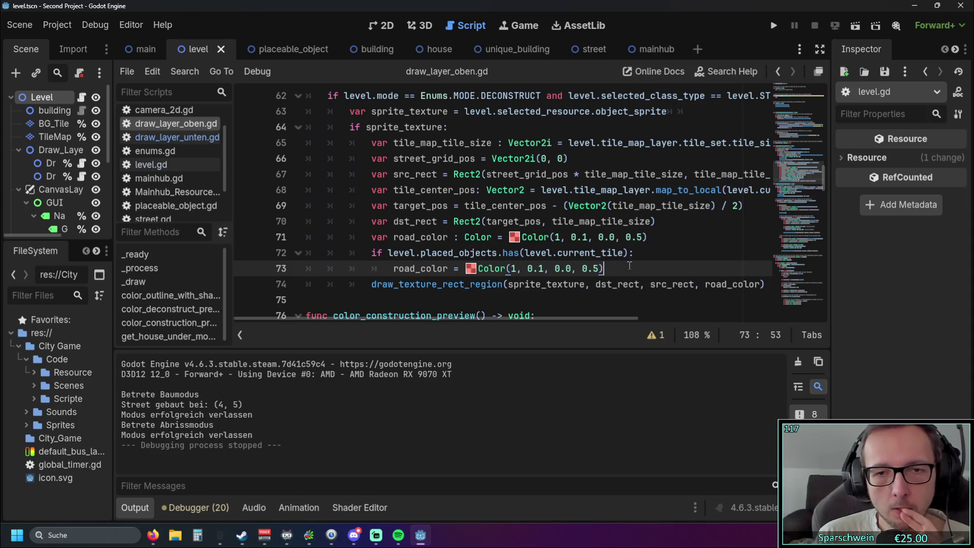
{"action": "left_click_drag", "start_coordinate": [455, 318], "coordinate": [477, 317]}
{"action": "left_click_drag", "start_coordinate": [741, 284], "coordinate": [307, 174]}
{"action": "key", "text": "shift+Up"}
{"action": "key", "text": "shift+Up"}
{"action": "key", "text": "shift+Up"}
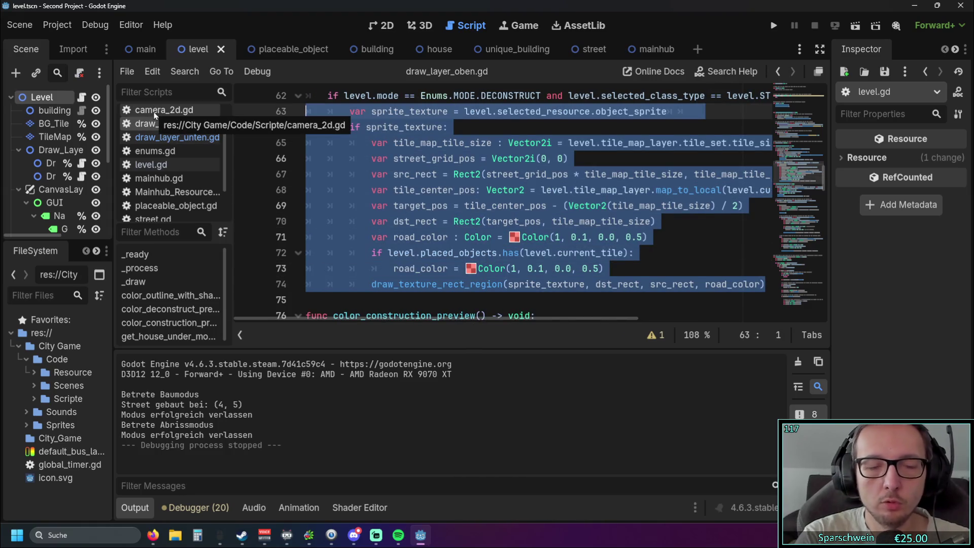
Indent the street preview block under the if statement on line 62 and save the script
{"action": "key", "text": "ctrl+k"}
{"action": "scroll", "coordinate": [507, 305], "scroll_direction": "up", "scroll_amount": 2}
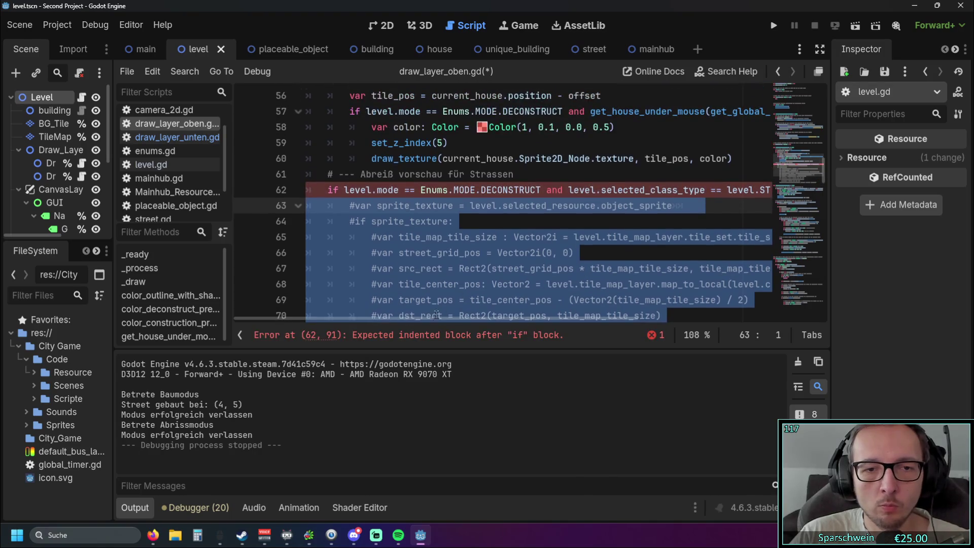
{"action": "key", "text": "Up"}
{"action": "key", "text": "End"}
{"action": "key", "text": "Return"}
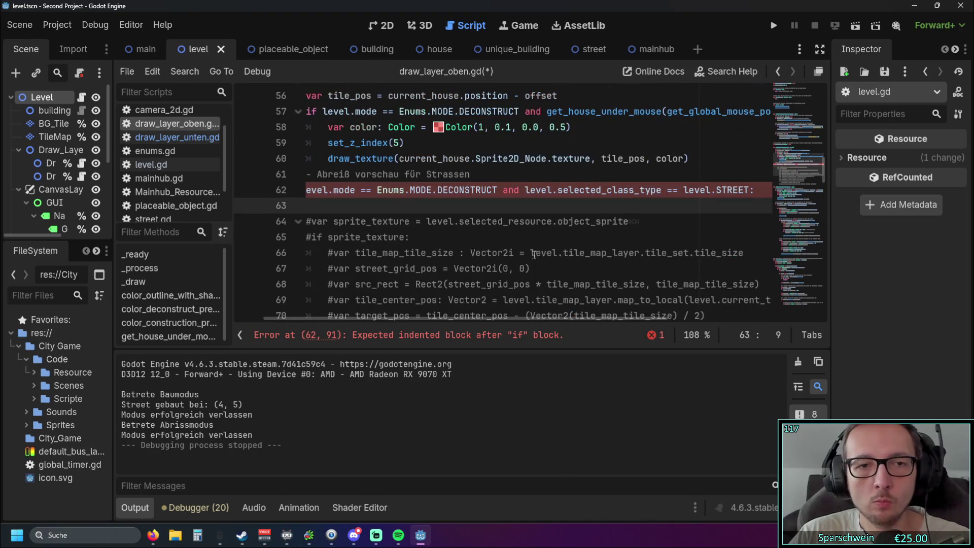
{"action": "scroll", "coordinate": [426, 284], "scroll_direction": "left", "scroll_amount": 2}
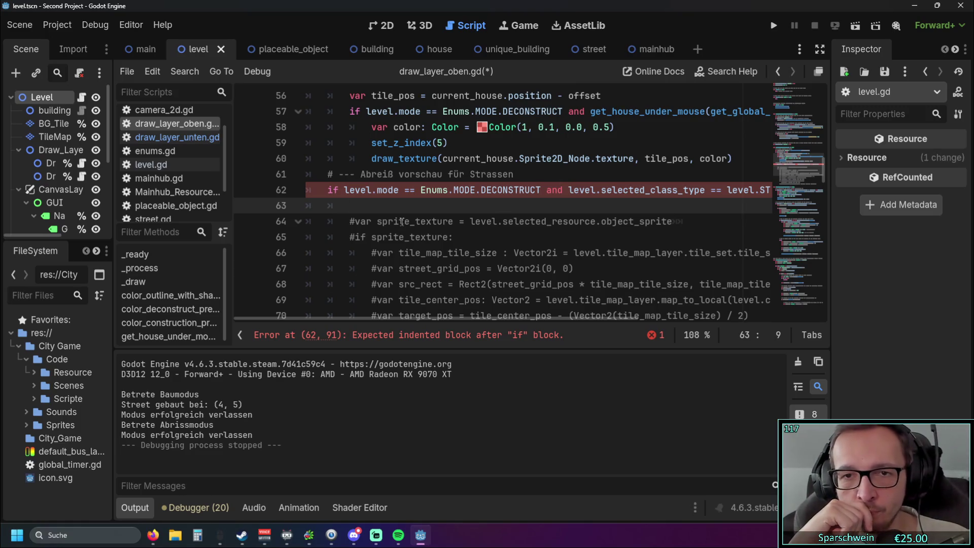
{"action": "scroll", "coordinate": [479, 322], "scroll_direction": "right", "scroll_amount": 5}
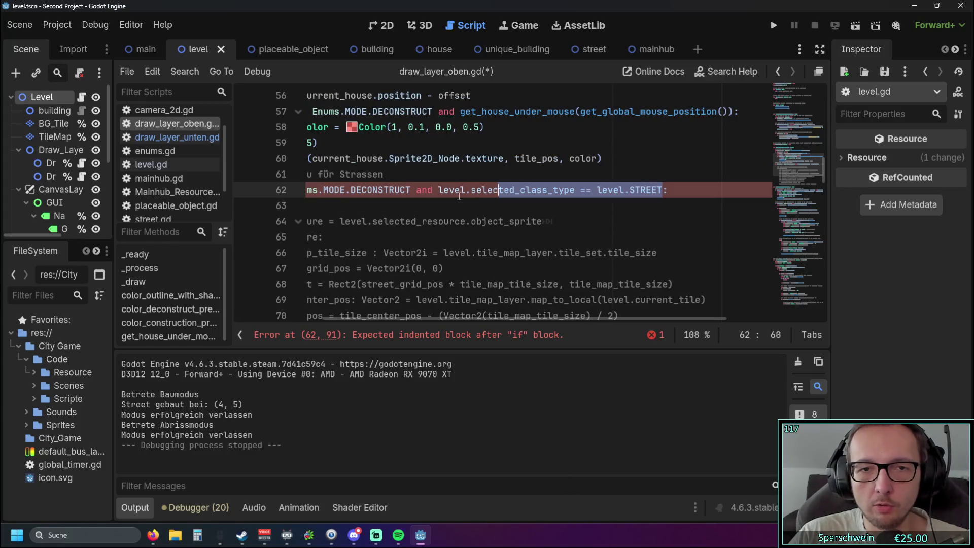
{"action": "left_click", "coordinate": [527, 227]}
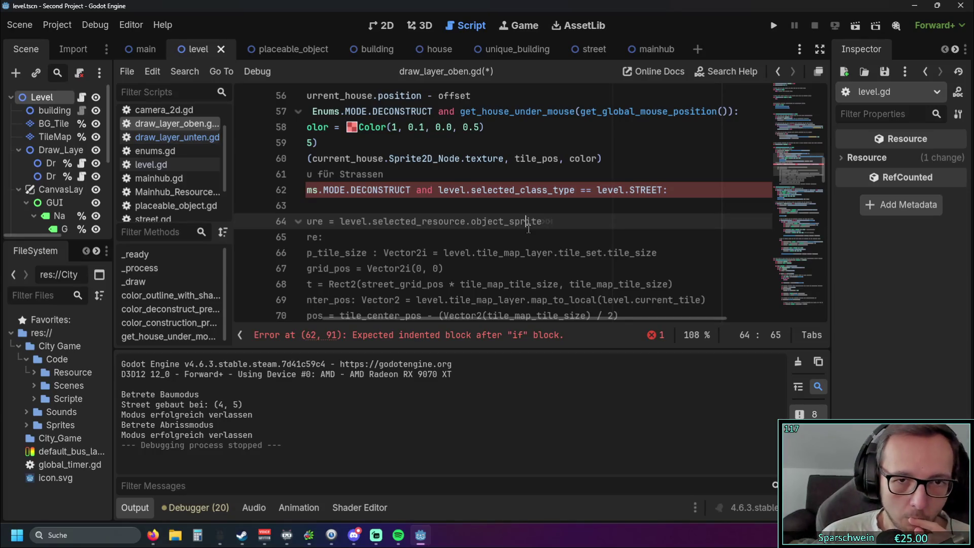
{"action": "key", "text": "BackSpace"}
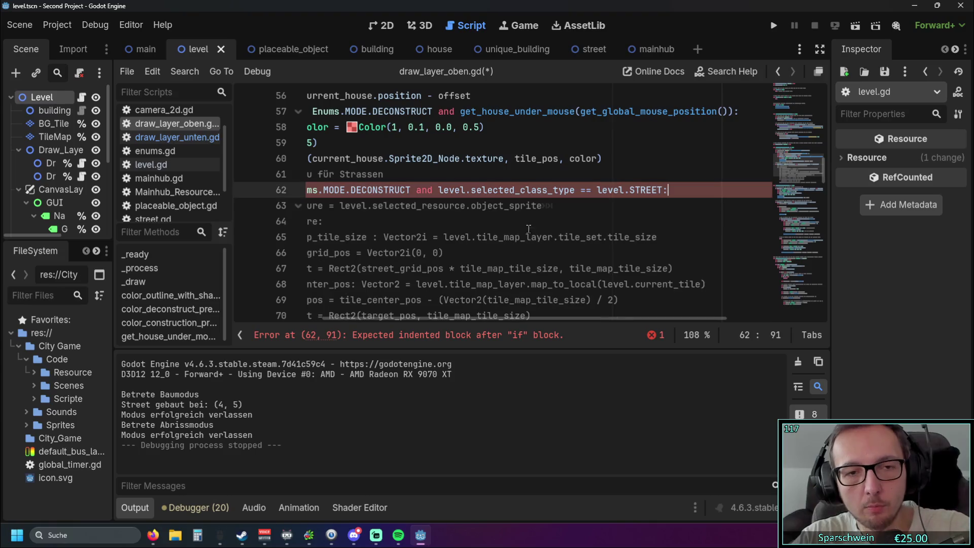
{"action": "key", "text": "shift+Down"}
{"action": "key", "text": "shift+Down"}
{"action": "key", "text": "shift+Down"}
{"action": "key", "text": "Tab"}
{"action": "key", "text": "ctrl+s"}
Replace the STREET check on line 62 with level.placed_objects.has(level.current_tile)
{"action": "left_click", "coordinate": [528, 229]}
{"action": "left_click_drag", "start_coordinate": [446, 319], "coordinate": [522, 319]}
{"action": "mouse_move", "coordinate": [420, 190]}
{"action": "left_mouse_down"}
{"action": "mouse_move", "coordinate": [685, 182]}
{"action": "mouse_move", "coordinate": [666, 190]}
{"action": "left_mouse_up"}
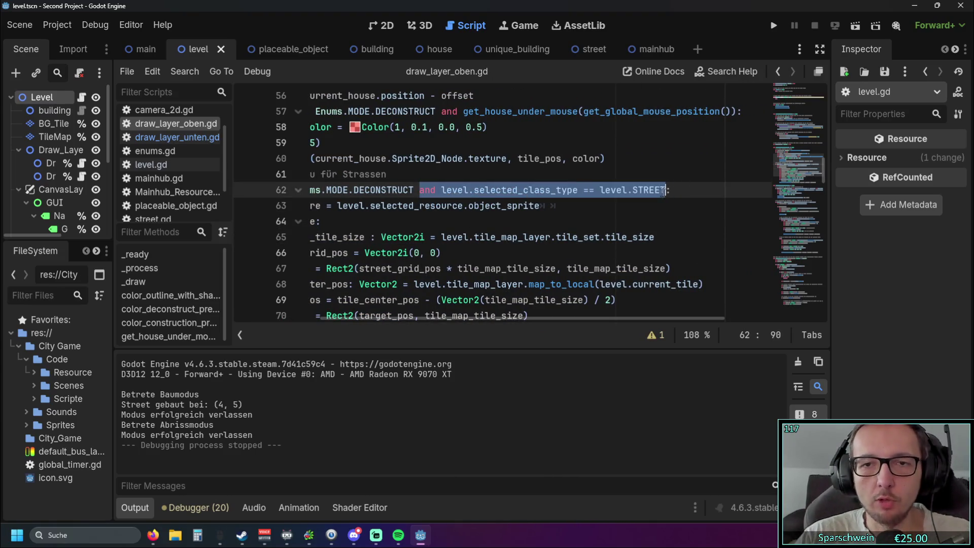
{"action": "mouse_move", "coordinate": [464, 319]}
{"action": "left_mouse_down"}
{"action": "mouse_move", "coordinate": [437, 318]}
{"action": "mouse_move", "coordinate": [503, 319]}
{"action": "left_mouse_up"}
{"action": "left_click", "coordinate": [556, 217]}
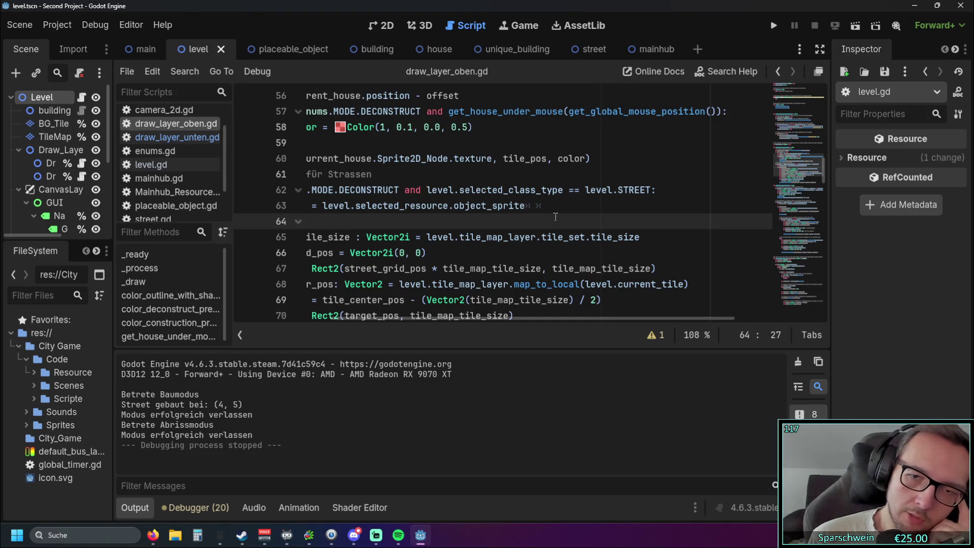
{"action": "mouse_move", "coordinate": [463, 318]}
{"action": "left_mouse_down"}
{"action": "mouse_move", "coordinate": [403, 318]}
{"action": "mouse_move", "coordinate": [359, 301]}
{"action": "mouse_move", "coordinate": [597, 303]}
{"action": "left_mouse_up"}
{"action": "scroll", "coordinate": [436, 259], "scroll_direction": "down", "scroll_amount": 3}
{"action": "scroll", "coordinate": [357, 300], "scroll_direction": "up", "scroll_amount": 2}
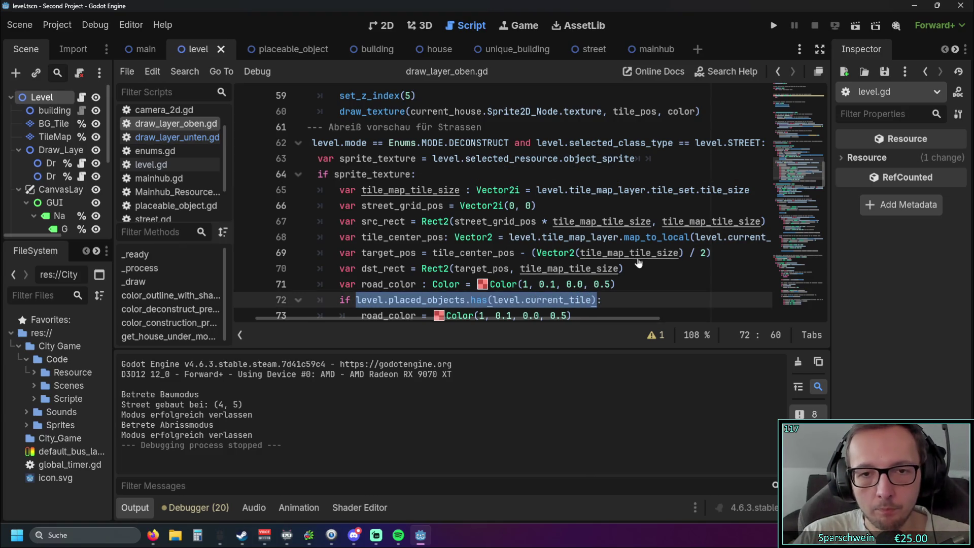
{"action": "scroll", "coordinate": [583, 253], "scroll_direction": "up", "scroll_amount": 1}
{"action": "left_click_drag", "start_coordinate": [502, 317], "coordinate": [541, 318]}
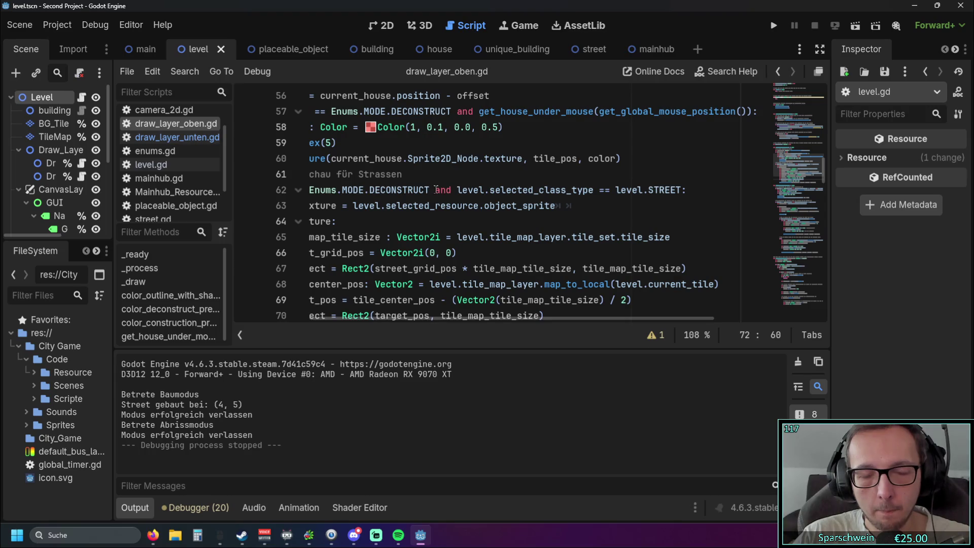
{"action": "left_click", "coordinate": [456, 190]}
{"action": "key", "text": "ctrl+shift+Right"}
{"action": "key", "text": "ctrl+shift+Right"}
{"action": "key", "text": "ctrl+shift+Right"}
{"action": "key", "text": "Down"}
{"action": "left_click", "coordinate": [457, 190]}
{"action": "key", "text": "ctrl+shift+Right"}
{"action": "key", "text": "ctrl+shift+Right"}
{"action": "key", "text": "ctrl+shift+Right"}
{"action": "type", "text": "level.placed_objects.has(level.current_tile)"}
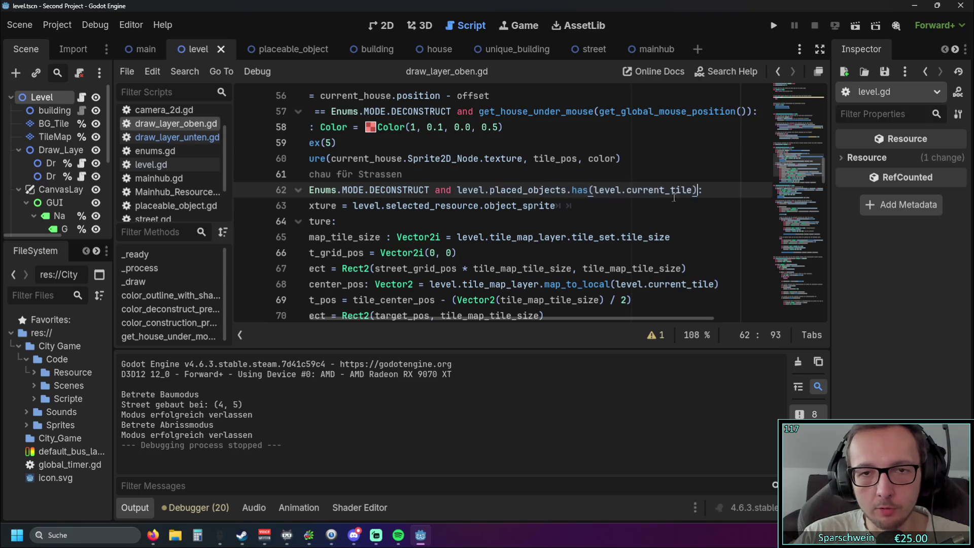
{"action": "left_click", "coordinate": [580, 221]}
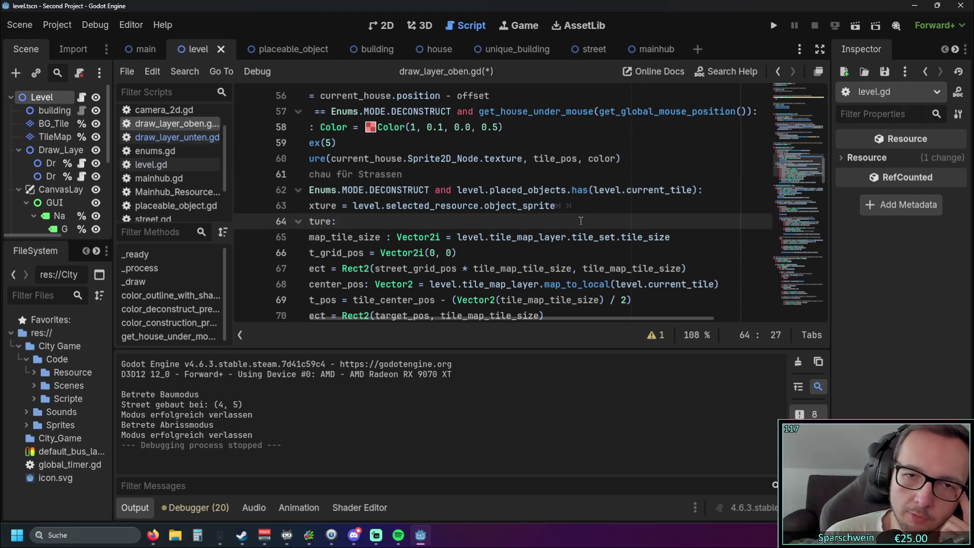
{"action": "mouse_move", "coordinate": [494, 318]}
{"action": "left_mouse_down"}
{"action": "mouse_move", "coordinate": [416, 318]}
{"action": "mouse_move", "coordinate": [449, 315]}
{"action": "left_mouse_up"}
Run the game, place a house, and enter demolition mode
{"action": "left_click", "coordinate": [773, 25]}
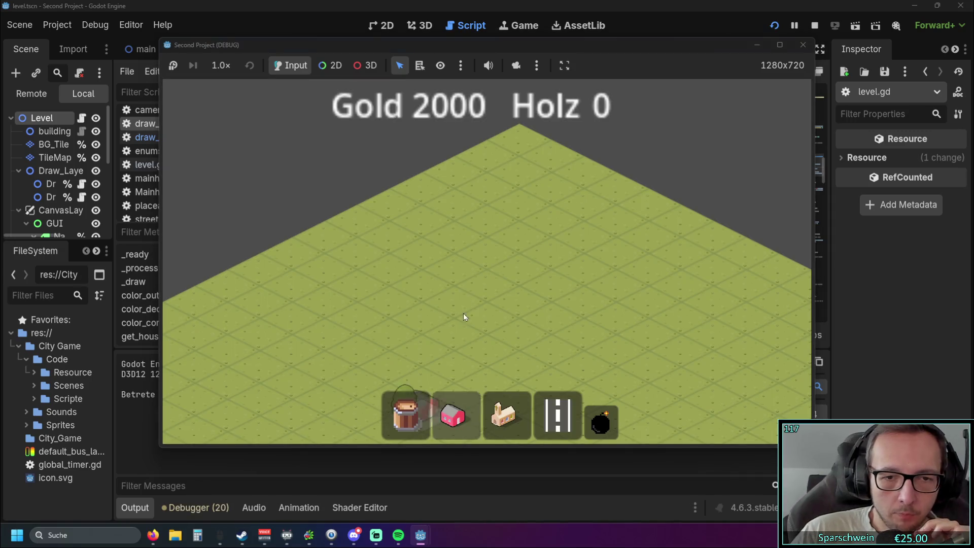
{"action": "left_click", "coordinate": [464, 313]}
{"action": "left_click", "coordinate": [589, 415]}
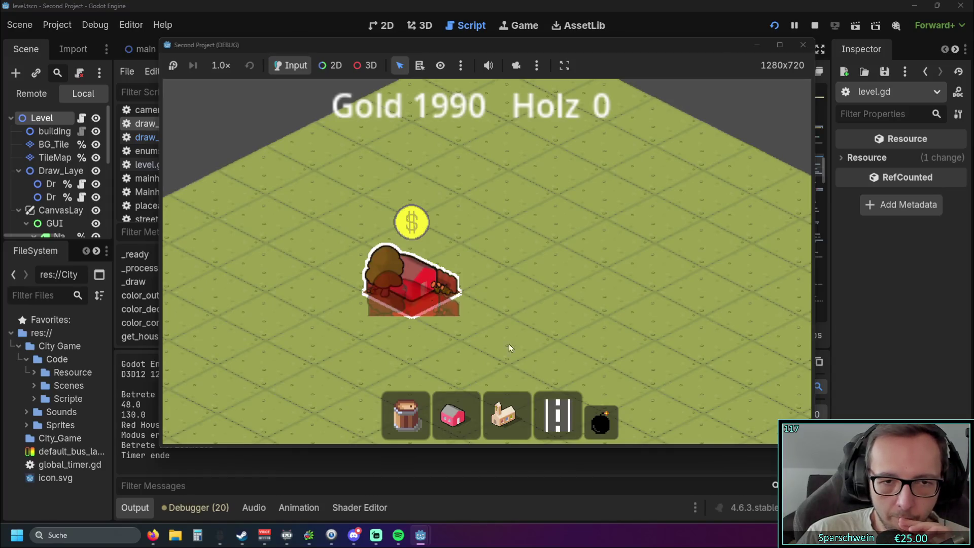
Exit demolition mode, lay a street right of the house, recheck demolition preview, then close the game
{"action": "right_click", "coordinate": [415, 300]}
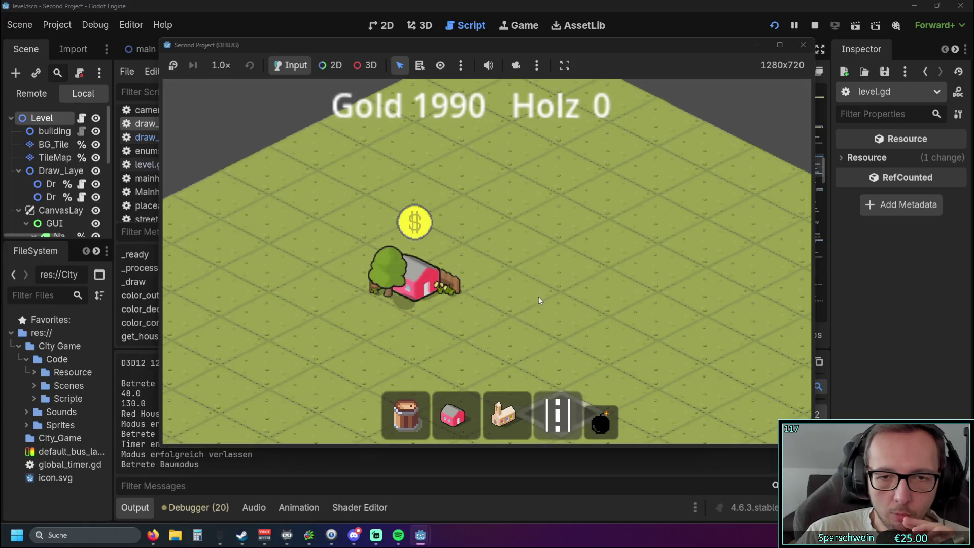
{"action": "left_click", "coordinate": [542, 325]}
{"action": "left_click", "coordinate": [601, 422]}
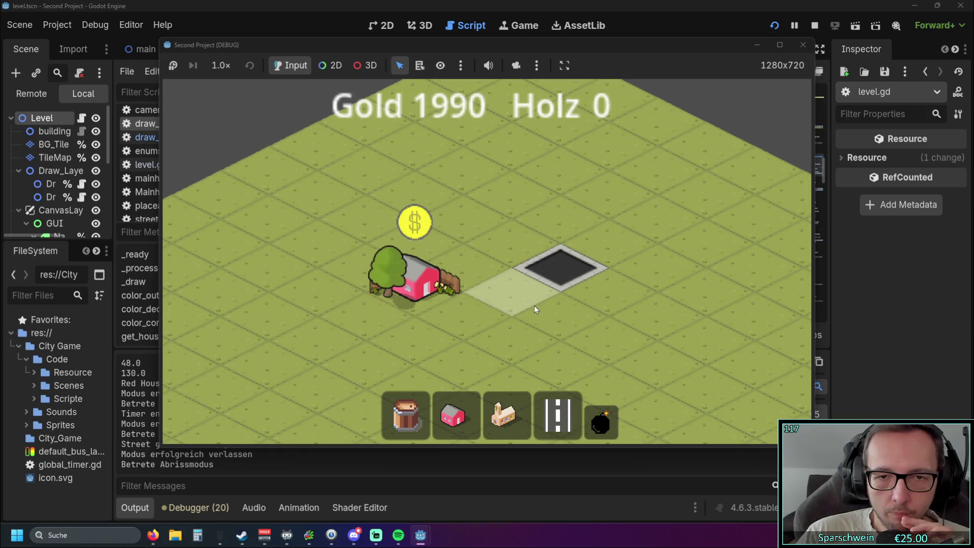
{"action": "right_click", "coordinate": [604, 294]}
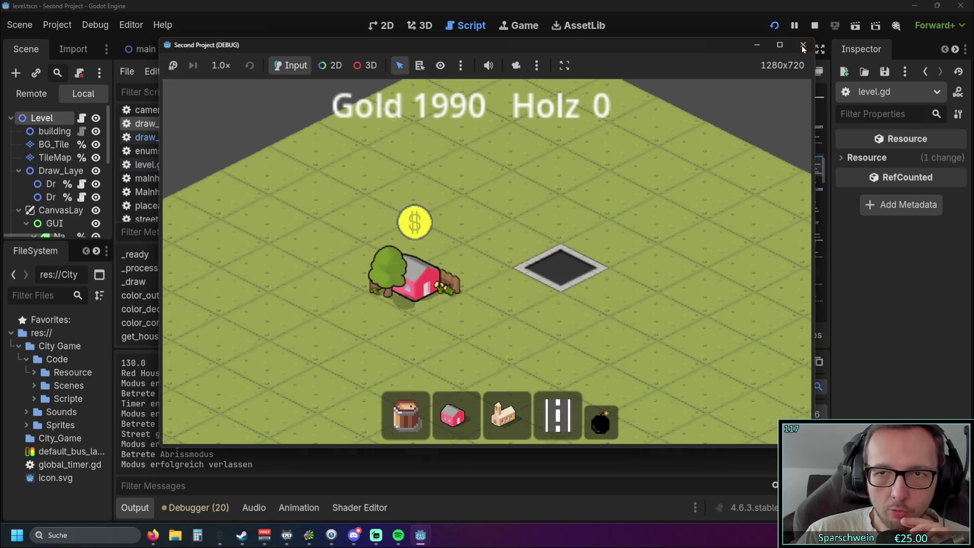
{"action": "left_click", "coordinate": [802, 46]}
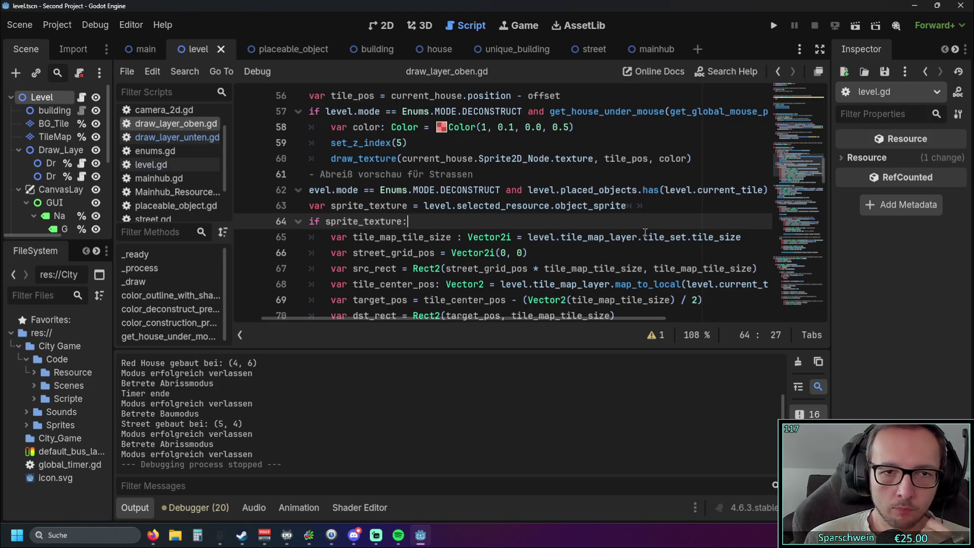
Scroll horizontally through the draw_layer_oben.gd preview code, then start the project
{"action": "left_click_drag", "start_coordinate": [412, 319], "coordinate": [324, 326]}
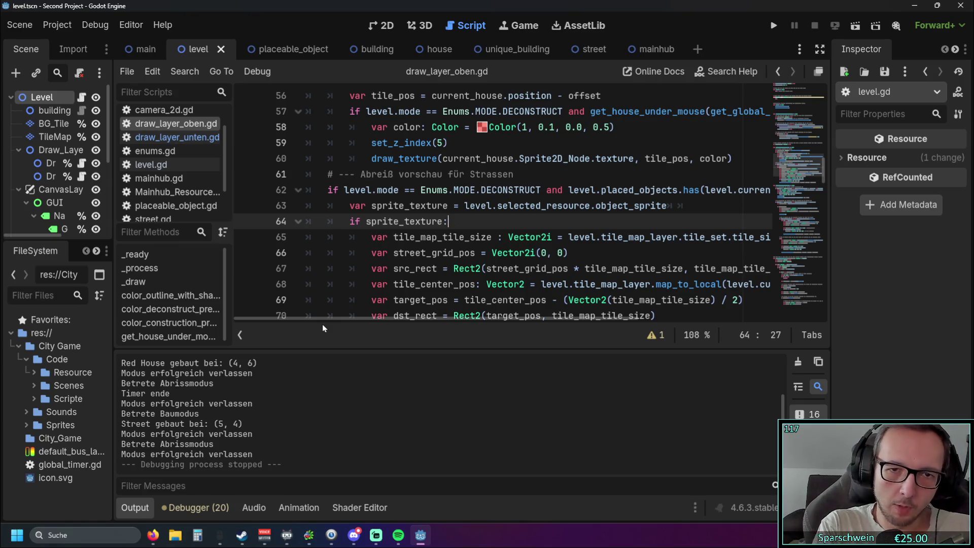
{"action": "mouse_move", "coordinate": [323, 318]}
{"action": "left_mouse_down"}
{"action": "mouse_move", "coordinate": [399, 315]}
{"action": "mouse_move", "coordinate": [361, 314]}
{"action": "left_mouse_up"}
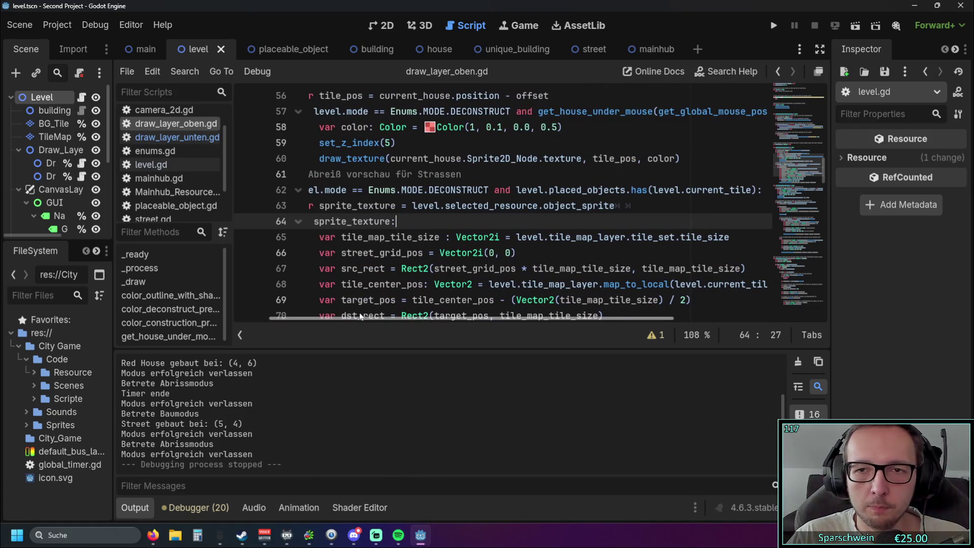
{"action": "left_click", "coordinate": [773, 26]}
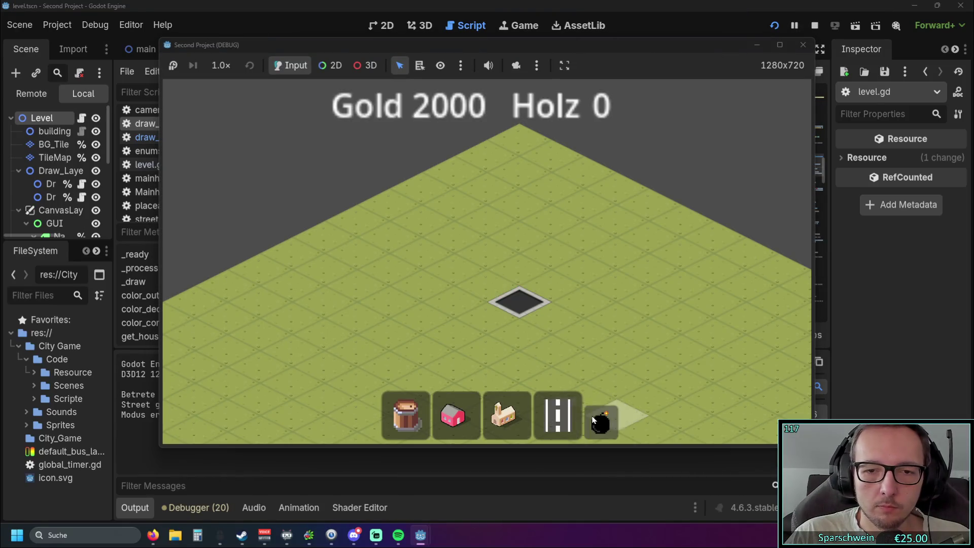
Build a street and a Red House with a street beside it, then demolish both
{"action": "left_click", "coordinate": [512, 301]}
{"action": "right_click", "coordinate": [495, 297]}
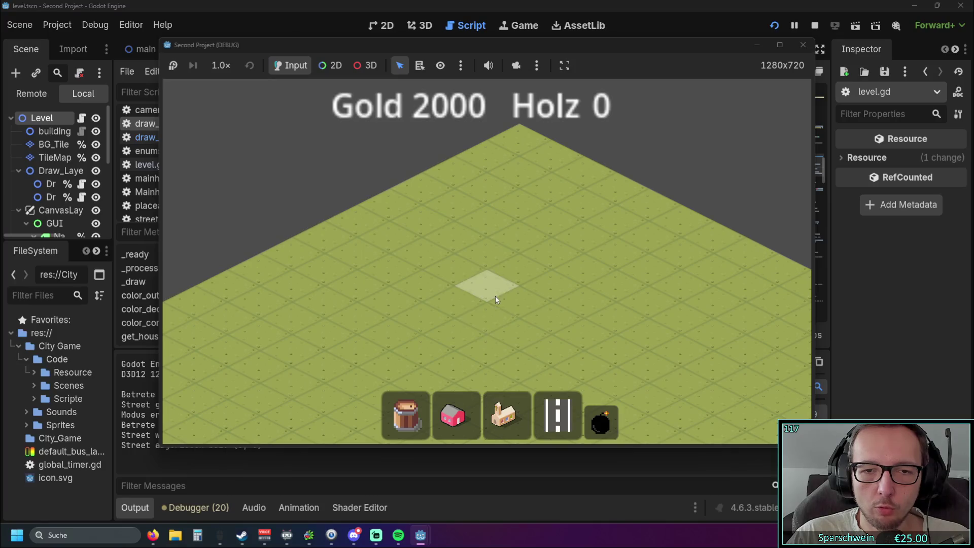
{"action": "left_click", "coordinate": [472, 412]}
{"action": "left_click", "coordinate": [488, 291]}
{"action": "left_click", "coordinate": [557, 413]}
{"action": "left_click", "coordinate": [553, 317]}
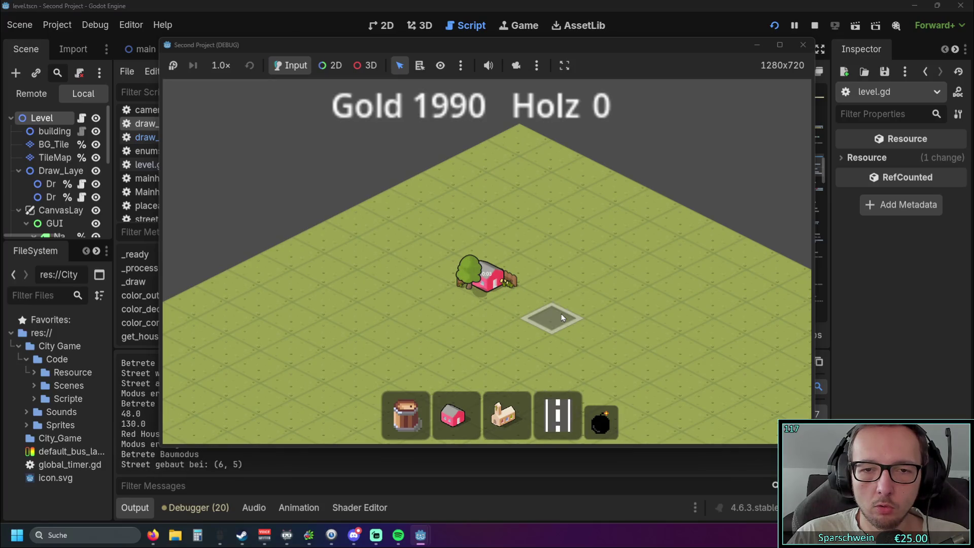
{"action": "left_click", "coordinate": [607, 429]}
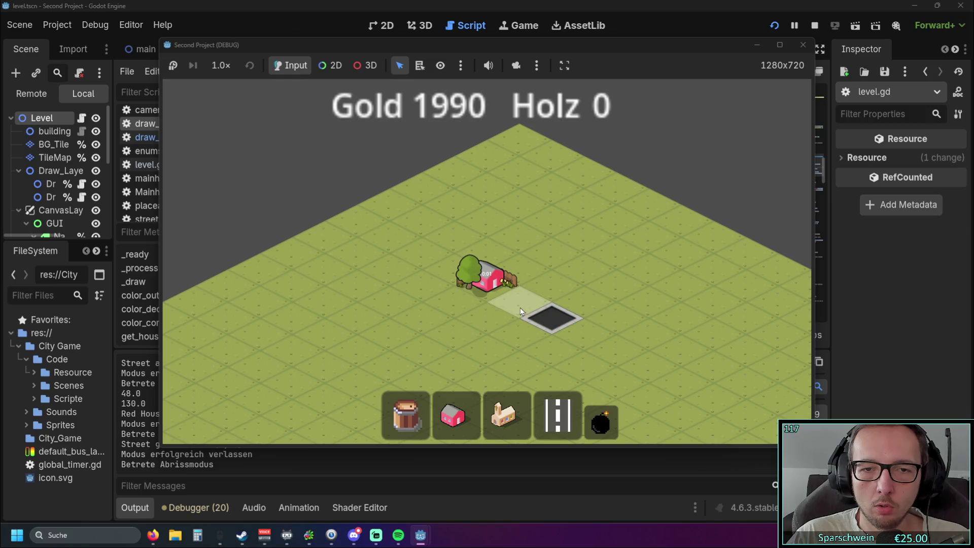
{"action": "left_click", "coordinate": [548, 341]}
{"action": "left_click", "coordinate": [491, 281]}
{"action": "right_click", "coordinate": [525, 322]}
Rebuild the Red House at grid 4,5, toggle demolition mode, then close the game
{"action": "left_click", "coordinate": [454, 413]}
{"action": "left_click", "coordinate": [482, 281]}
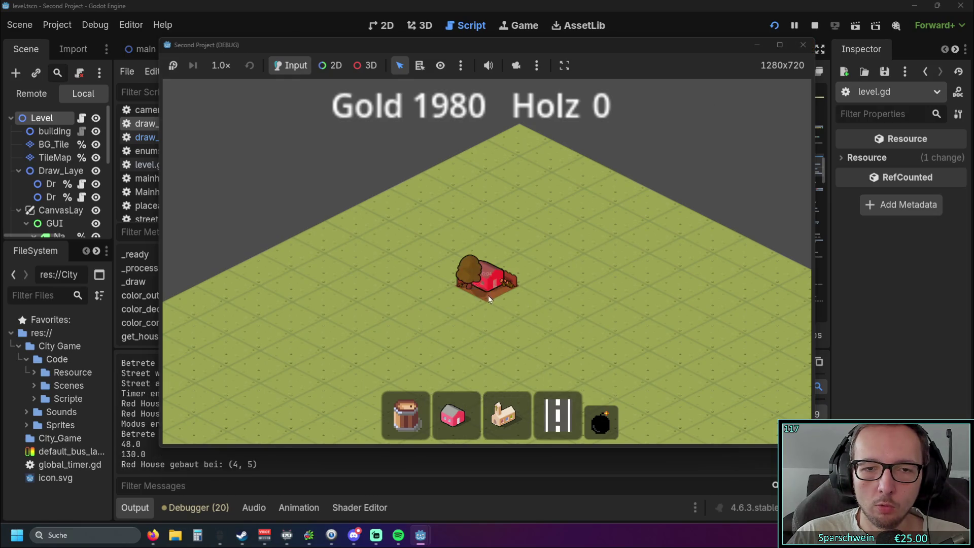
{"action": "left_click", "coordinate": [594, 422]}
{"action": "right_click", "coordinate": [491, 287]}
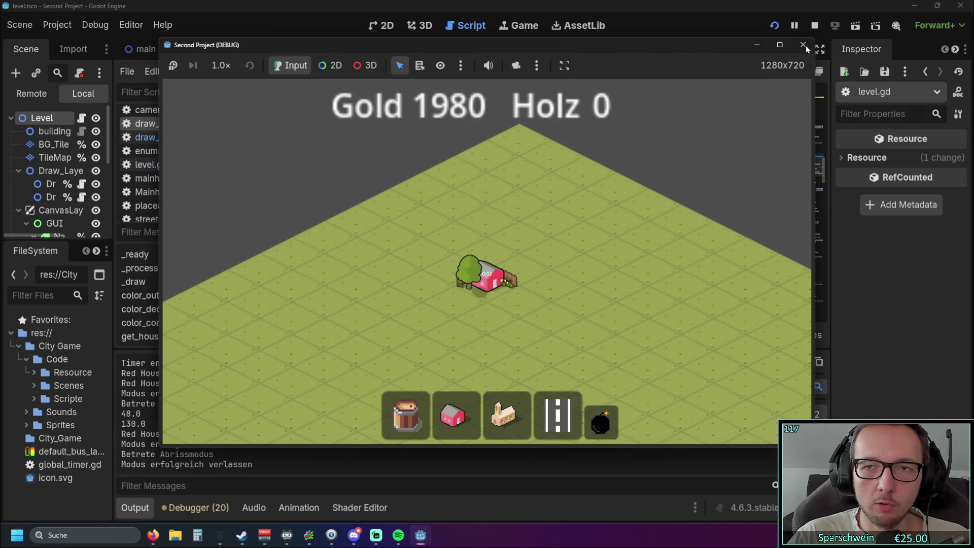
{"action": "left_click", "coordinate": [803, 45]}
Relaunch the project, place a Red House, and stop the game with F8
{"action": "left_click", "coordinate": [773, 26]}
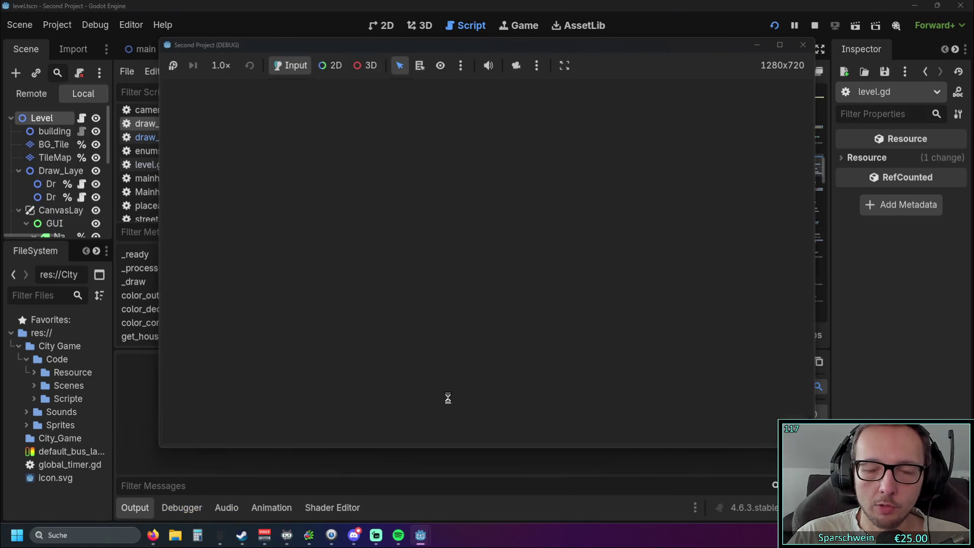
{"action": "left_click", "coordinate": [458, 419]}
{"action": "left_click", "coordinate": [479, 284]}
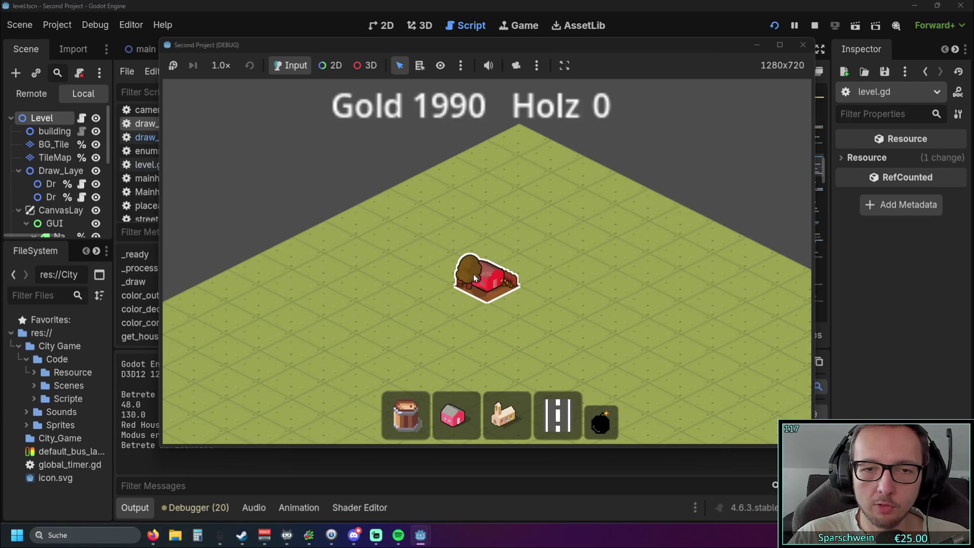
{"action": "key", "text": "F8"}
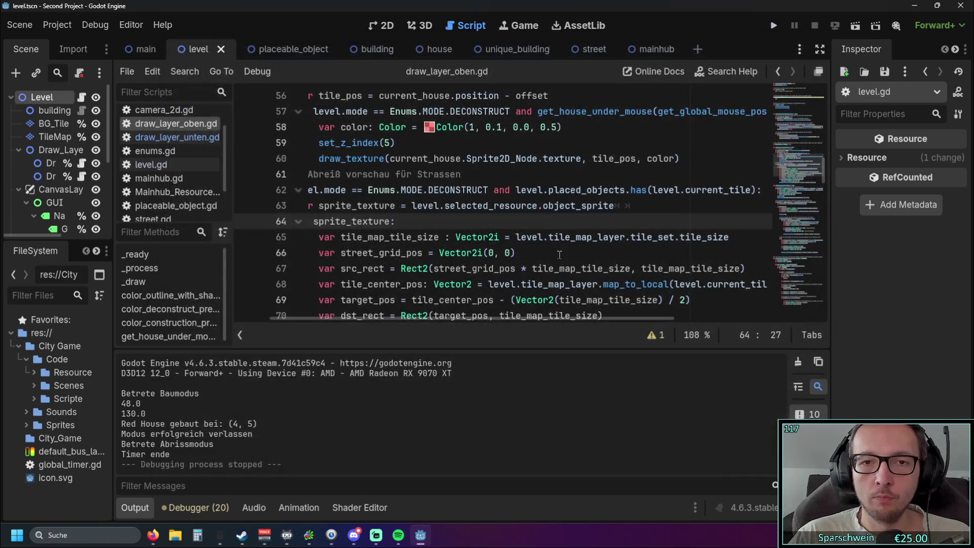
{"action": "scroll", "coordinate": [484, 318], "scroll_direction": "right", "scroll_amount": 3}
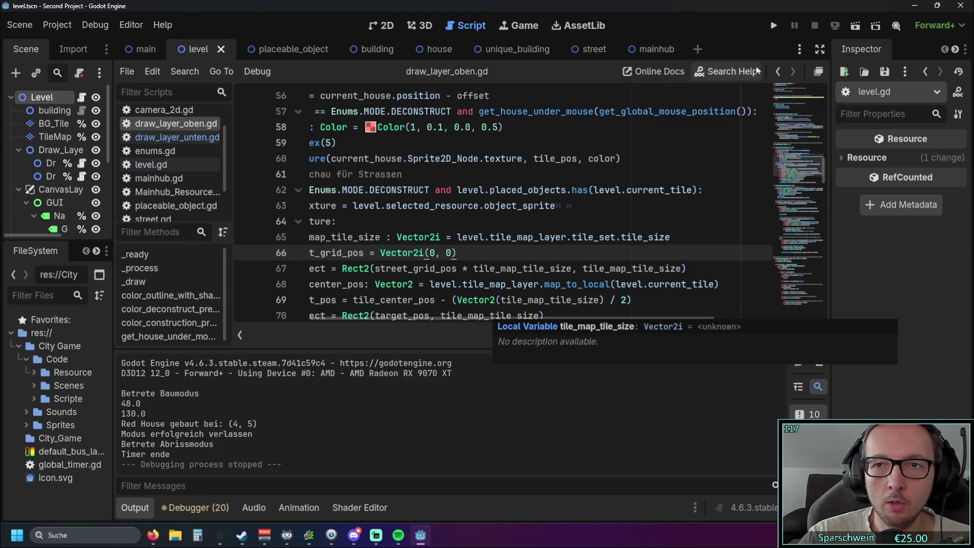
{"action": "left_click", "coordinate": [774, 26]}
Build a Red House with a street beside it, then demolish the house, triggering the freed-neighbour error
{"action": "left_click", "coordinate": [453, 415]}
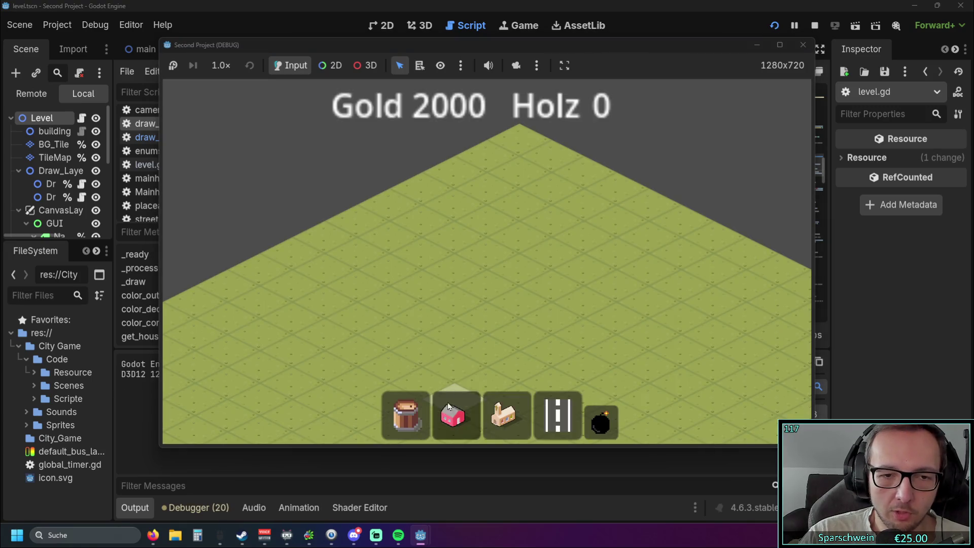
{"action": "left_click", "coordinate": [444, 324]}
{"action": "scroll", "coordinate": [532, 349], "scroll_direction": "up", "scroll_amount": 2}
{"action": "left_click", "coordinate": [474, 268]}
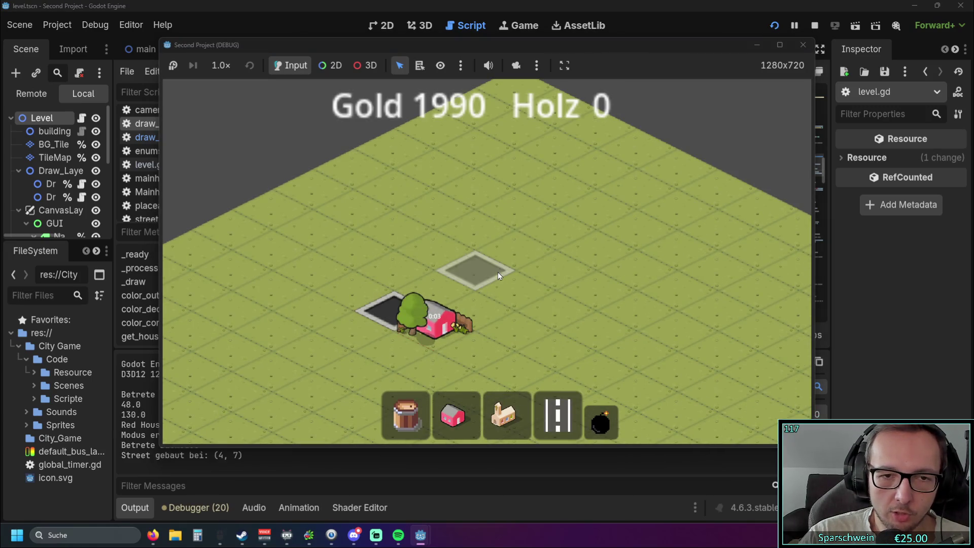
{"action": "left_click", "coordinate": [601, 421]}
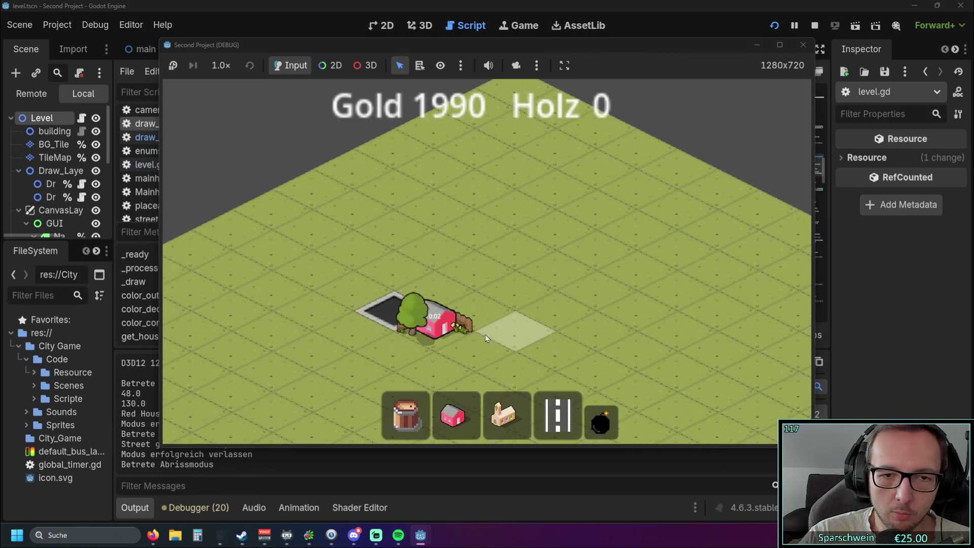
{"action": "left_click", "coordinate": [406, 312]}
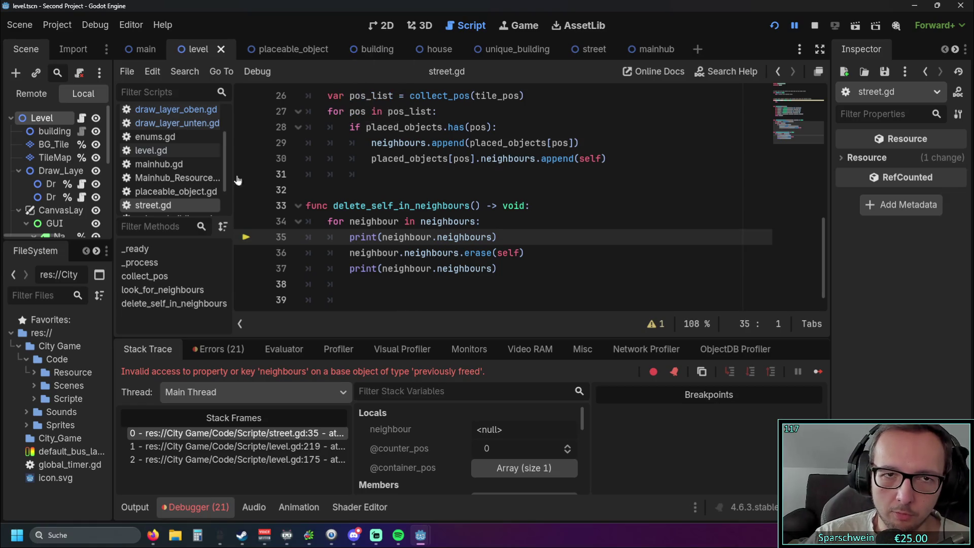
Switch through the placeable_object and building scenes to draw_layer_oben.gd
{"action": "left_click", "coordinate": [293, 49]}
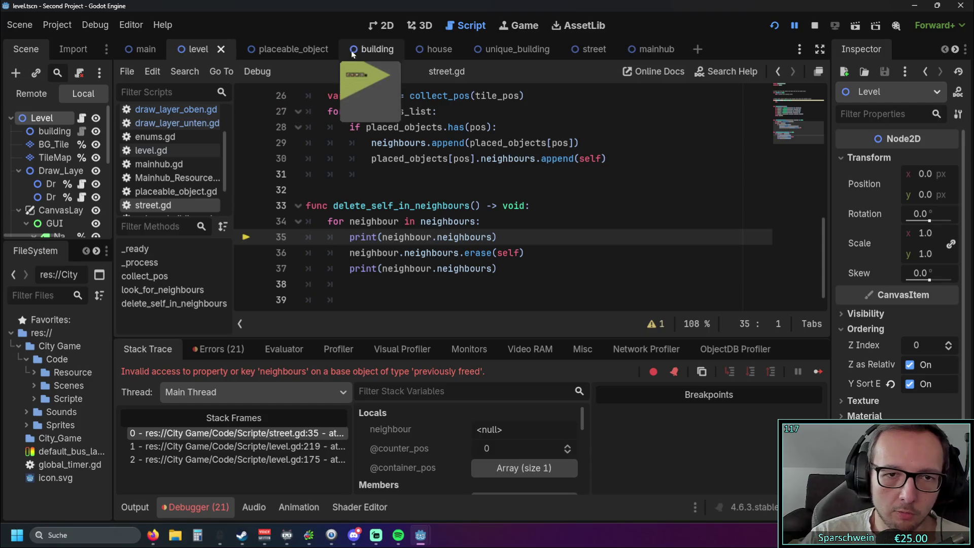
{"action": "left_click", "coordinate": [352, 51]}
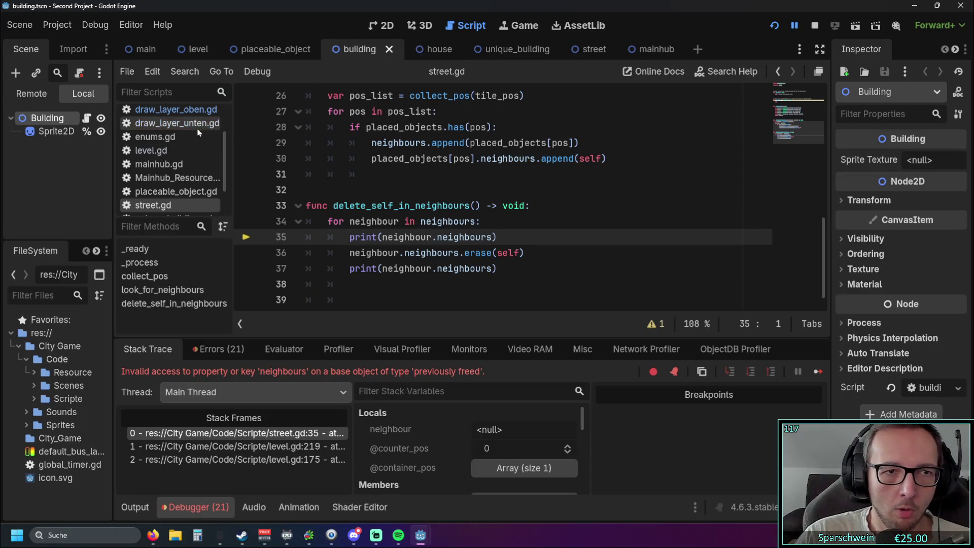
{"action": "scroll", "coordinate": [172, 131], "scroll_direction": "up", "scroll_amount": 1}
{"action": "left_click", "coordinate": [175, 135]}
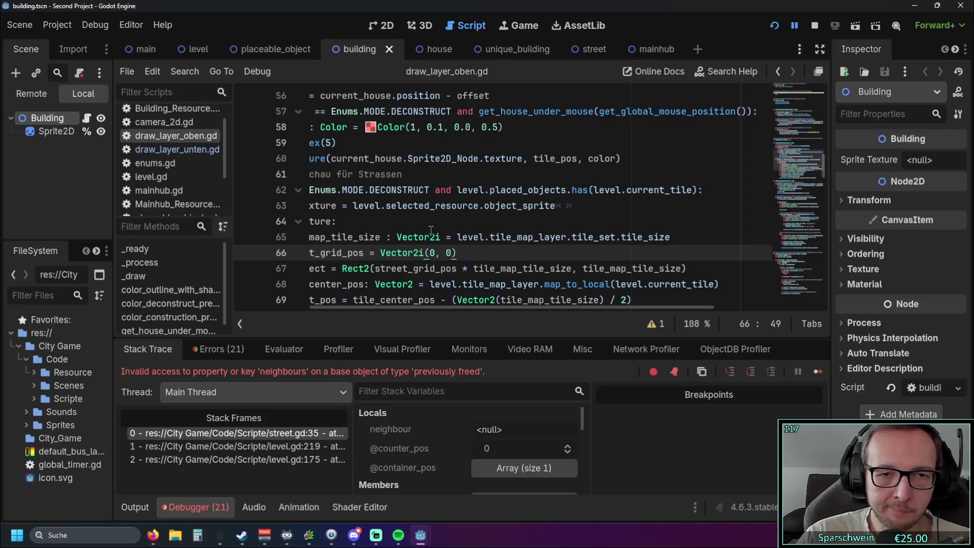
Turn the 'if' street check on line 62 of draw_layer_oben.gd into 'elif' and rerun the project
{"action": "mouse_move", "coordinate": [447, 308]}
{"action": "left_mouse_down"}
{"action": "mouse_move", "coordinate": [367, 308]}
{"action": "mouse_move", "coordinate": [407, 311]}
{"action": "mouse_move", "coordinate": [389, 314]}
{"action": "left_mouse_up"}
{"action": "mouse_move", "coordinate": [545, 245]}
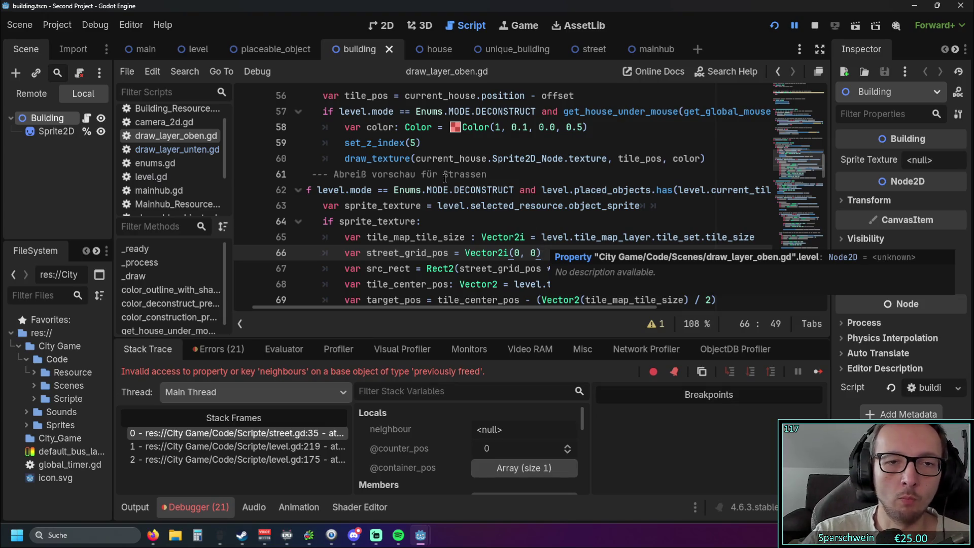
{"action": "scroll", "coordinate": [457, 284], "scroll_direction": "up", "scroll_amount": 1}
{"action": "left_click_drag", "start_coordinate": [445, 308], "coordinate": [393, 313]}
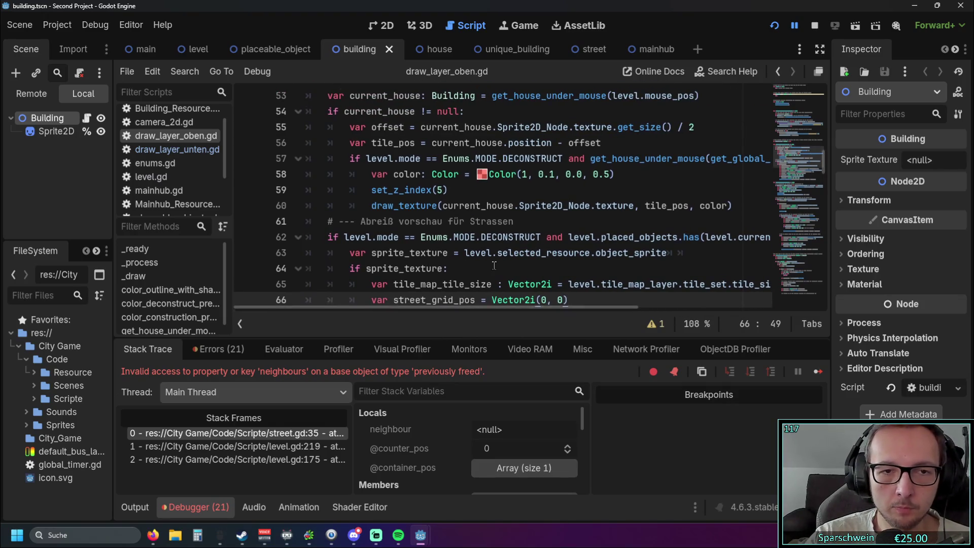
{"action": "scroll", "coordinate": [492, 264], "scroll_direction": "up", "scroll_amount": 2}
{"action": "scroll", "coordinate": [482, 264], "scroll_direction": "down", "scroll_amount": 2}
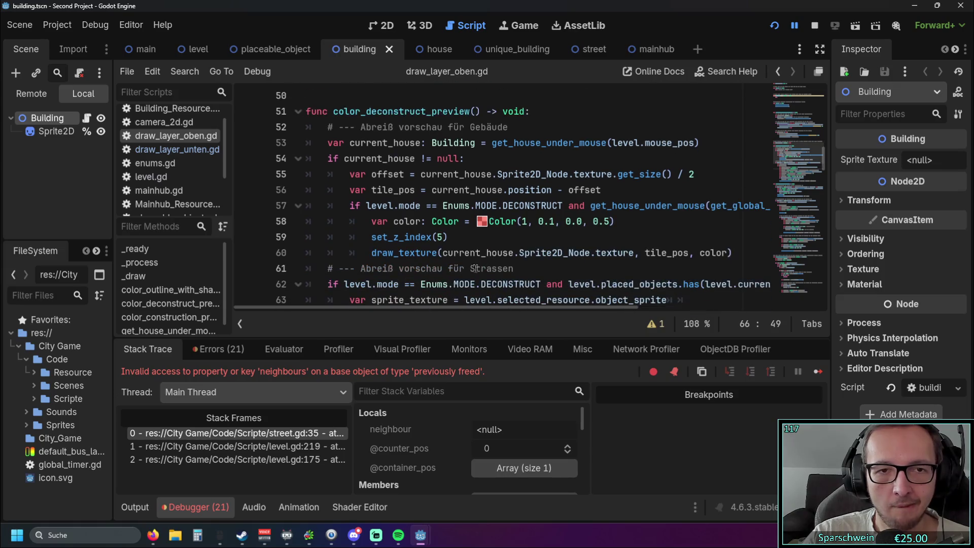
{"action": "double_click", "coordinate": [329, 238]}
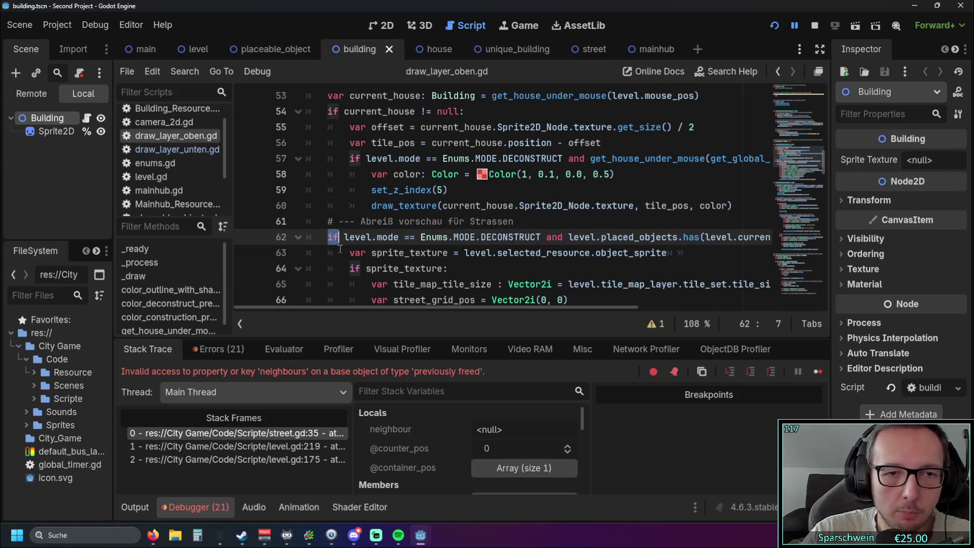
{"action": "left_click", "coordinate": [330, 240]}
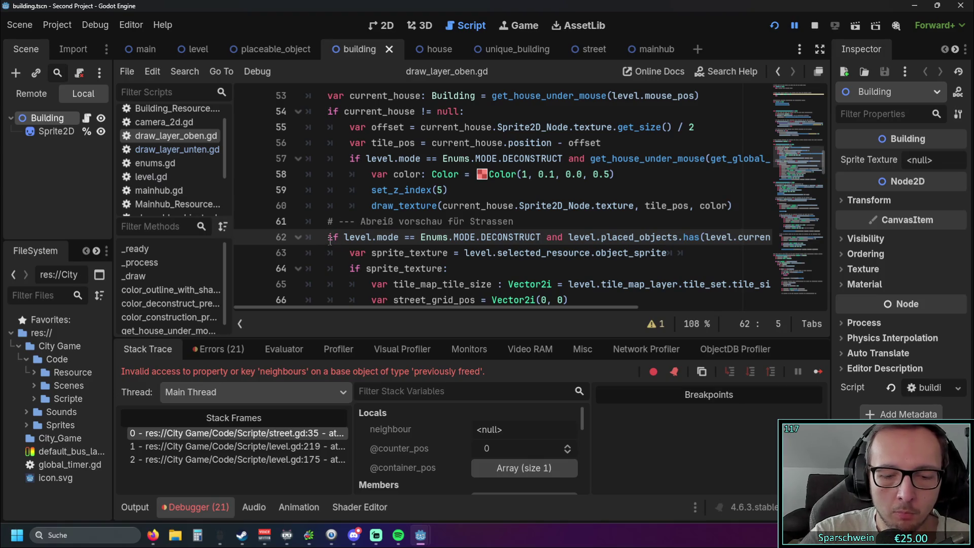
{"action": "type", "text": "el"}
{"action": "left_click", "coordinate": [389, 269]}
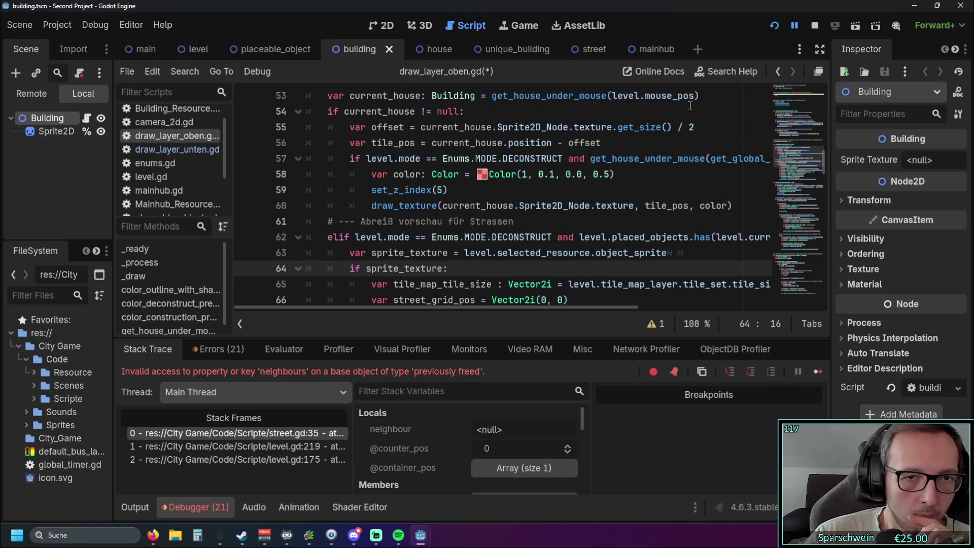
{"action": "left_click", "coordinate": [775, 26]}
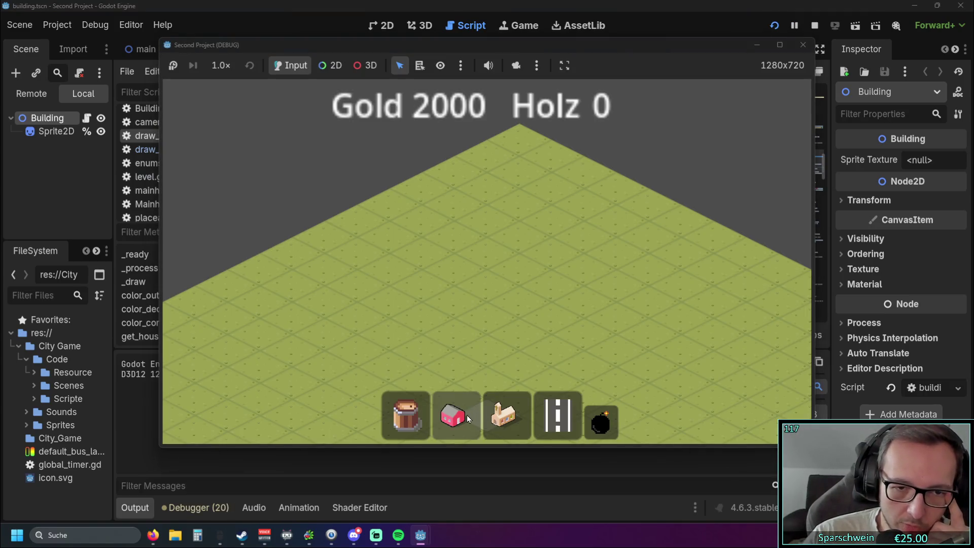
In the running game, place a red house and a street to it, switch to demolition mode, then stop
{"action": "left_click", "coordinate": [453, 416]}
{"action": "left_click", "coordinate": [489, 305]}
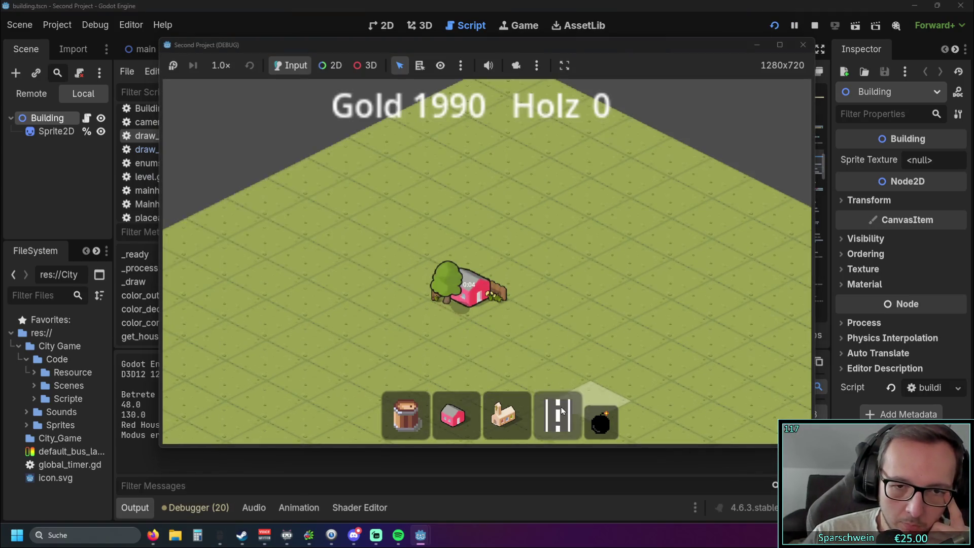
{"action": "left_click", "coordinate": [416, 264]}
{"action": "left_click", "coordinate": [433, 287]}
{"action": "key", "text": "x"}
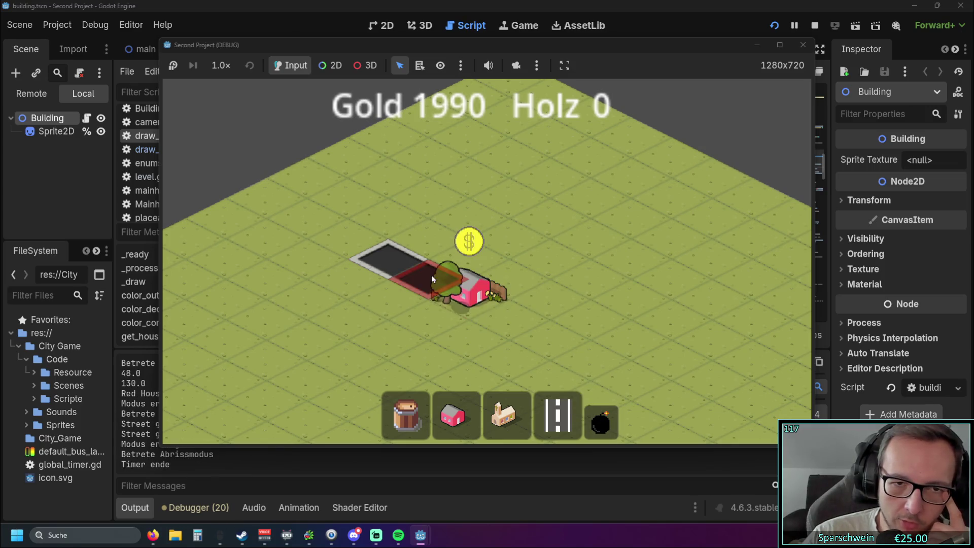
{"action": "left_click", "coordinate": [803, 44]}
Relaunch the game, demolish the placed street tile, and stop the debug session
{"action": "left_click", "coordinate": [577, 238]}
{"action": "scroll", "coordinate": [609, 234], "scroll_direction": "down", "scroll_amount": 1}
{"action": "left_click", "coordinate": [774, 26]}
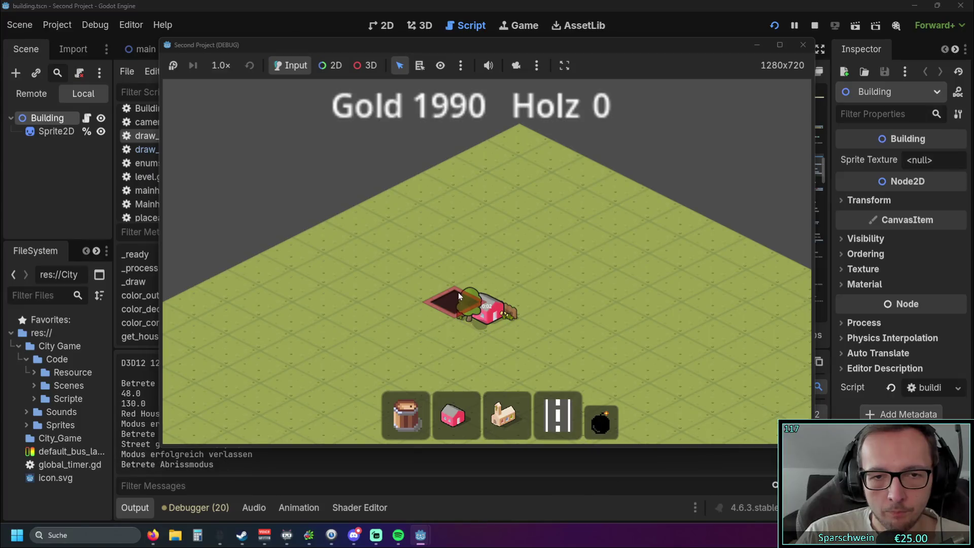
{"action": "left_click", "coordinate": [456, 296]}
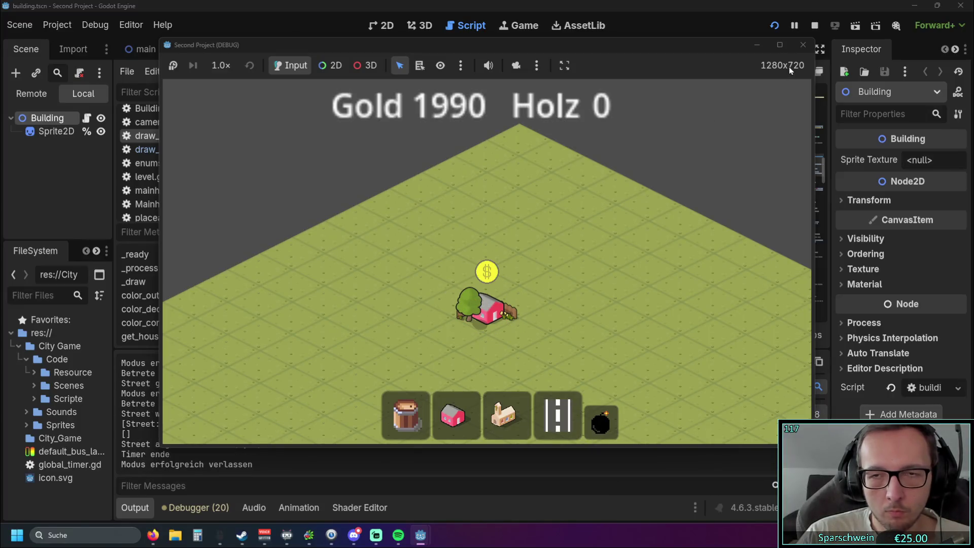
{"action": "left_click", "coordinate": [803, 49]}
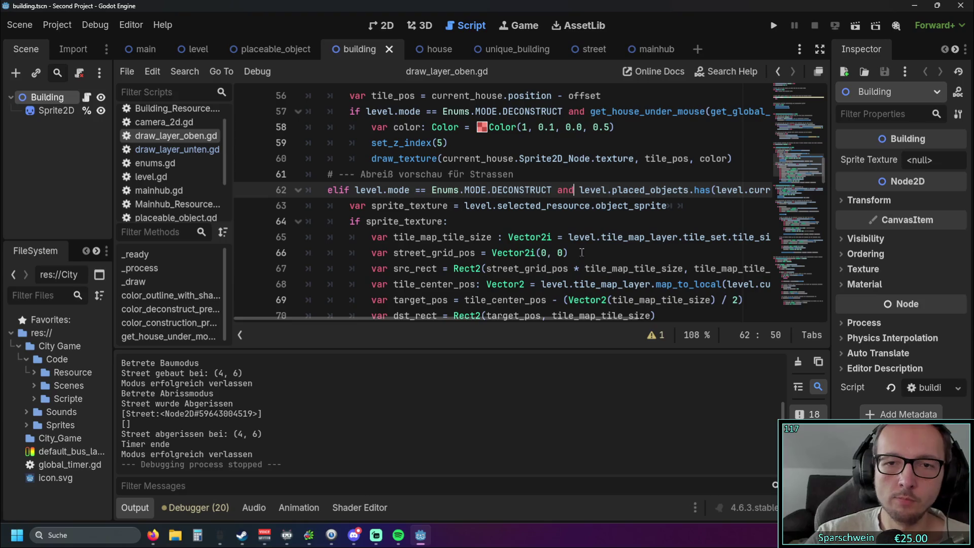
{"action": "mouse_move", "coordinate": [474, 318]}
{"action": "left_mouse_down"}
{"action": "mouse_move", "coordinate": [538, 319]}
{"action": "mouse_move", "coordinate": [510, 325]}
{"action": "left_mouse_up"}
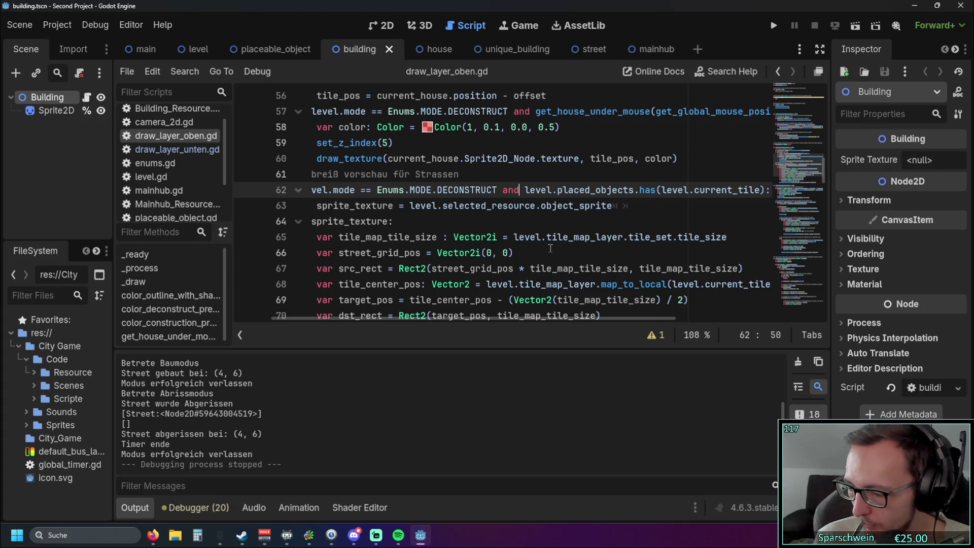
{"action": "mouse_move", "coordinate": [473, 317]}
{"action": "left_mouse_down"}
{"action": "mouse_move", "coordinate": [573, 332]}
{"action": "mouse_move", "coordinate": [484, 327]}
{"action": "mouse_move", "coordinate": [569, 335]}
{"action": "mouse_move", "coordinate": [535, 335]}
{"action": "left_mouse_up"}
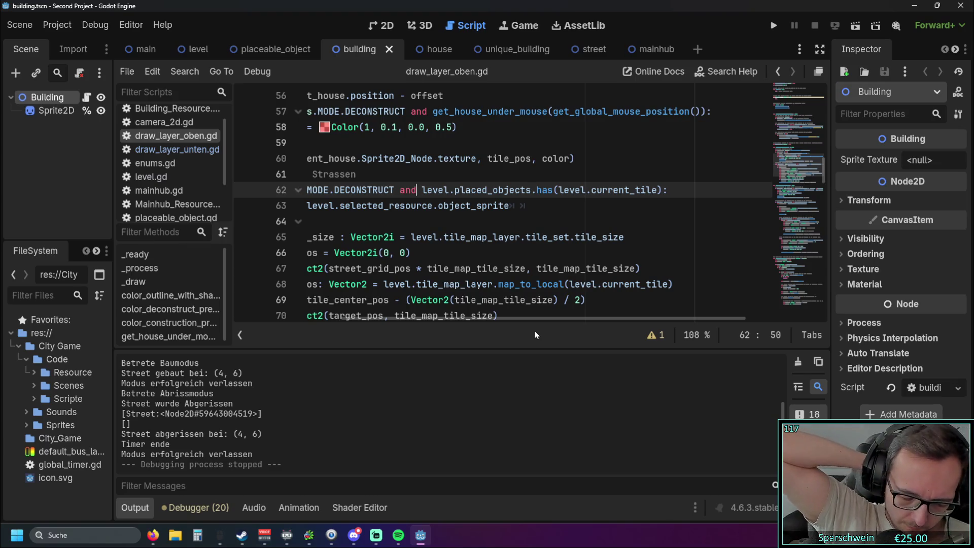
{"action": "scroll", "coordinate": [511, 317], "scroll_direction": "left", "scroll_amount": 3}
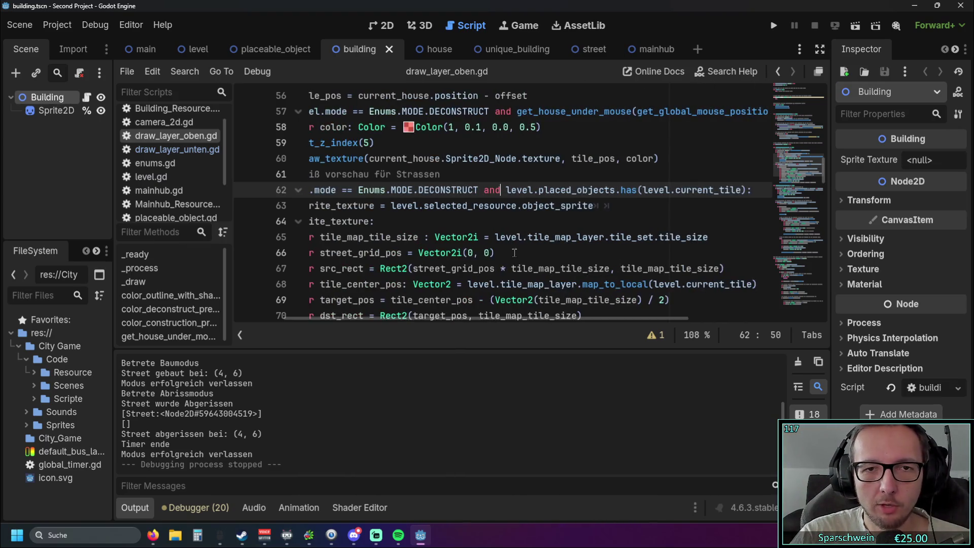
{"action": "scroll", "coordinate": [528, 242], "scroll_direction": "up", "scroll_amount": 2}
{"action": "left_click_drag", "start_coordinate": [455, 318], "coordinate": [395, 319]}
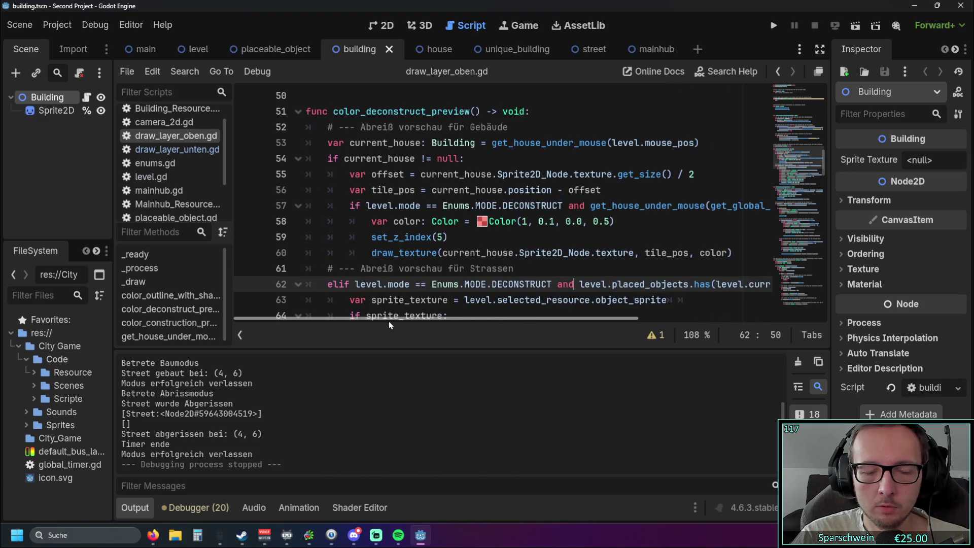
{"action": "scroll", "coordinate": [604, 247], "scroll_direction": "down", "scroll_amount": 1}
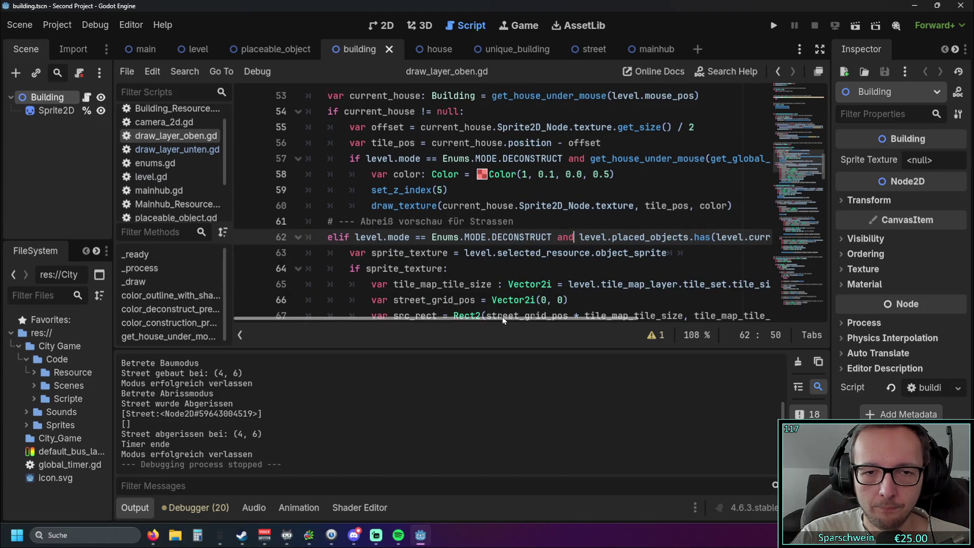
{"action": "scroll", "coordinate": [552, 253], "scroll_direction": "down", "scroll_amount": 3}
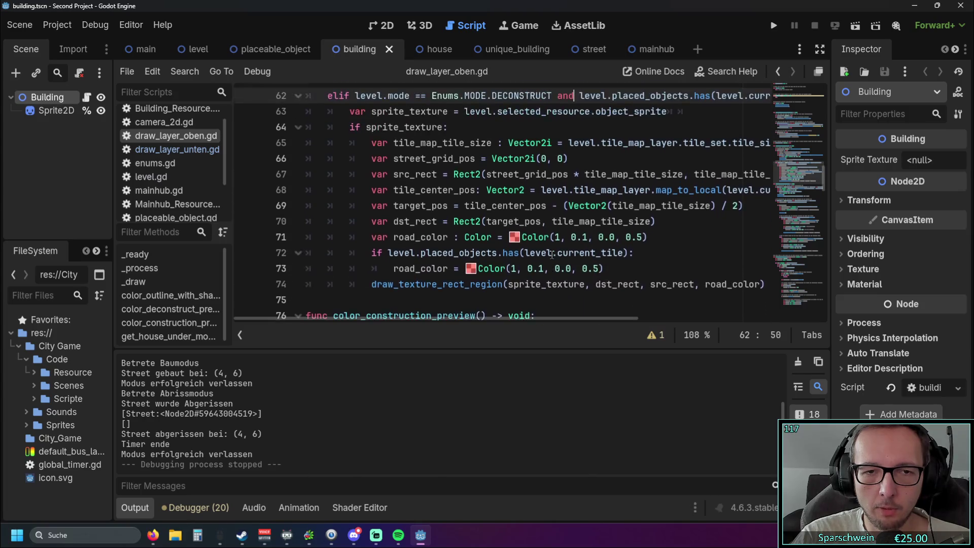
{"action": "scroll", "coordinate": [552, 255], "scroll_direction": "up", "scroll_amount": 3}
{"action": "scroll", "coordinate": [552, 255], "scroll_direction": "up", "scroll_amount": 1}
{"action": "scroll", "coordinate": [552, 255], "scroll_direction": "down", "scroll_amount": 1}
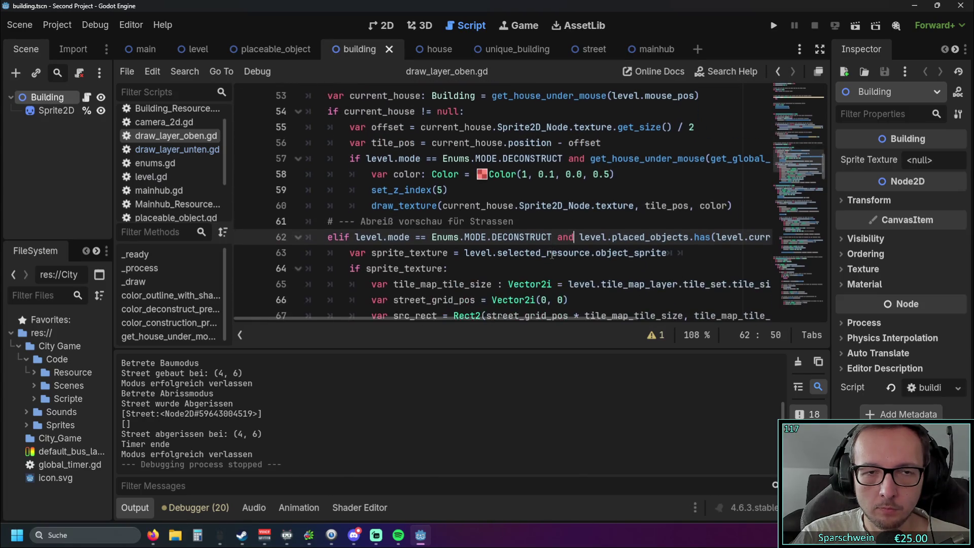
{"action": "scroll", "coordinate": [552, 255], "scroll_direction": "up", "scroll_amount": 1}
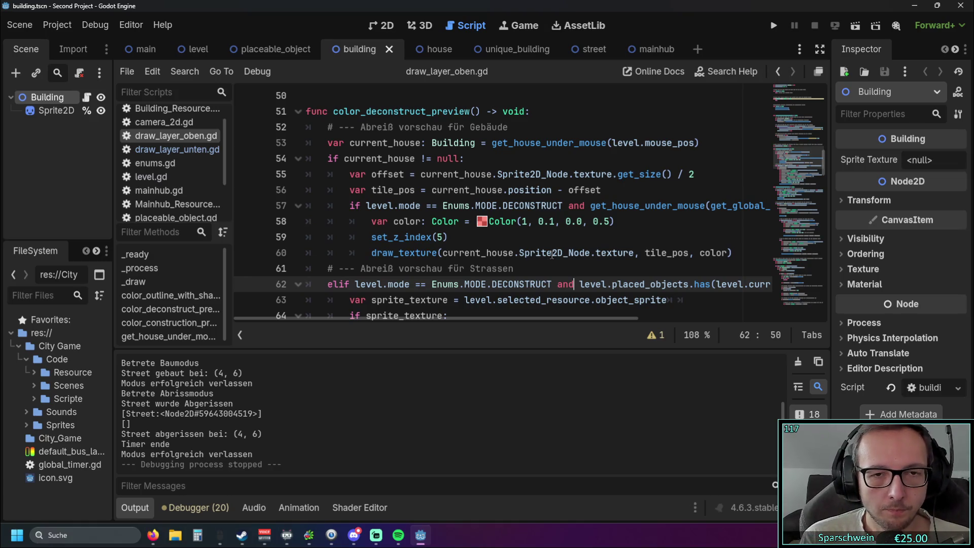
{"action": "scroll", "coordinate": [552, 237], "scroll_direction": "down", "scroll_amount": 1}
{"action": "left_click_drag", "start_coordinate": [442, 318], "coordinate": [563, 330]}
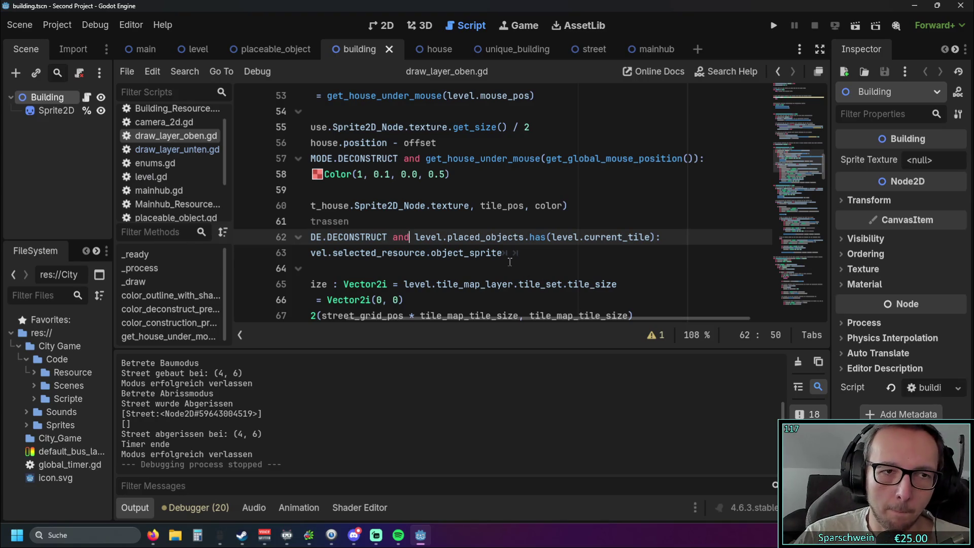
{"action": "left_click_drag", "start_coordinate": [457, 319], "coordinate": [332, 320]}
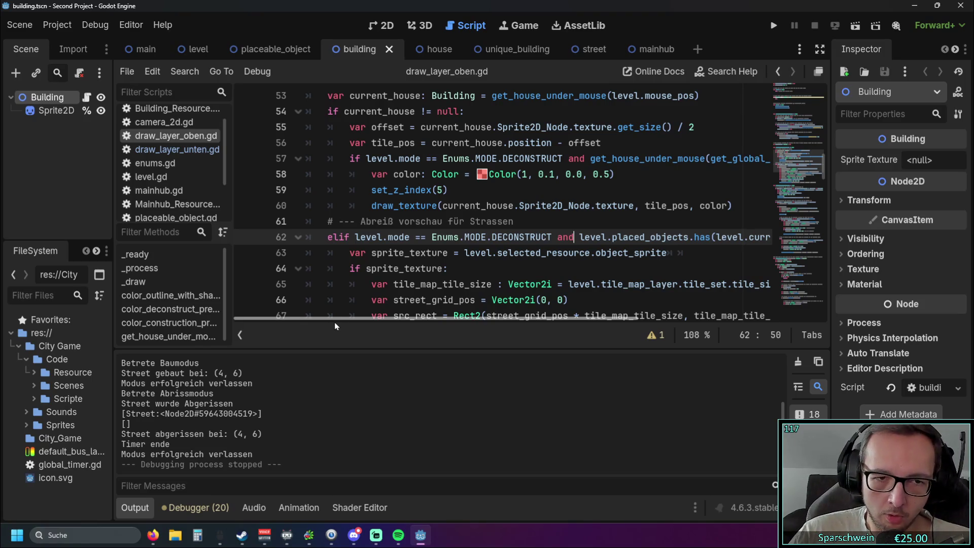
{"action": "left_click", "coordinate": [522, 224]}
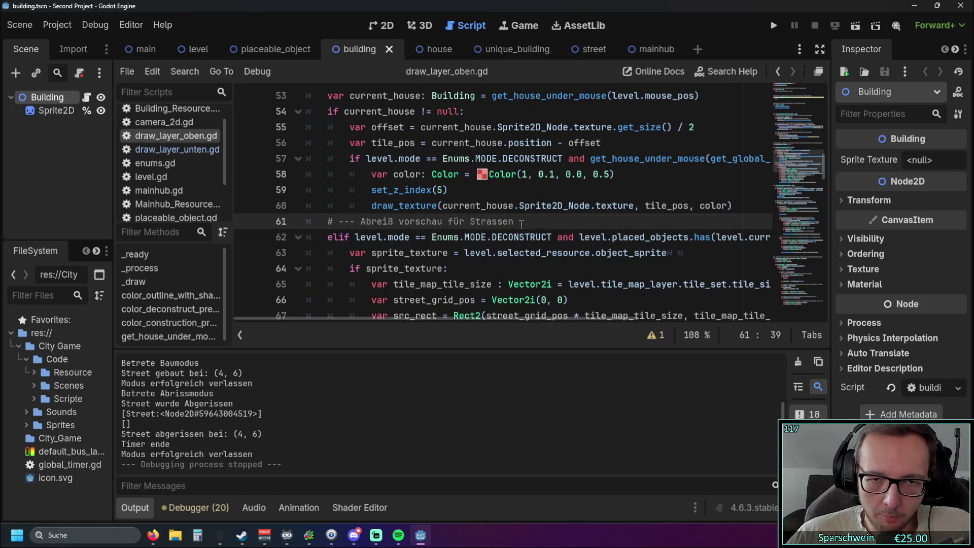
{"action": "key", "text": "Return"}
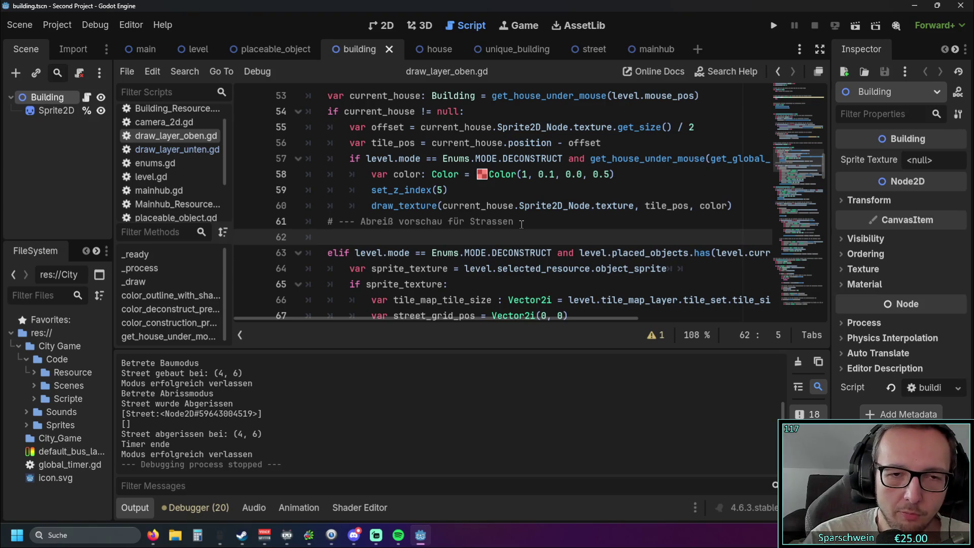
{"action": "type", "text": "if"}
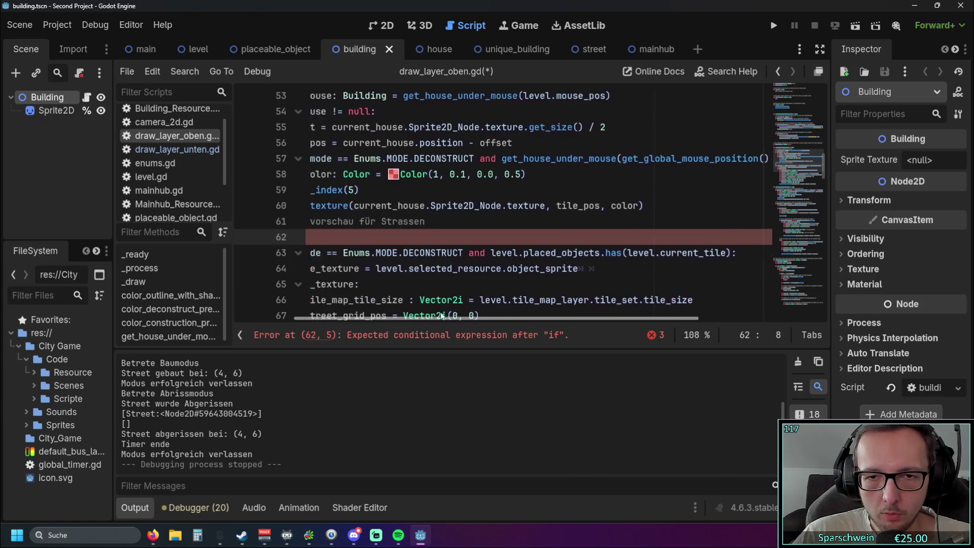
{"action": "key", "text": "ctrl+z"}
{"action": "key", "text": "ctrl+z"}
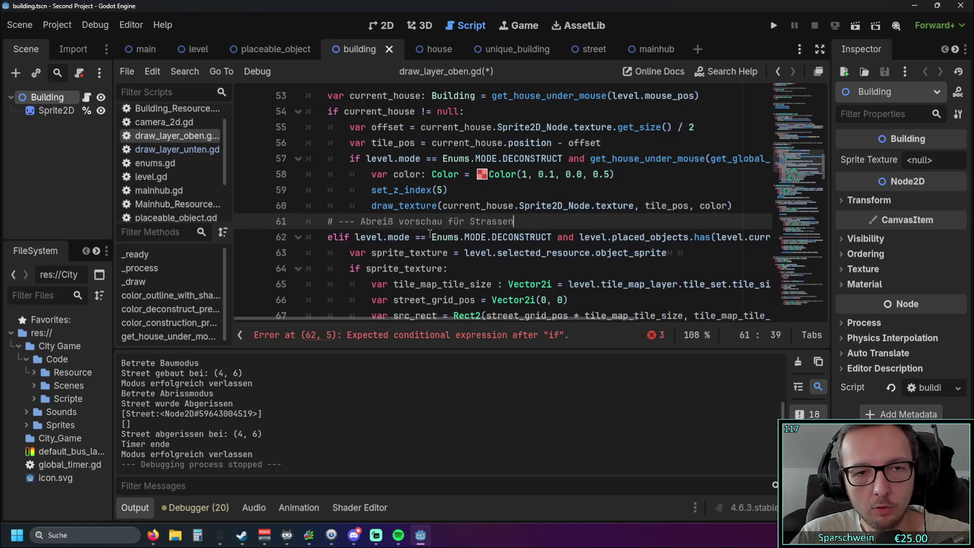
{"action": "scroll", "coordinate": [427, 234], "scroll_direction": "up", "scroll_amount": 4}
{"action": "scroll", "coordinate": [428, 234], "scroll_direction": "down", "scroll_amount": 1}
{"action": "scroll", "coordinate": [427, 234], "scroll_direction": "down", "scroll_amount": 2}
{"action": "scroll", "coordinate": [427, 236], "scroll_direction": "up", "scroll_amount": 3}
{"action": "scroll", "coordinate": [427, 236], "scroll_direction": "down", "scroll_amount": 5}
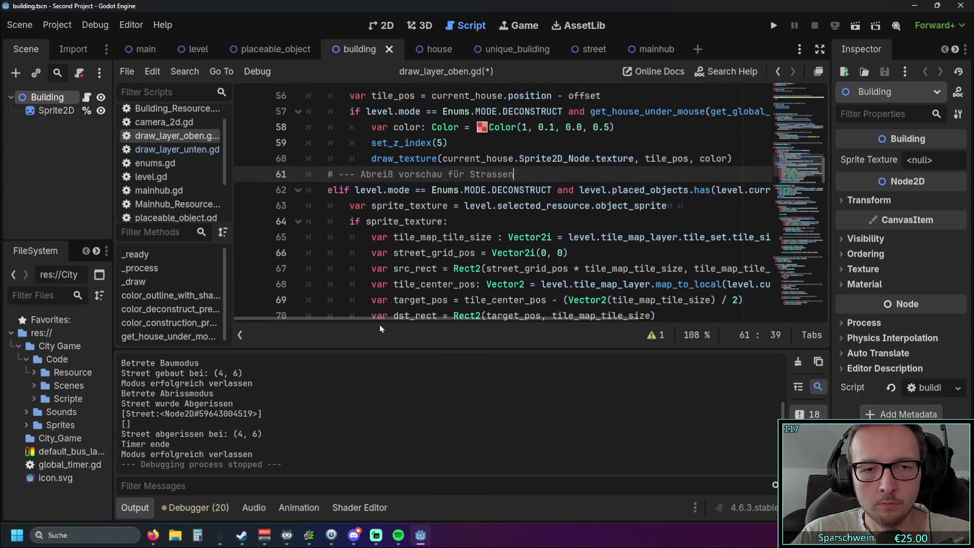
{"action": "scroll", "coordinate": [476, 280], "scroll_direction": "down", "scroll_amount": 5}
{"action": "scroll", "coordinate": [477, 281], "scroll_direction": "up", "scroll_amount": 2}
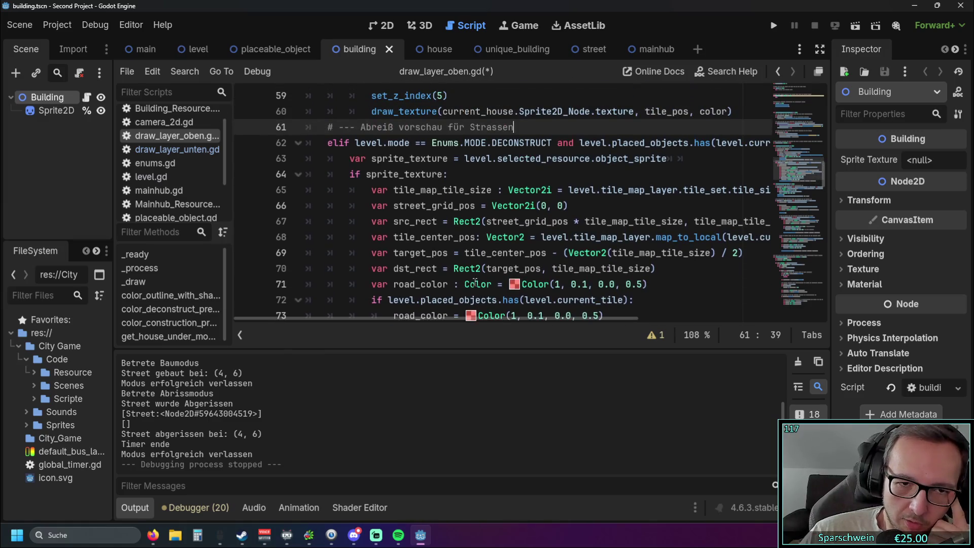
{"action": "mouse_move", "coordinate": [416, 318]}
{"action": "left_mouse_down"}
{"action": "mouse_move", "coordinate": [506, 315]}
{"action": "mouse_move", "coordinate": [390, 320]}
{"action": "mouse_move", "coordinate": [498, 324]}
{"action": "left_mouse_up"}
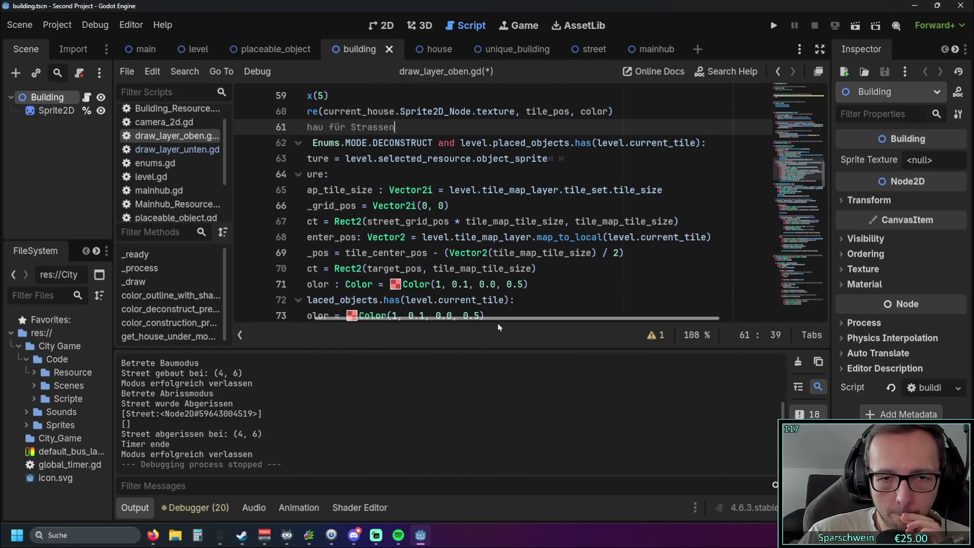
In a new run, lay three street tiles, switch to demolish mode to preview the red tint, then stop
{"action": "left_click", "coordinate": [774, 26]}
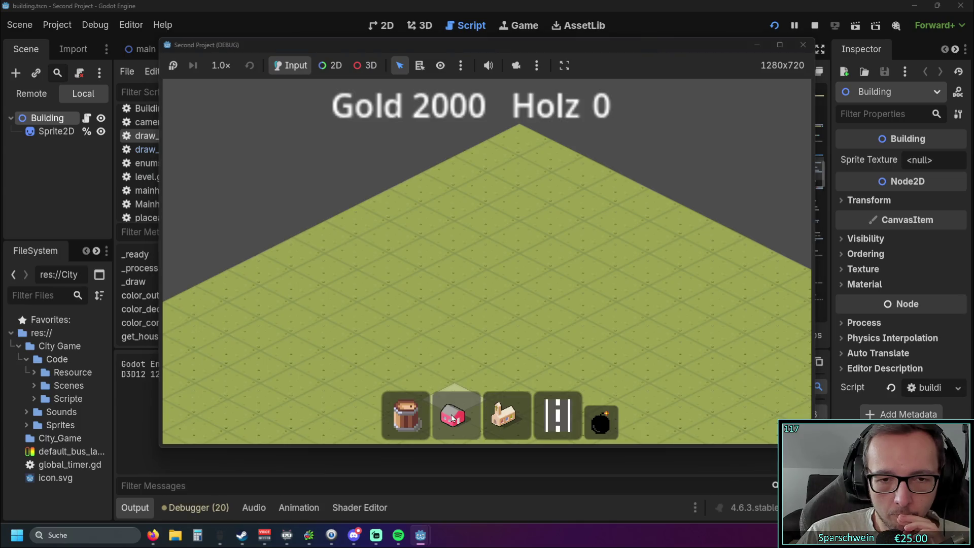
{"action": "left_click", "coordinate": [558, 415]}
{"action": "left_click", "coordinate": [518, 302]}
{"action": "left_click", "coordinate": [555, 320]}
{"action": "left_click", "coordinate": [584, 334]}
{"action": "left_click", "coordinate": [601, 421]}
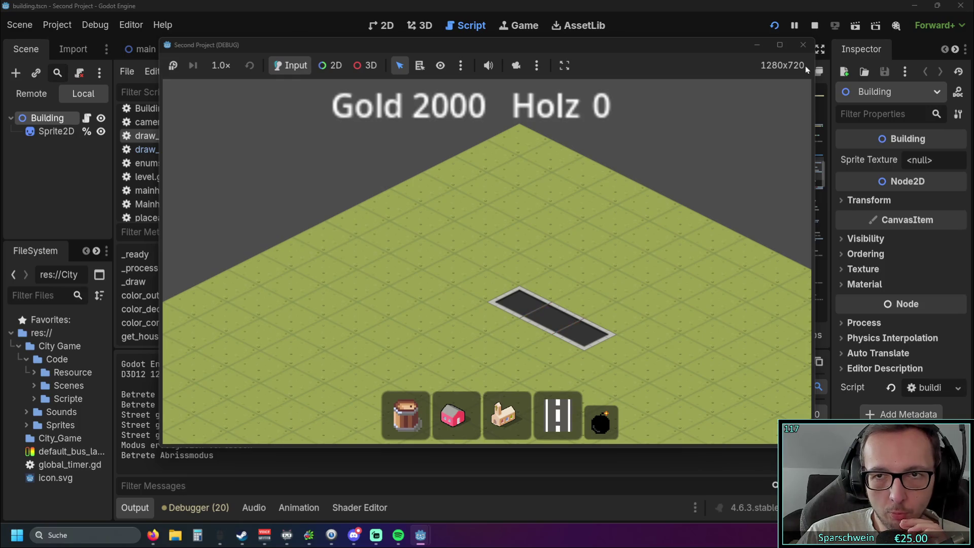
{"action": "left_click", "coordinate": [803, 45]}
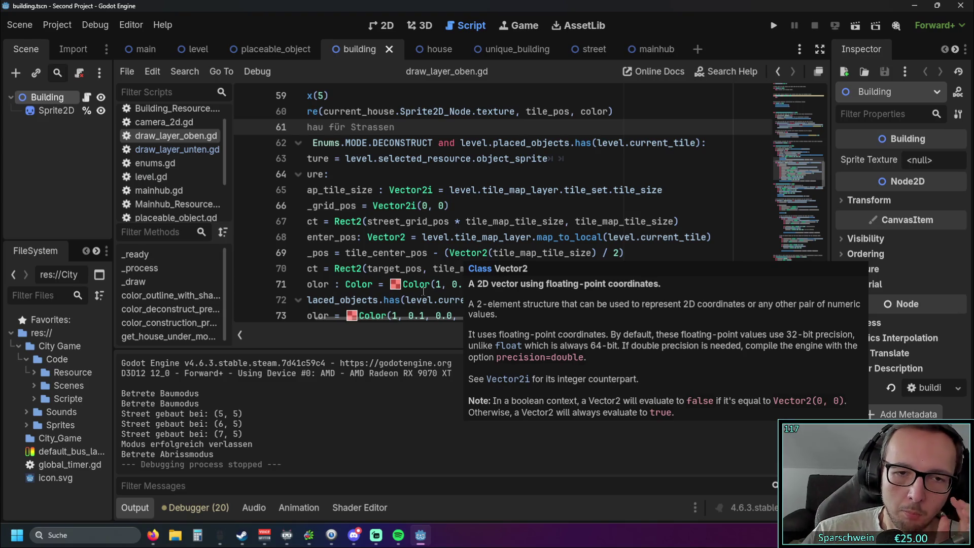
{"action": "scroll", "coordinate": [506, 282], "scroll_direction": "left", "scroll_amount": 5}
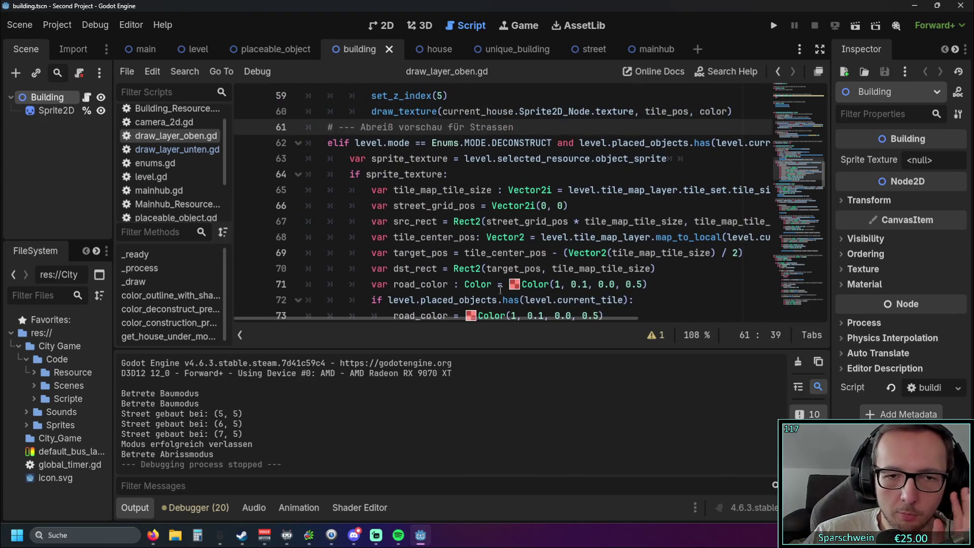
{"action": "scroll", "coordinate": [483, 318], "scroll_direction": "right", "scroll_amount": 3}
{"action": "scroll", "coordinate": [456, 325], "scroll_direction": "left", "scroll_amount": 3}
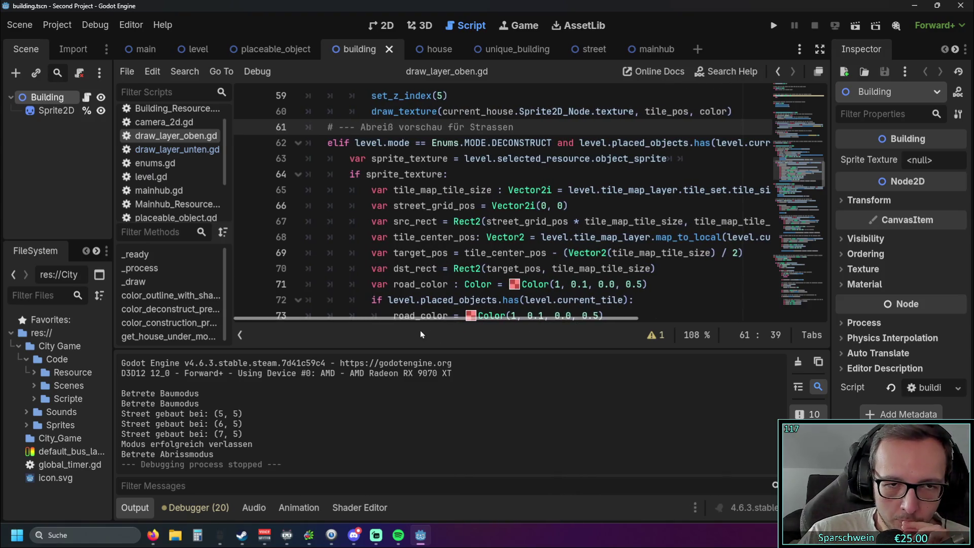
{"action": "scroll", "coordinate": [437, 339], "scroll_direction": "right", "scroll_amount": 3}
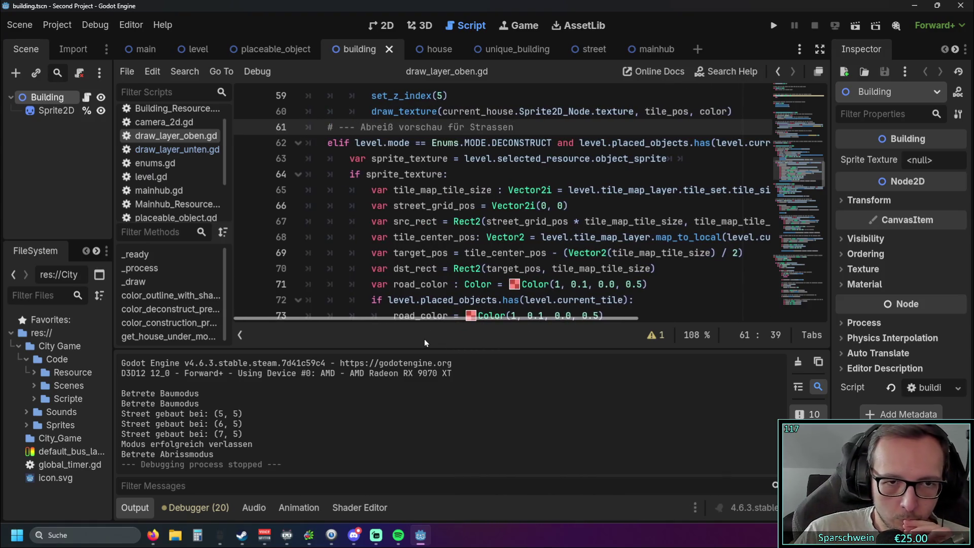
{"action": "scroll", "coordinate": [498, 346], "scroll_direction": "right", "scroll_amount": 1}
{"action": "scroll", "coordinate": [472, 335], "scroll_direction": "left", "scroll_amount": 3}
{"action": "scroll", "coordinate": [447, 325], "scroll_direction": "up", "scroll_amount": 1}
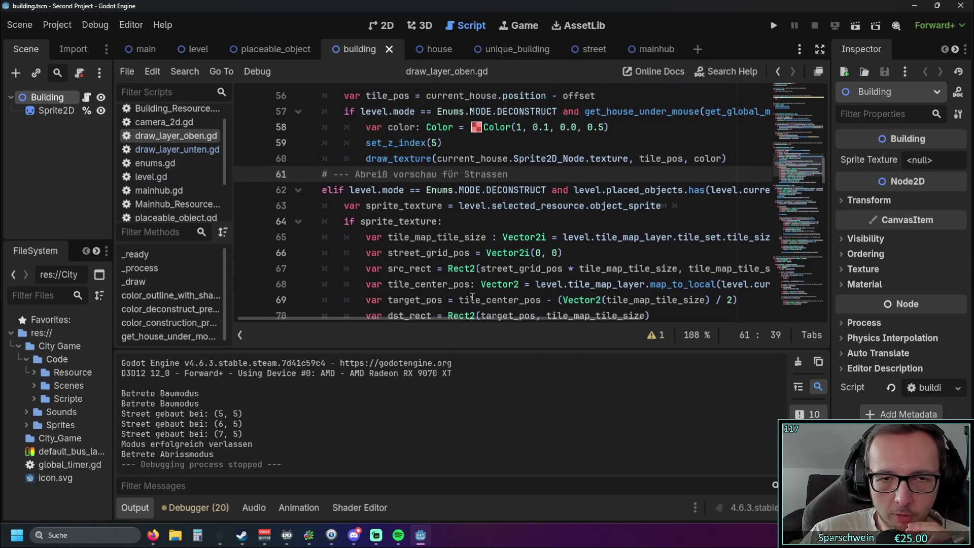
{"action": "left_click_drag", "start_coordinate": [444, 320], "coordinate": [590, 333]}
{"action": "left_click", "coordinate": [629, 191]}
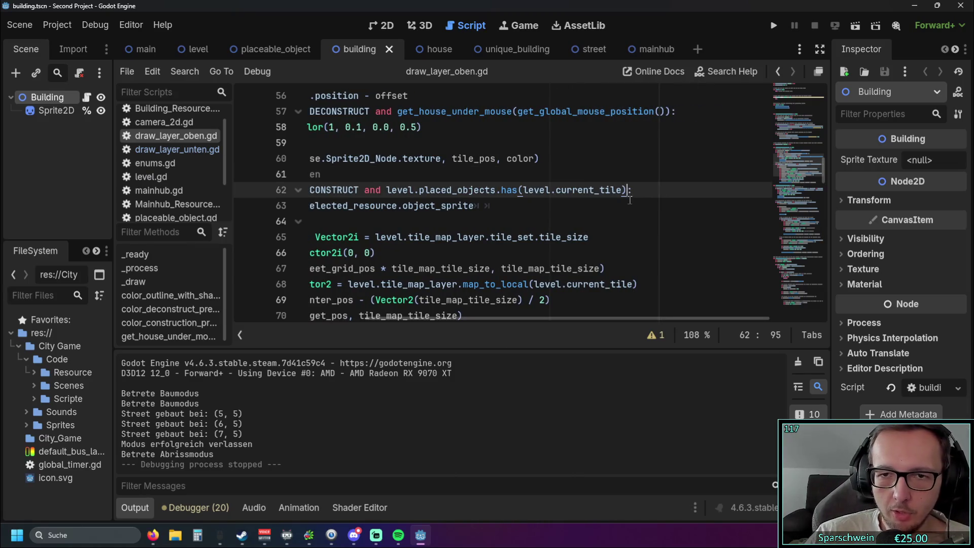
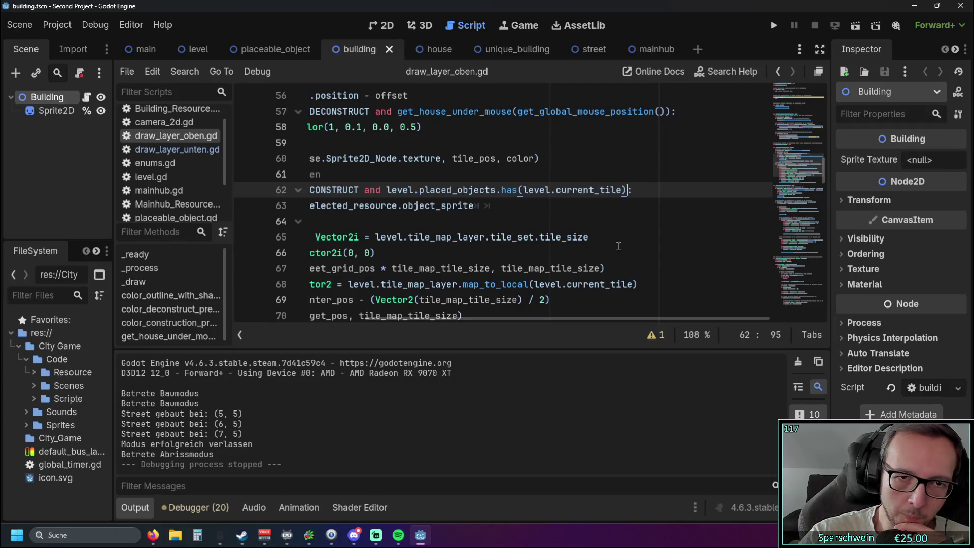
Scroll through draw_layer_oben.gd, reviewing the deconstruct branch's street-preview drawing code
{"action": "left_click_drag", "start_coordinate": [487, 318], "coordinate": [428, 321]}
{"action": "mouse_move", "coordinate": [385, 325]}
{"action": "left_mouse_down"}
{"action": "mouse_move", "coordinate": [427, 327]}
{"action": "mouse_move", "coordinate": [406, 326]}
{"action": "left_mouse_up"}
{"action": "scroll", "coordinate": [407, 326], "scroll_direction": "up", "scroll_amount": 5}
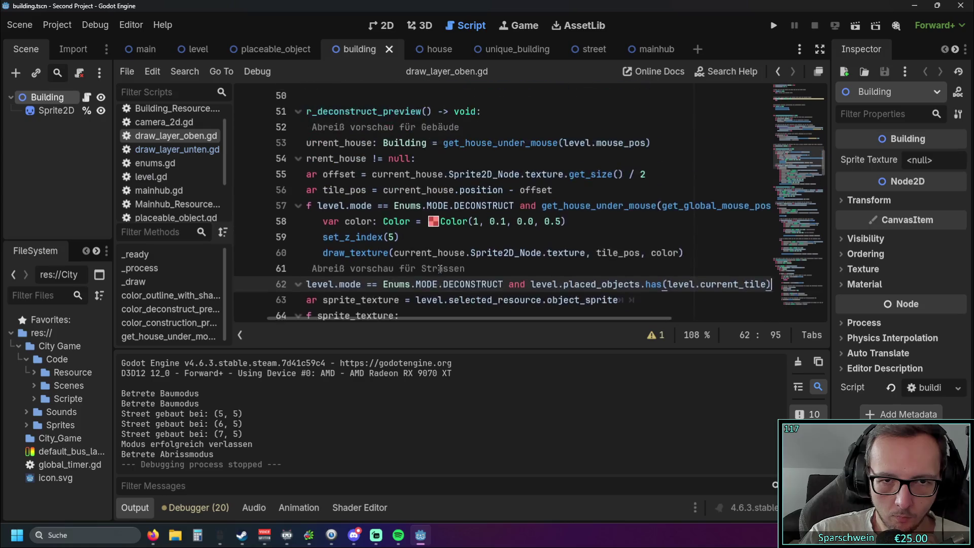
{"action": "left_click_drag", "start_coordinate": [426, 324], "coordinate": [394, 325]}
{"action": "scroll", "coordinate": [517, 253], "scroll_direction": "down", "scroll_amount": 3}
{"action": "scroll", "coordinate": [517, 253], "scroll_direction": "up", "scroll_amount": 1}
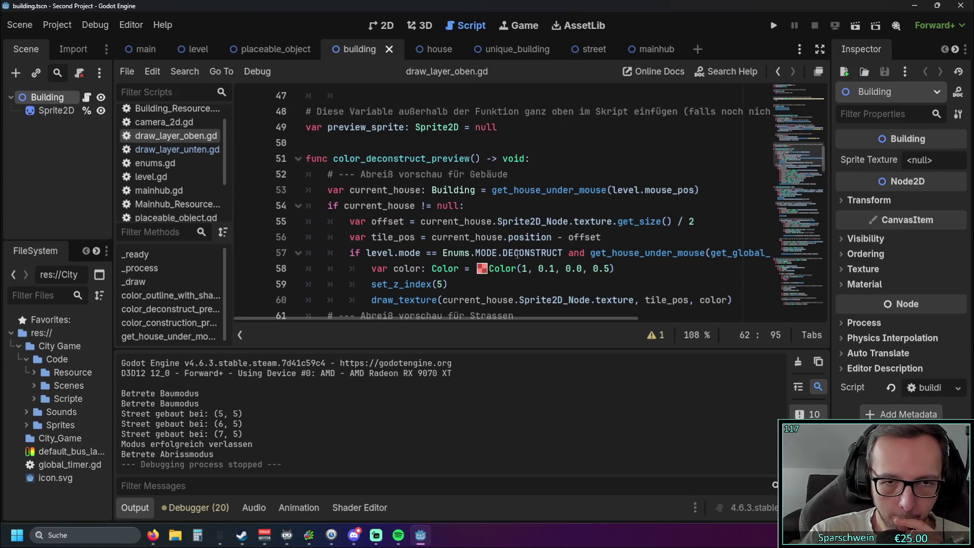
{"action": "scroll", "coordinate": [517, 254], "scroll_direction": "down", "scroll_amount": 3}
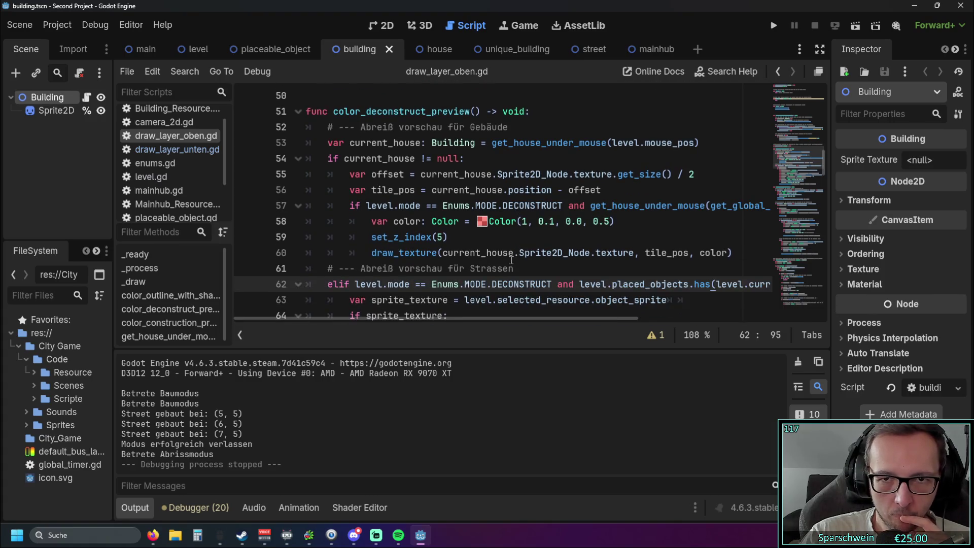
{"action": "scroll", "coordinate": [517, 258], "scroll_direction": "down", "scroll_amount": 6}
{"action": "left_click_drag", "start_coordinate": [471, 321], "coordinate": [522, 321]}
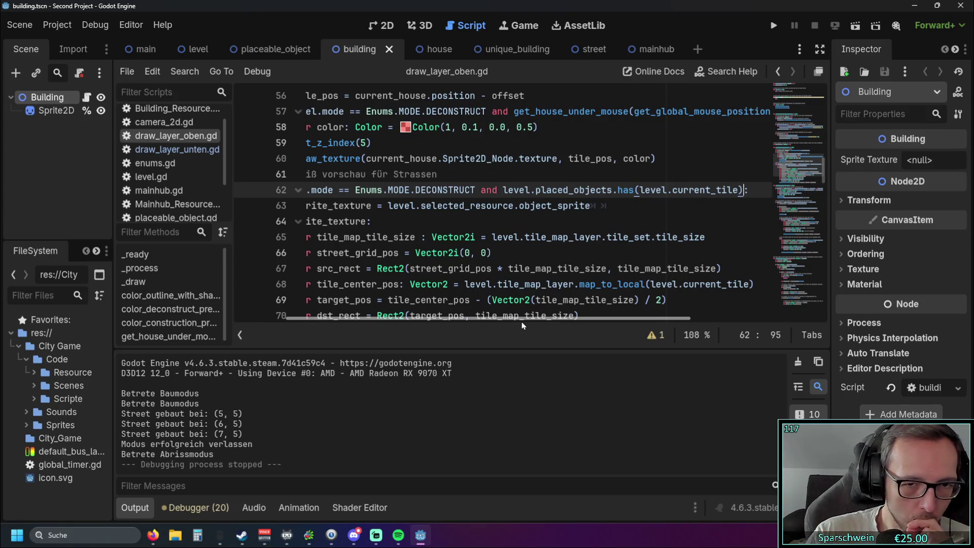
{"action": "left_click_drag", "start_coordinate": [521, 321], "coordinate": [446, 326]}
{"action": "scroll", "coordinate": [656, 270], "scroll_direction": "down", "scroll_amount": 6}
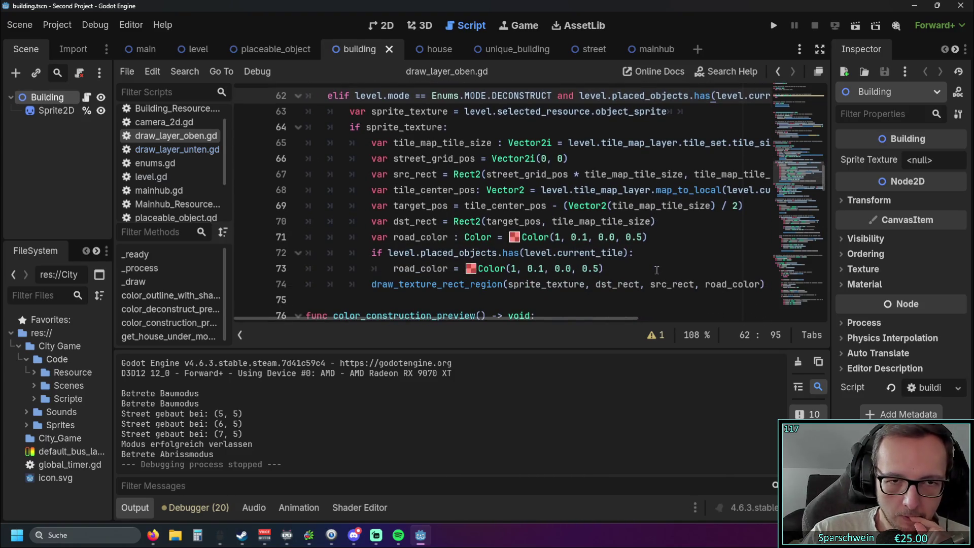
{"action": "scroll", "coordinate": [609, 279], "scroll_direction": "right", "scroll_amount": 2}
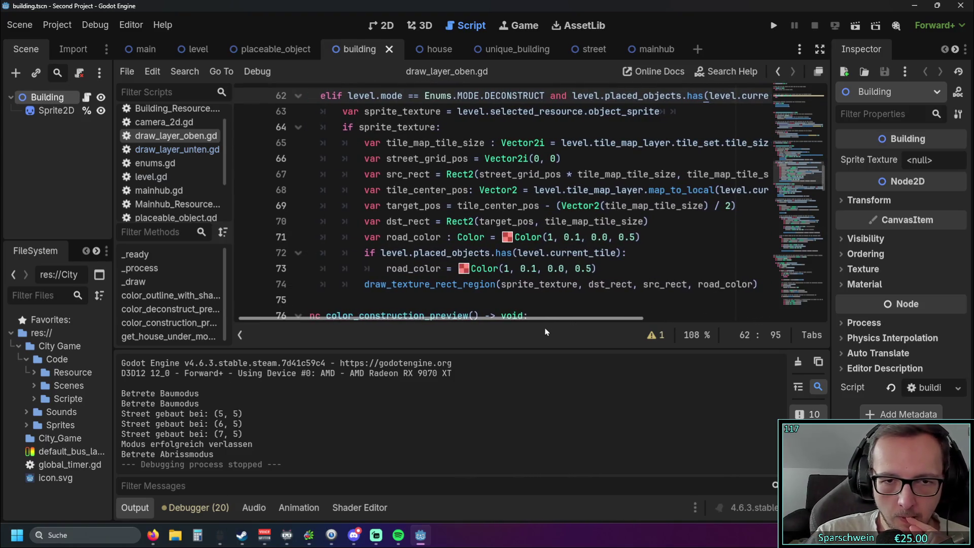
{"action": "scroll", "coordinate": [586, 287], "scroll_direction": "up", "scroll_amount": 3}
{"action": "scroll", "coordinate": [586, 287], "scroll_direction": "down", "scroll_amount": 3}
Peek at draw_layer_unten.gd, come back, and select the old street-preview block on lines 63–74
{"action": "left_click", "coordinate": [190, 148]}
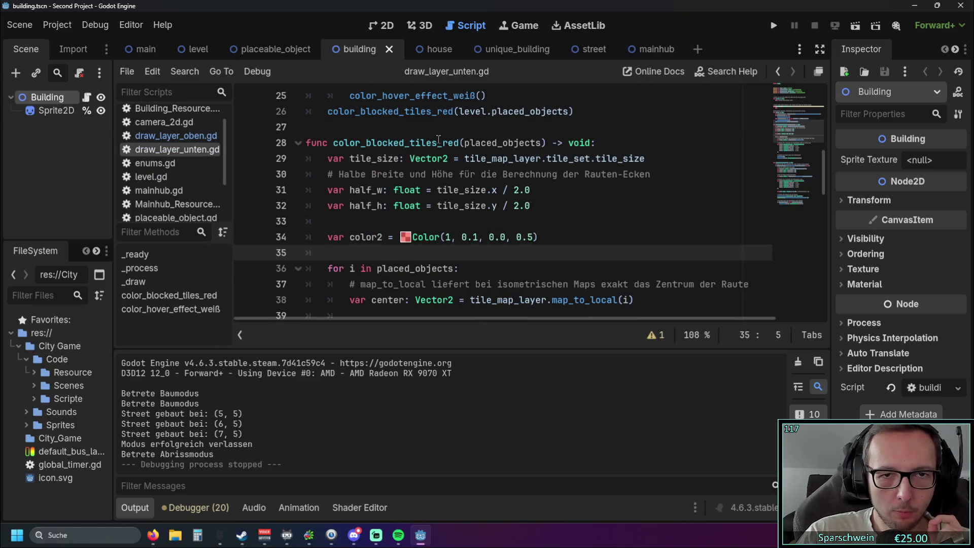
{"action": "key", "text": "alt+Left"}
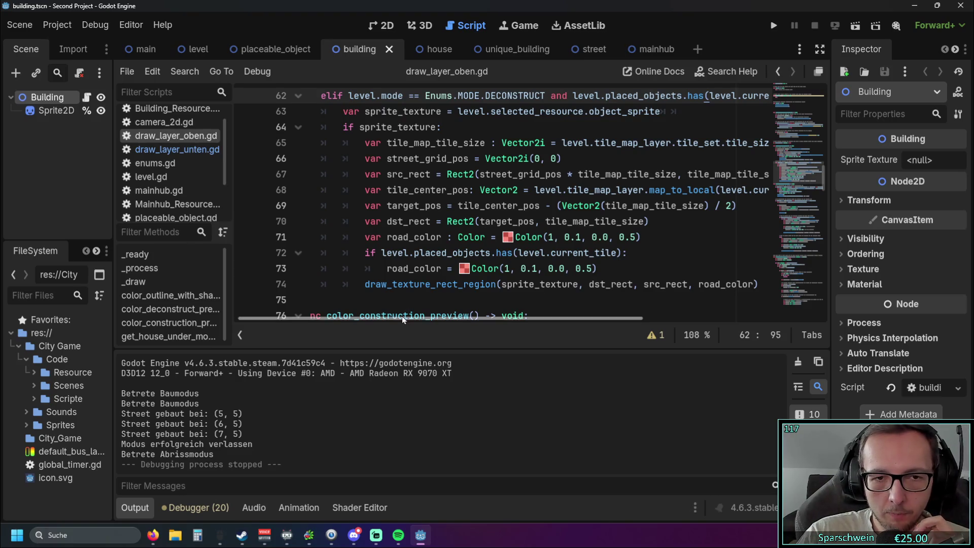
{"action": "left_click_drag", "start_coordinate": [403, 315], "coordinate": [432, 316]}
{"action": "mouse_move", "coordinate": [761, 284]}
{"action": "left_mouse_down"}
{"action": "mouse_move", "coordinate": [207, 262]}
{"action": "mouse_move", "coordinate": [294, 221]}
{"action": "mouse_move", "coordinate": [297, 189]}
{"action": "mouse_move", "coordinate": [284, 206]}
{"action": "left_mouse_up"}
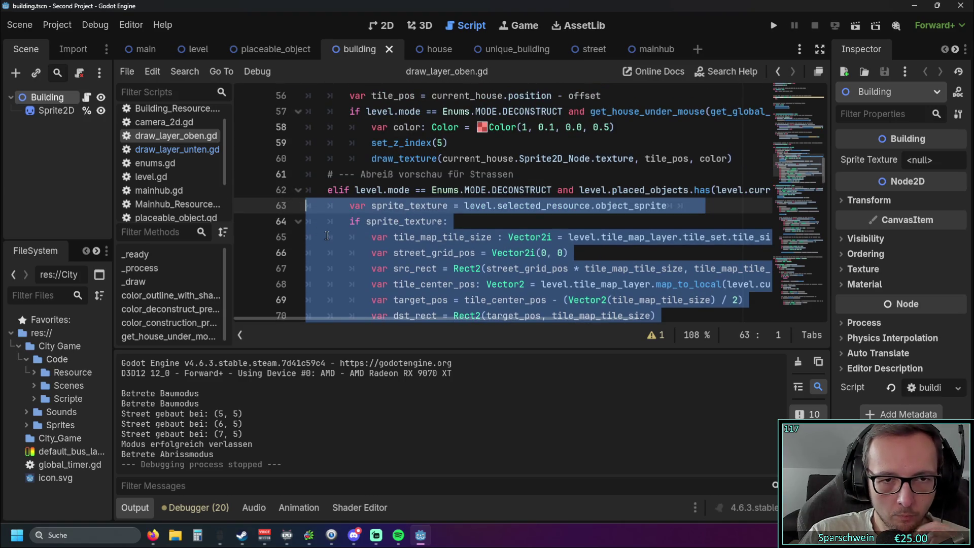
Replace the selected block with draw_layer_unten.color_blocked_tiles_red() and run the game with F5
{"action": "key", "text": "Delete"}
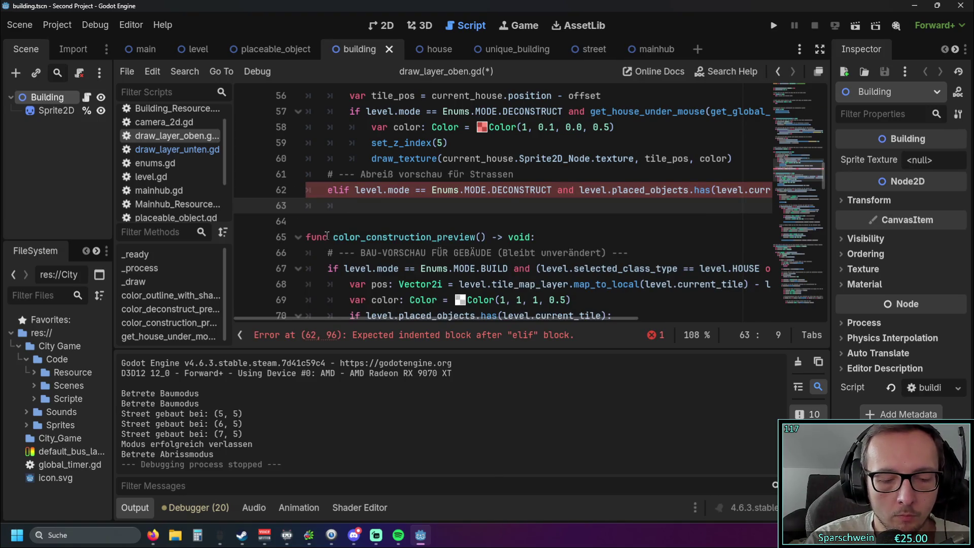
{"action": "type", "text": "draw"}
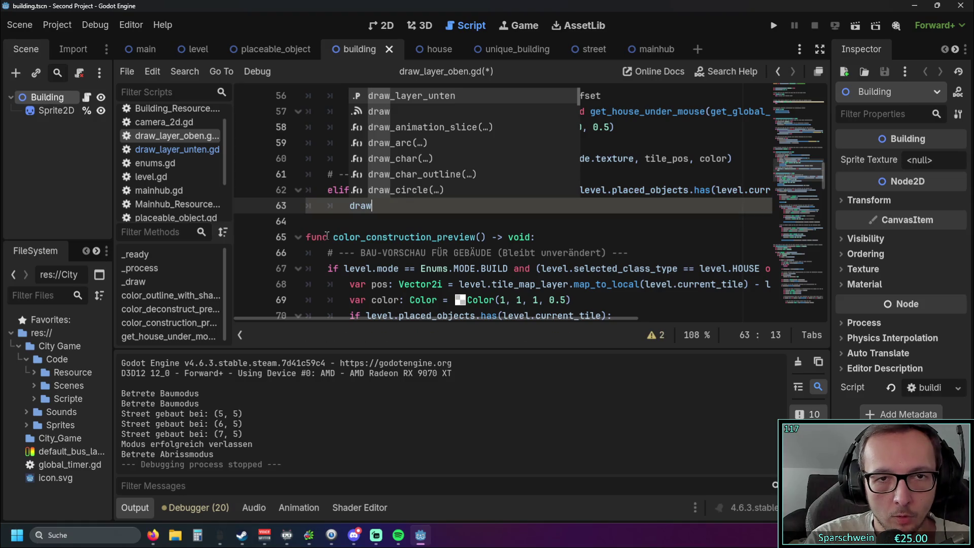
{"action": "key", "text": "Return"}
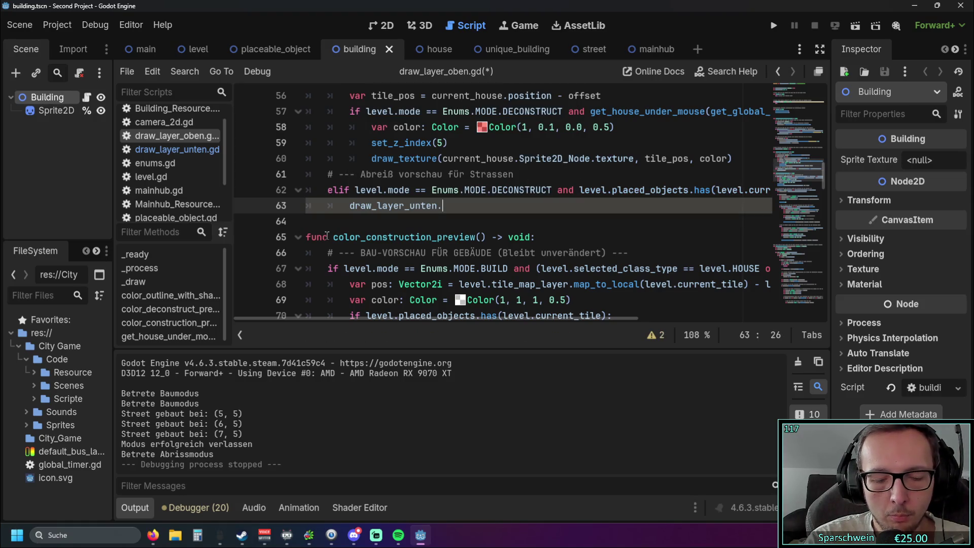
{"action": "type", "text": ".col"}
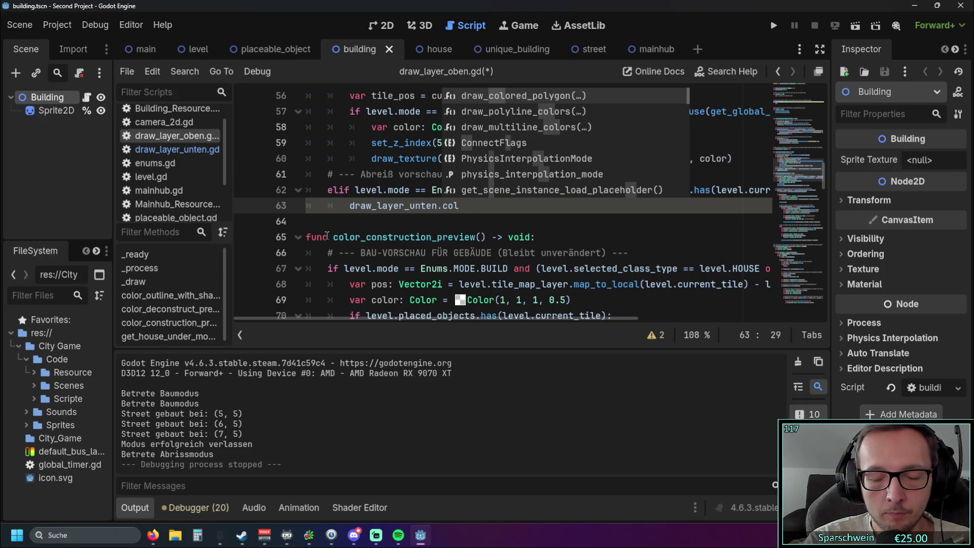
{"action": "type", "text": "or_blocked"}
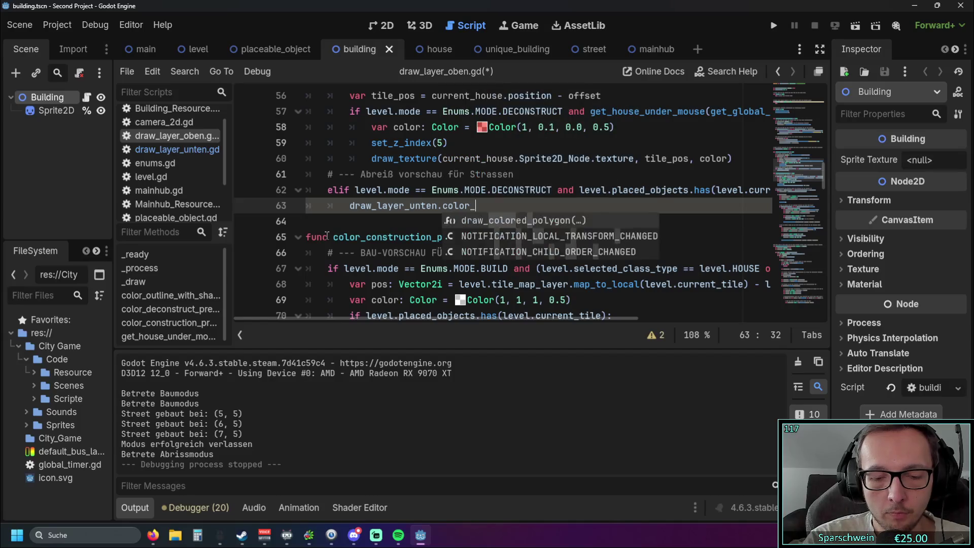
{"action": "type", "text": "_tiles_red"}
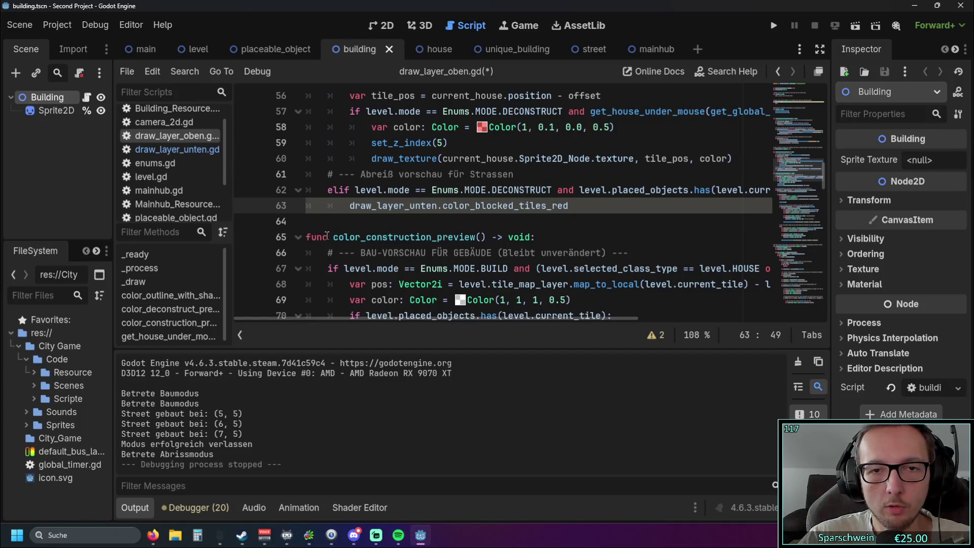
{"action": "type", "text": "()"}
{"action": "key", "text": "Down"}
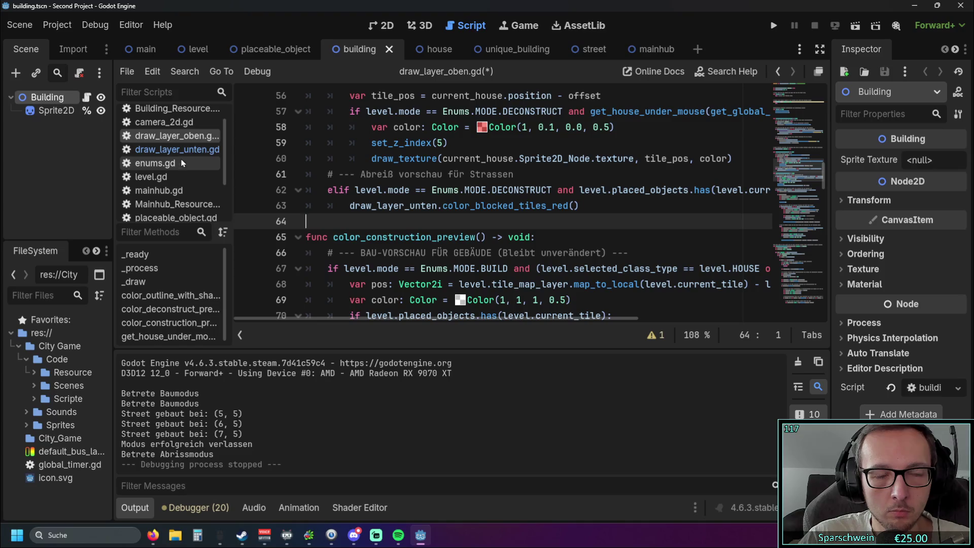
{"action": "key", "text": "F5"}
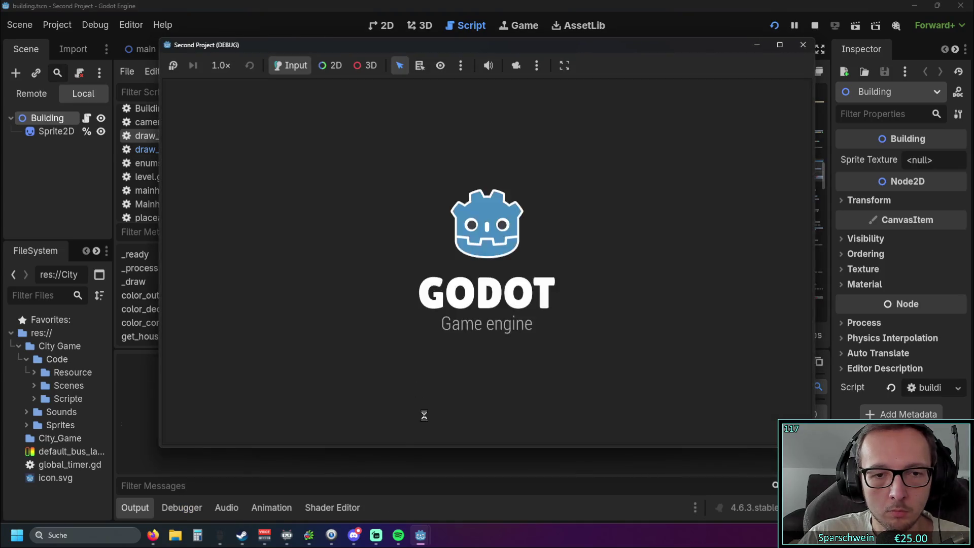
Try deconstruct mode, then check the placed_objects parameter of color_blocked_tiles_red in draw_layer_unten.gd
{"action": "left_click", "coordinate": [489, 292]}
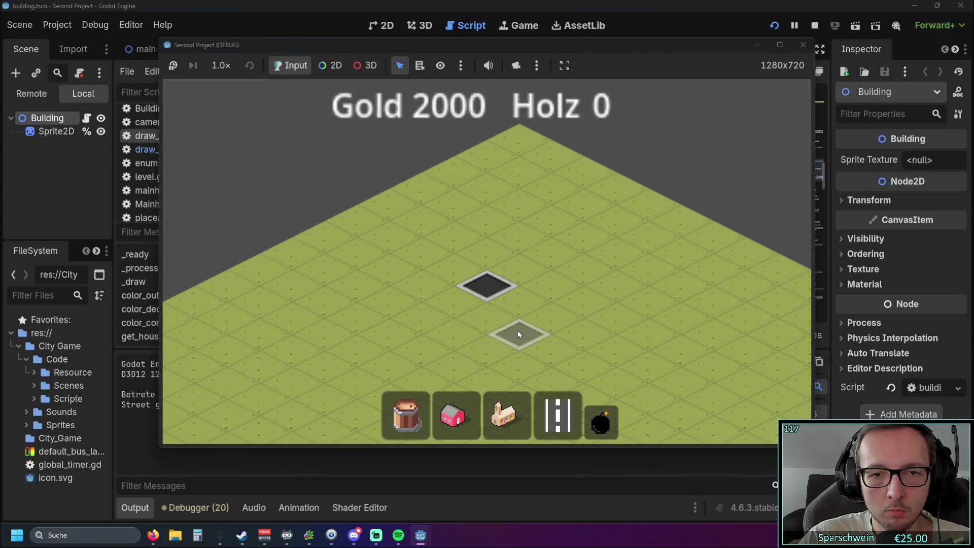
{"action": "left_click", "coordinate": [601, 421]}
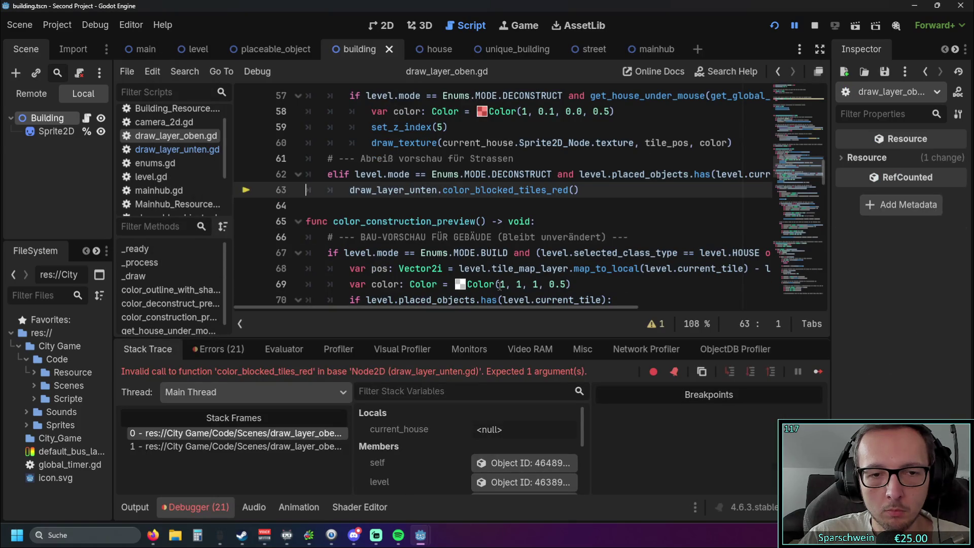
{"action": "scroll", "coordinate": [503, 284], "scroll_direction": "up", "scroll_amount": 1}
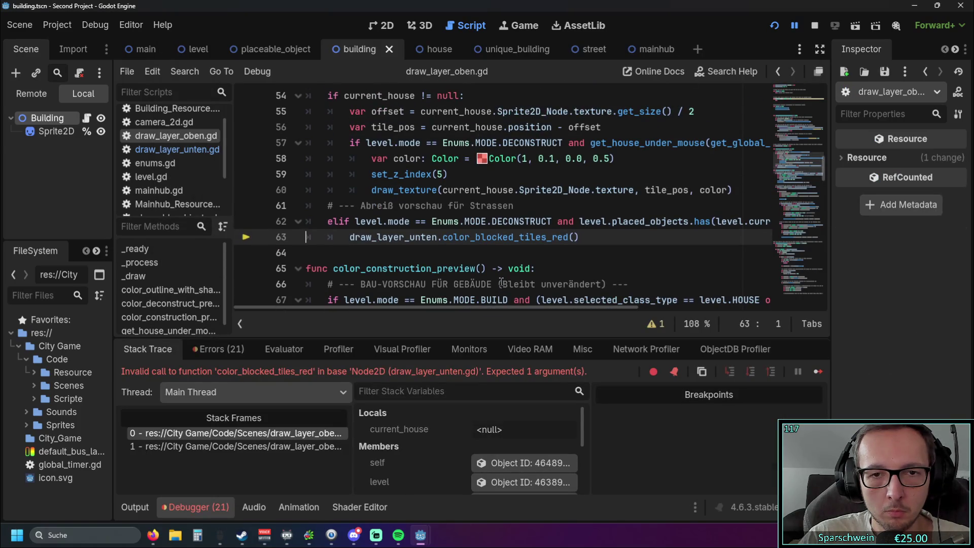
{"action": "left_click", "coordinate": [166, 151]}
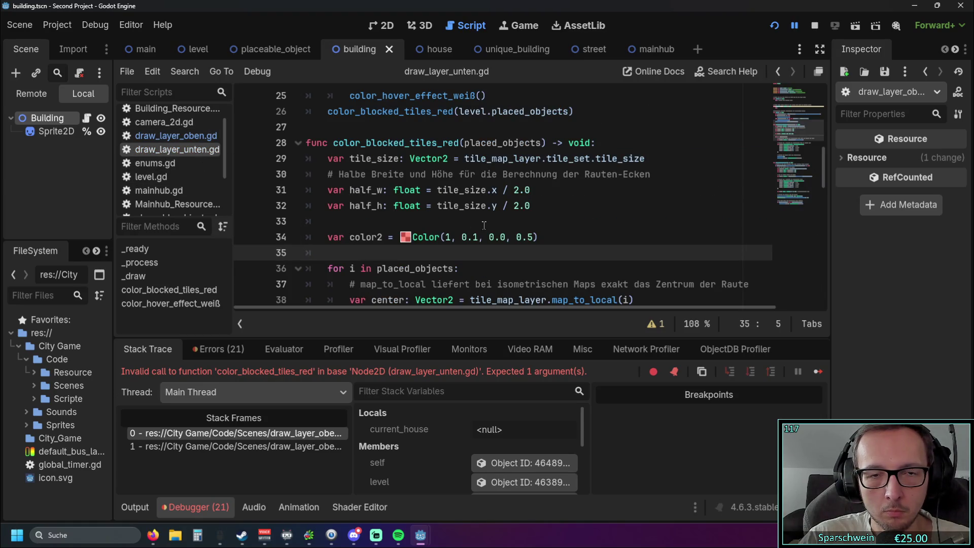
{"action": "left_click_drag", "start_coordinate": [464, 144], "coordinate": [543, 143]}
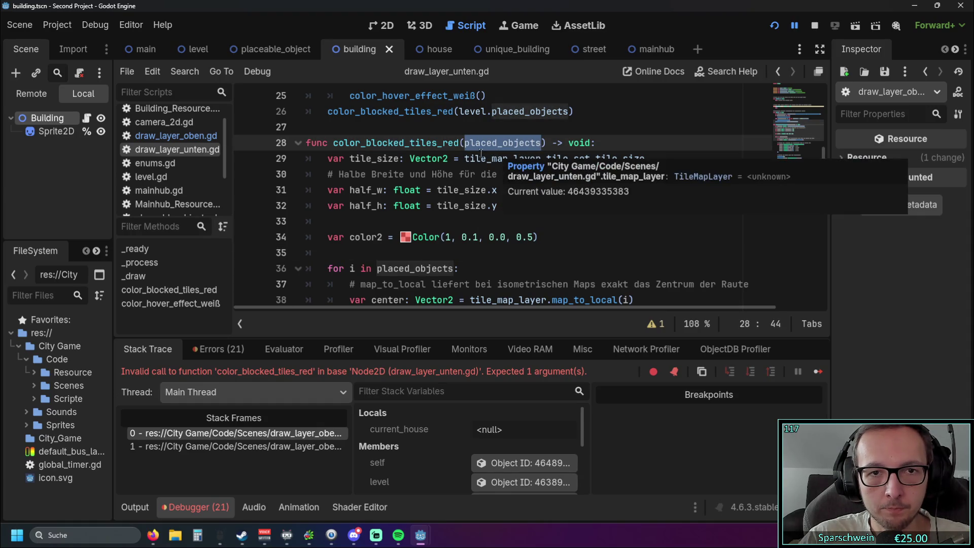
{"action": "key", "text": "alt+Left"}
Pass level.placed_objects into the color_blocked_tiles_red call and relaunch the game
{"action": "left_click", "coordinate": [575, 237]}
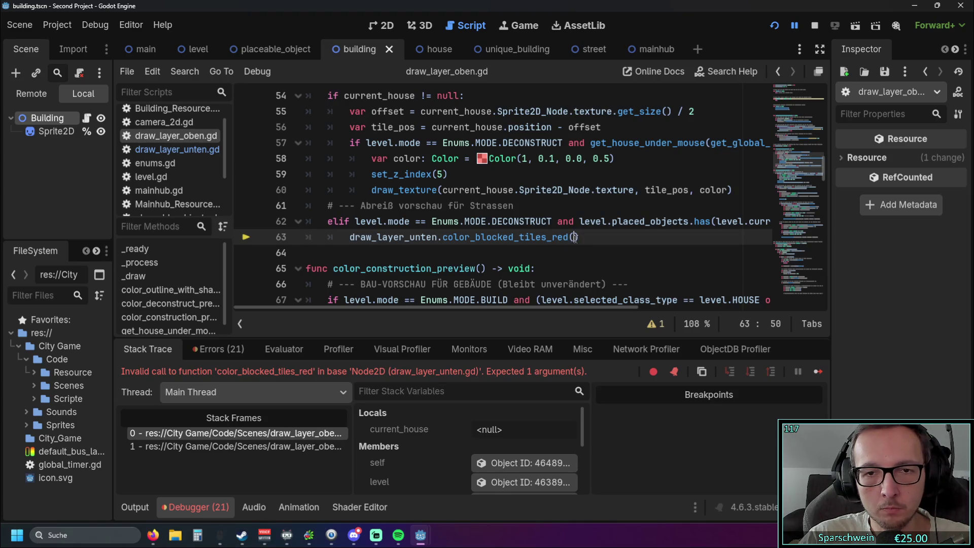
{"action": "type", "text": "level."}
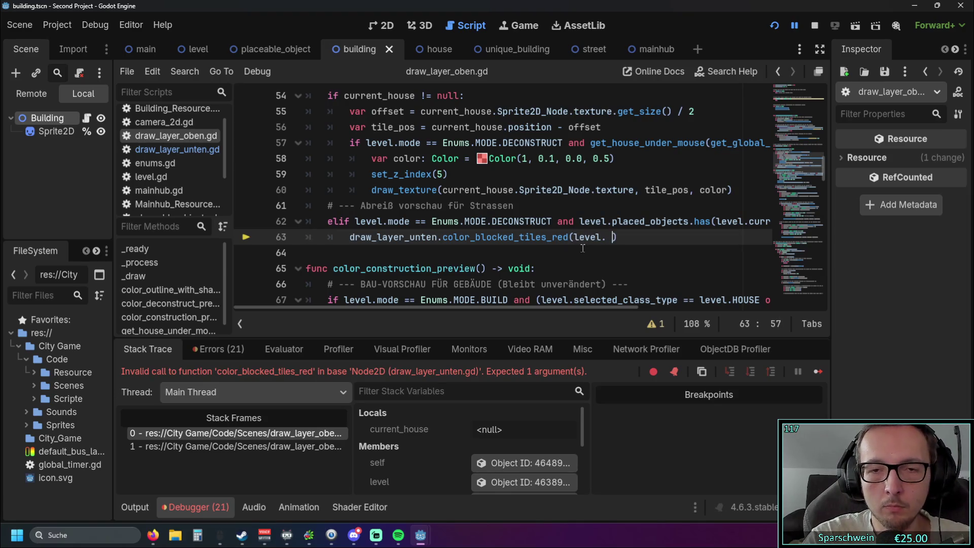
{"action": "type", "text": "level.placed_objects"}
{"action": "key", "text": "F5"}
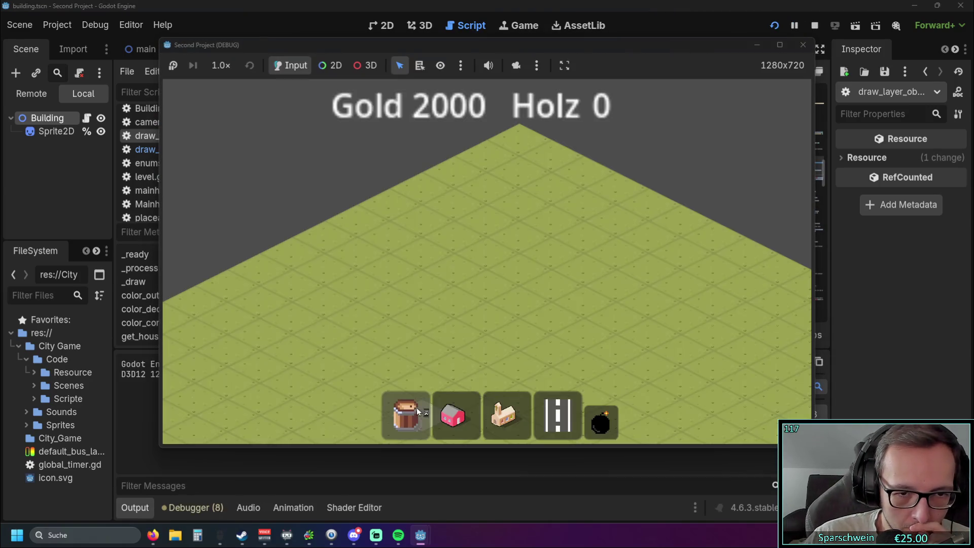
Place a house and a street tile, try deconstruct mode, then close the game and check the debugger errors
{"action": "left_click", "coordinate": [446, 406]}
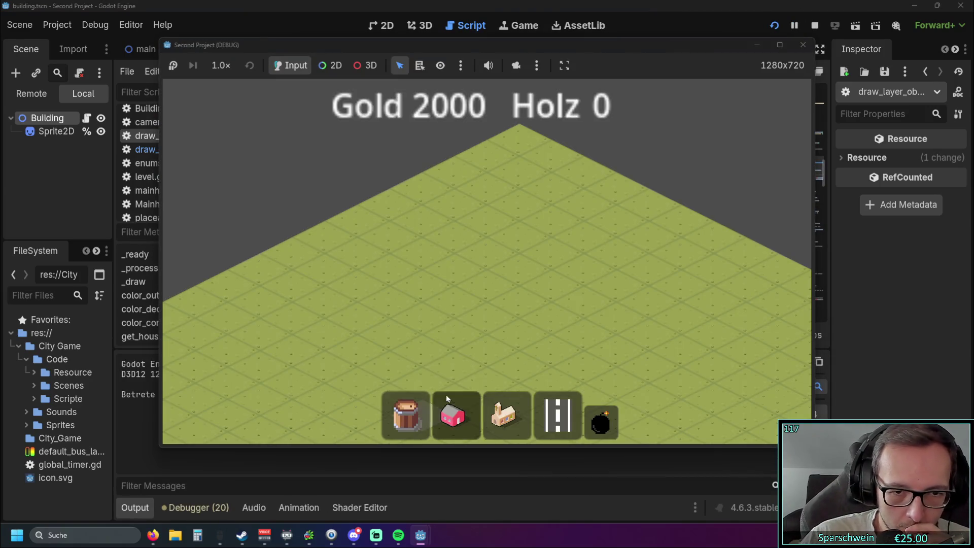
{"action": "left_click", "coordinate": [454, 329]}
{"action": "left_click", "coordinate": [558, 416]}
{"action": "left_click", "coordinate": [584, 334]}
{"action": "left_click", "coordinate": [600, 422]}
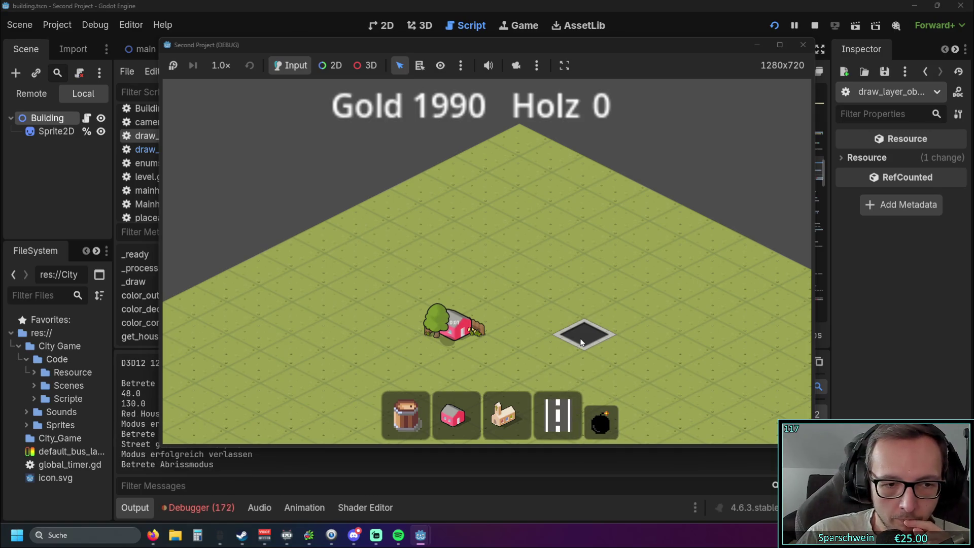
{"action": "left_click", "coordinate": [803, 45]}
{"action": "left_click", "coordinate": [198, 507]}
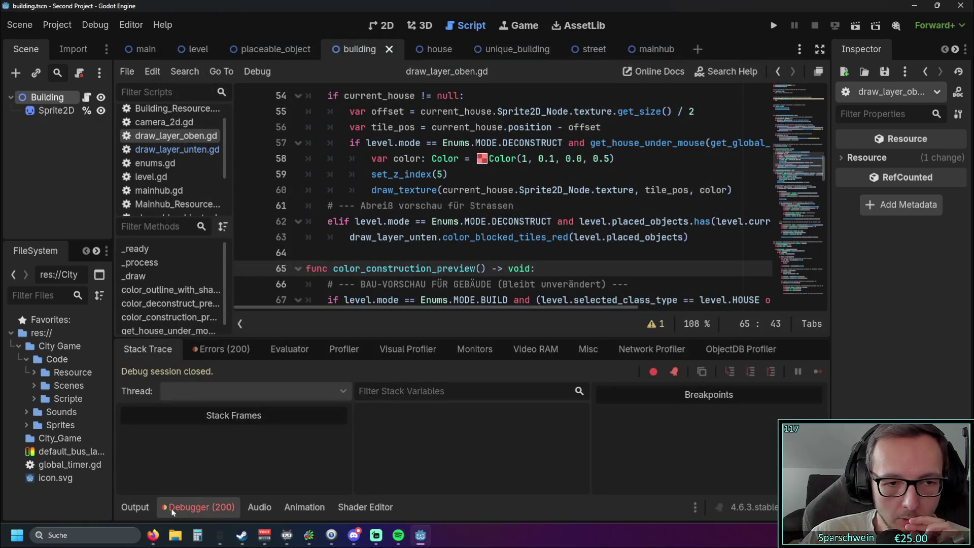
{"action": "left_click", "coordinate": [222, 350]}
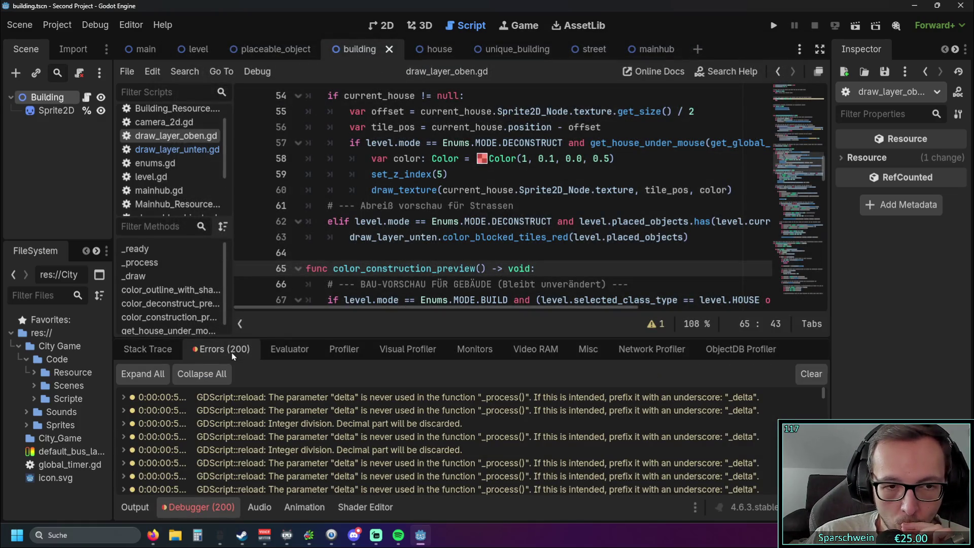
{"action": "left_click", "coordinate": [135, 506]}
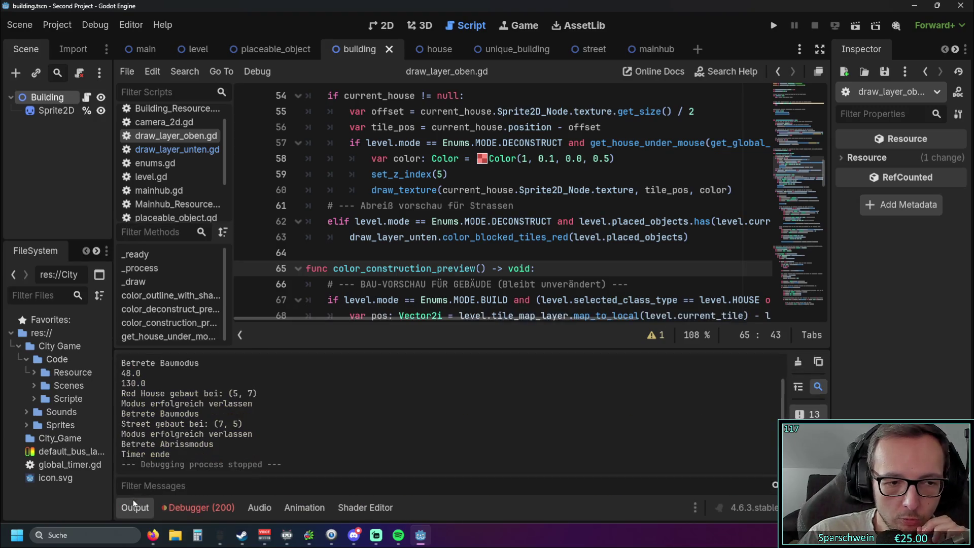
Copy set_z_index(5) from line 59 onto a new line under the elif on line 62
{"action": "mouse_move", "coordinate": [455, 320]}
{"action": "left_mouse_down"}
{"action": "mouse_move", "coordinate": [474, 319]}
{"action": "mouse_move", "coordinate": [418, 324]}
{"action": "left_mouse_up"}
{"action": "left_click_drag", "start_coordinate": [449, 174], "coordinate": [365, 174]}
{"action": "key", "text": "ctrl+c"}
{"action": "mouse_move", "coordinate": [407, 322]}
{"action": "left_mouse_down"}
{"action": "mouse_move", "coordinate": [507, 319]}
{"action": "mouse_move", "coordinate": [401, 320]}
{"action": "left_mouse_up"}
{"action": "left_click", "coordinate": [680, 222]}
{"action": "key", "text": "Return"}
{"action": "key", "text": "ctrl+v"}
Run the game, place a street tile at the map centre, and stop it
{"action": "left_click", "coordinate": [776, 26]}
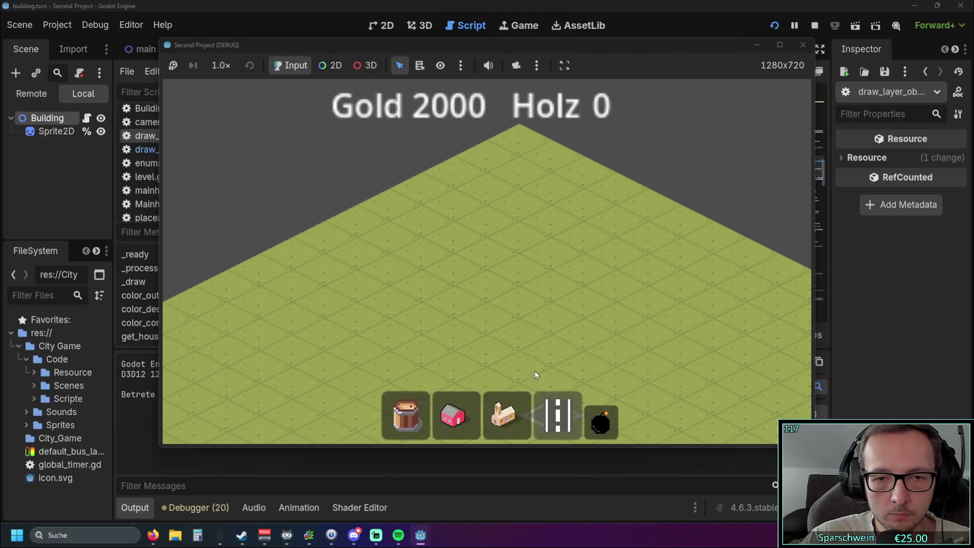
{"action": "left_click", "coordinate": [486, 285]}
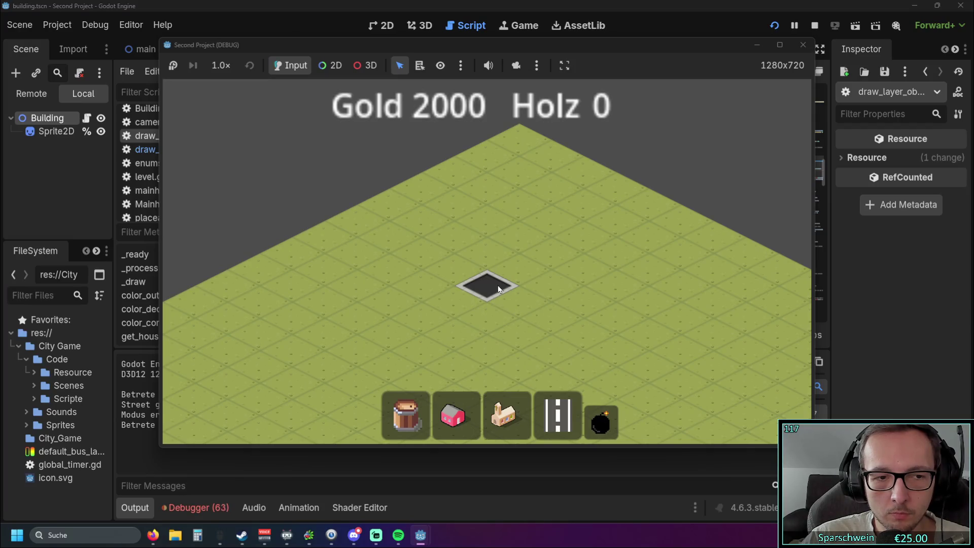
{"action": "left_click", "coordinate": [803, 45]}
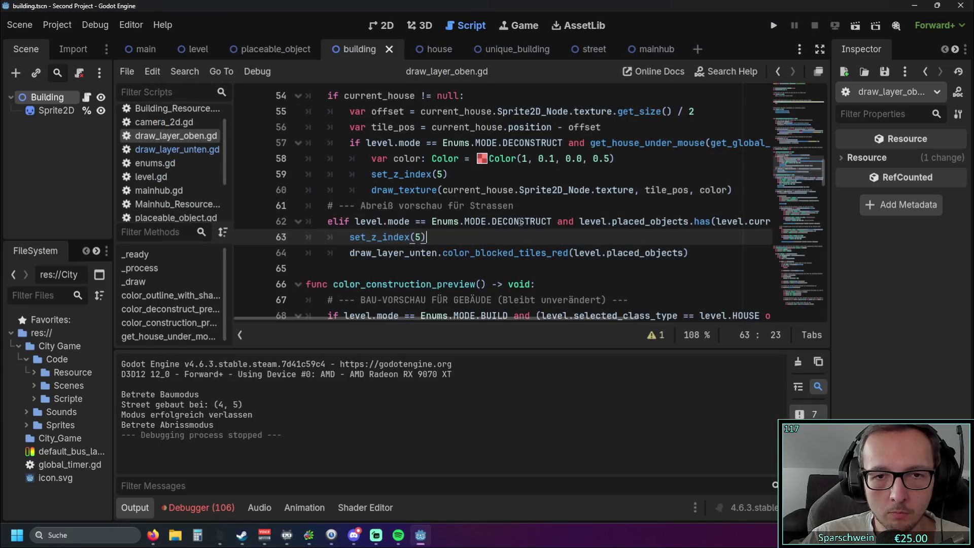
Delete the added set_z_index(5) line and copy lines 29–51 of color_blocked_tiles_red from draw_layer_unten.gd
{"action": "left_click_drag", "start_coordinate": [443, 239], "coordinate": [270, 237]}
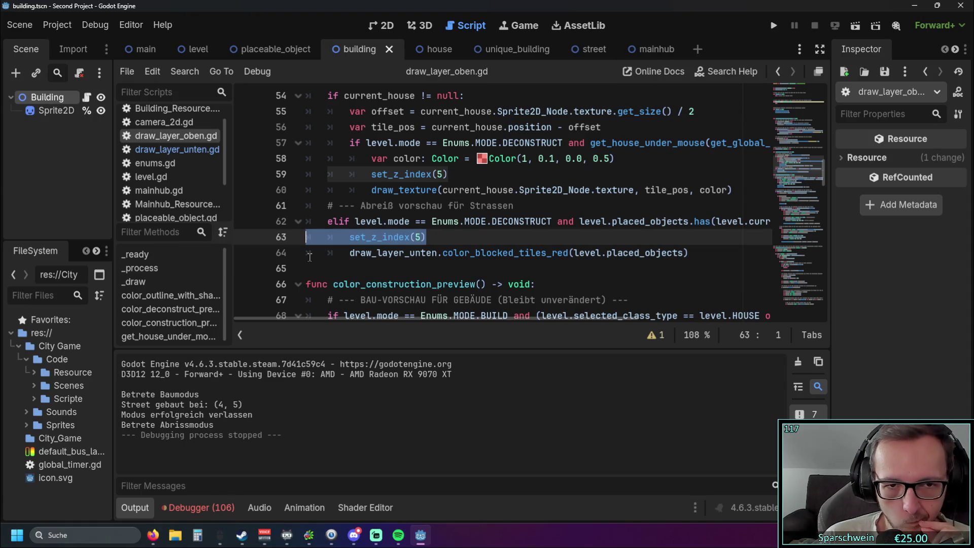
{"action": "key", "text": "BackSpace"}
{"action": "key", "text": "BackSpace"}
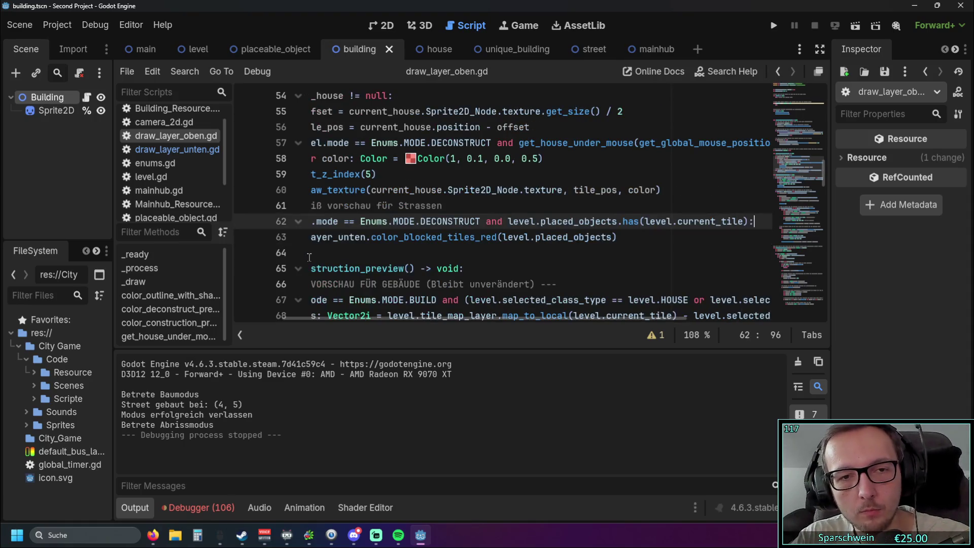
{"action": "left_click", "coordinate": [177, 149]}
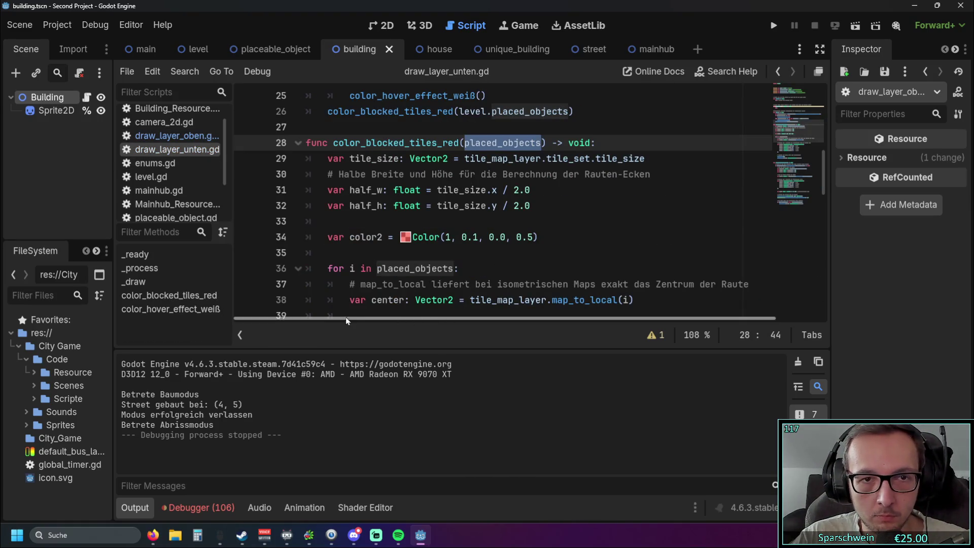
{"action": "scroll", "coordinate": [484, 226], "scroll_direction": "down", "scroll_amount": 5}
{"action": "left_click", "coordinate": [461, 268]}
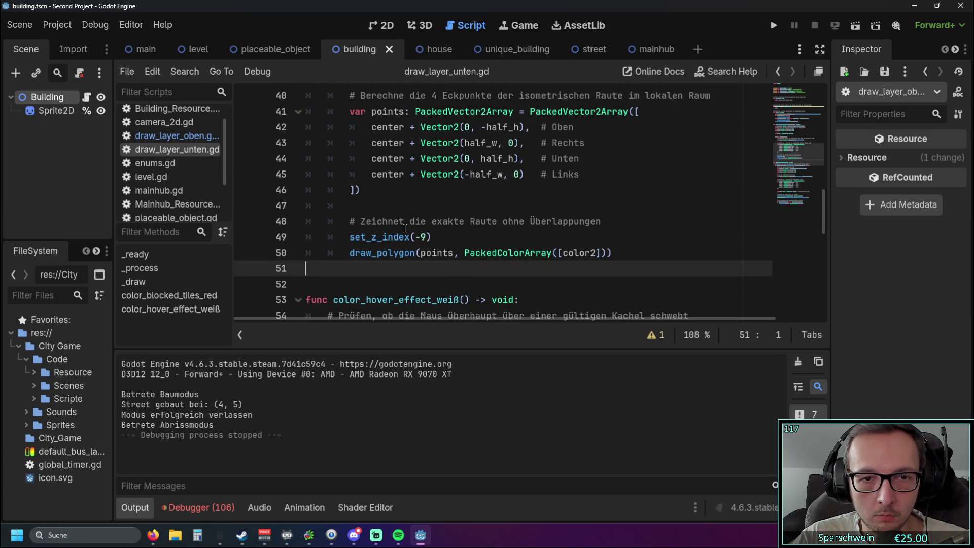
{"action": "key", "text": "shift+Up"}
{"action": "key", "text": "shift+Up"}
{"action": "key", "text": "shift+Up"}
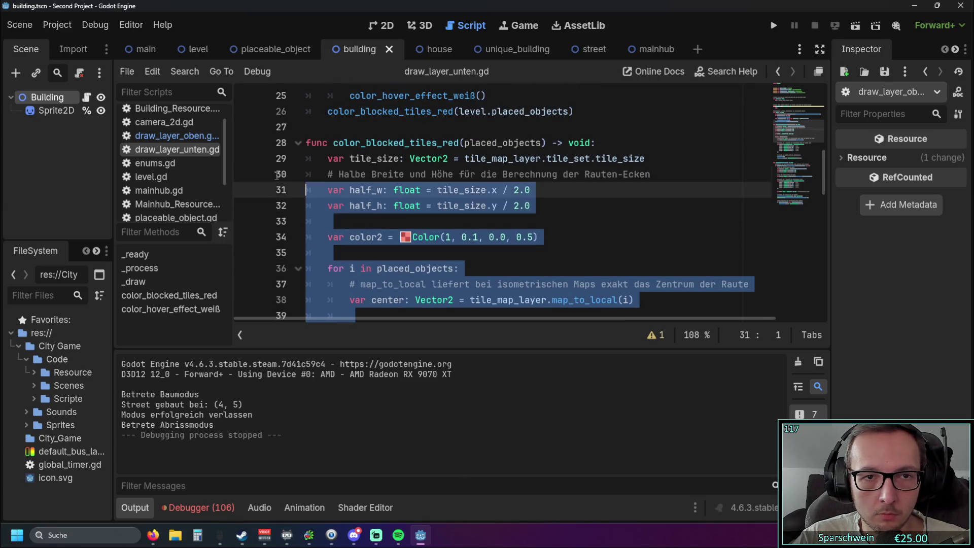
{"action": "key", "text": "shift+Up"}
{"action": "key", "text": "shift+Up"}
{"action": "key", "text": "ctrl+c"}
{"action": "left_click", "coordinate": [189, 135]}
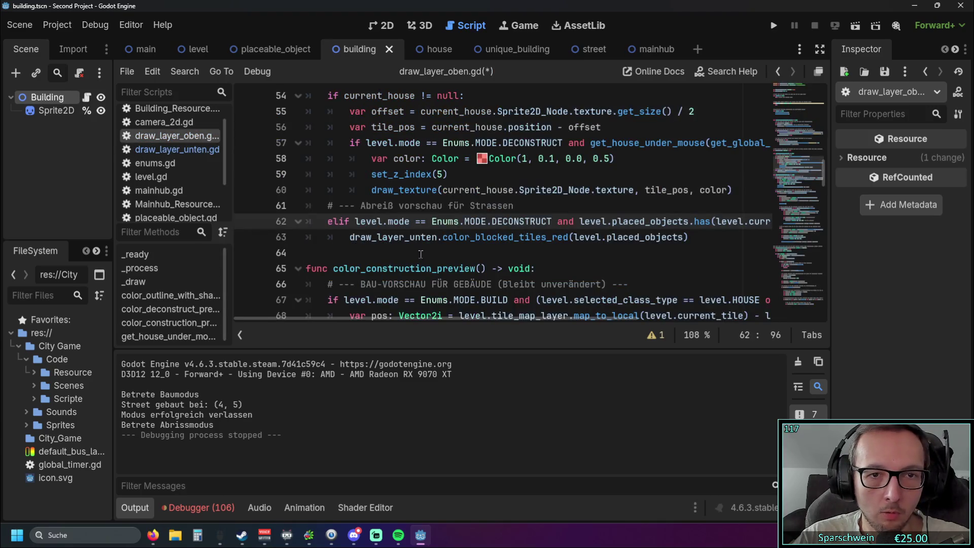
Paste the copied diamond-drawing code over the color_blocked_tiles_red call on line 63
{"action": "triple_click", "coordinate": [681, 242]}
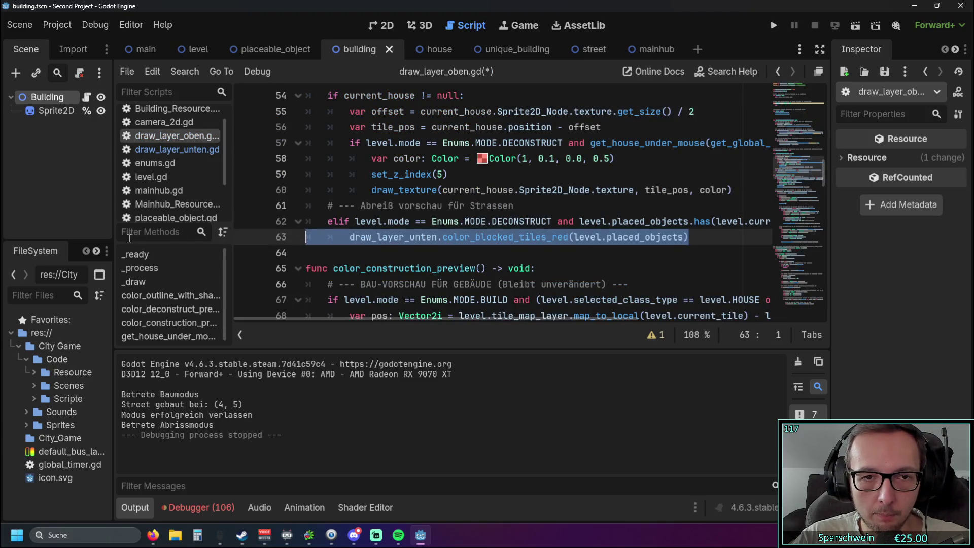
{"action": "key", "text": "ctrl+v"}
{"action": "scroll", "coordinate": [408, 245], "scroll_direction": "up", "scroll_amount": 1}
{"action": "scroll", "coordinate": [409, 245], "scroll_direction": "up", "scroll_amount": 5}
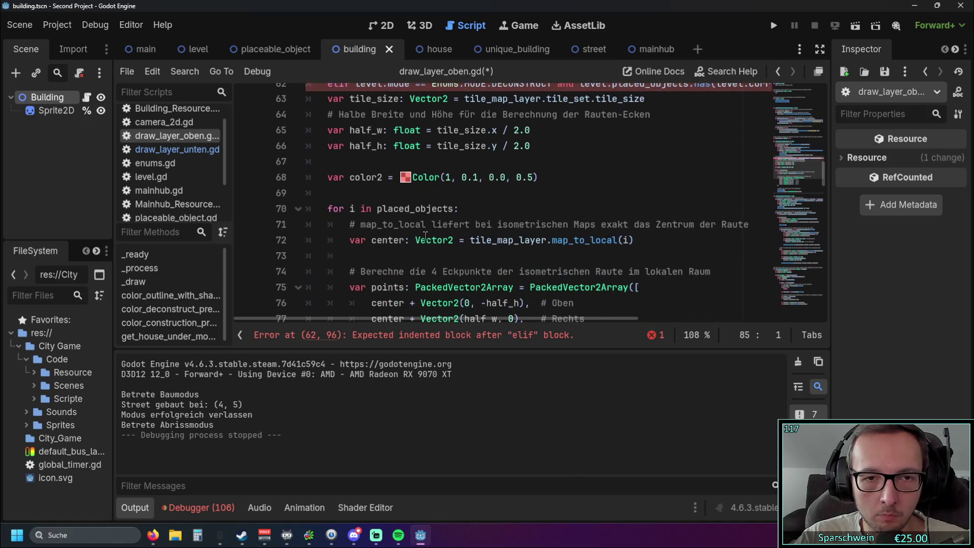
{"action": "scroll", "coordinate": [471, 222], "scroll_direction": "up", "scroll_amount": 1}
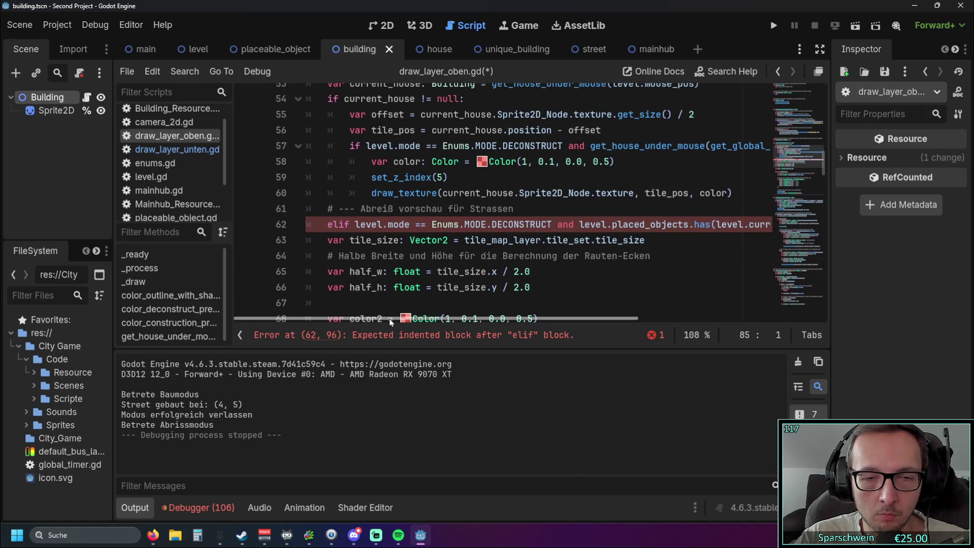
Indent the pasted color, loop, corner-point and polygon-drawing lines into the elif branch
{"action": "left_click", "coordinate": [326, 242]}
{"action": "key", "text": "Tab"}
{"action": "key", "text": "Down"}
{"action": "key", "text": "Home"}
{"action": "key", "text": "Tab"}
{"action": "key", "text": "Down"}
{"action": "key", "text": "Home"}
{"action": "key", "text": "Tab"}
{"action": "key", "text": "Down"}
{"action": "key", "text": "Home"}
{"action": "key", "text": "Tab"}
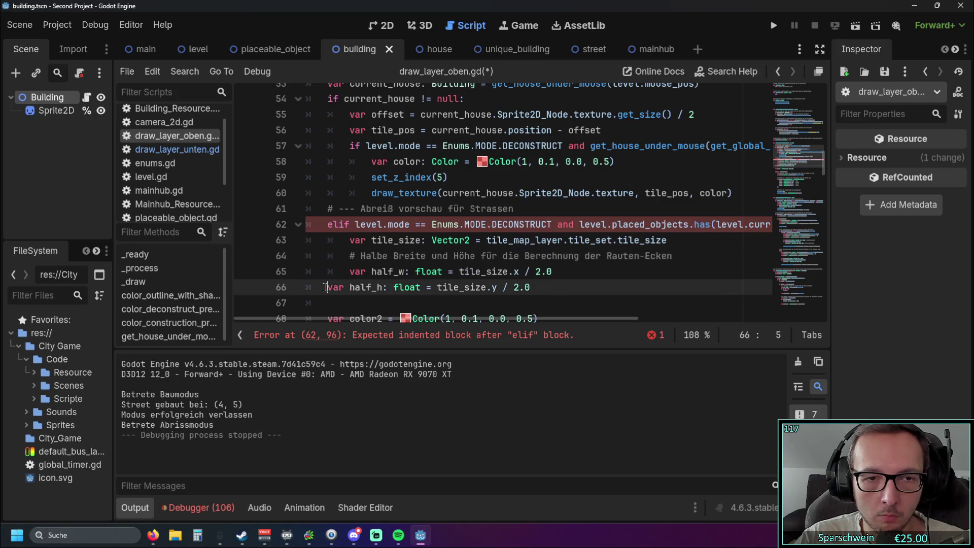
{"action": "scroll", "coordinate": [320, 239], "scroll_direction": "down", "scroll_amount": 2}
{"action": "key", "text": "Down"}
{"action": "key", "text": "Down"}
{"action": "key", "text": "Home"}
{"action": "key", "text": "Tab"}
{"action": "scroll", "coordinate": [330, 234], "scroll_direction": "down", "scroll_amount": 2}
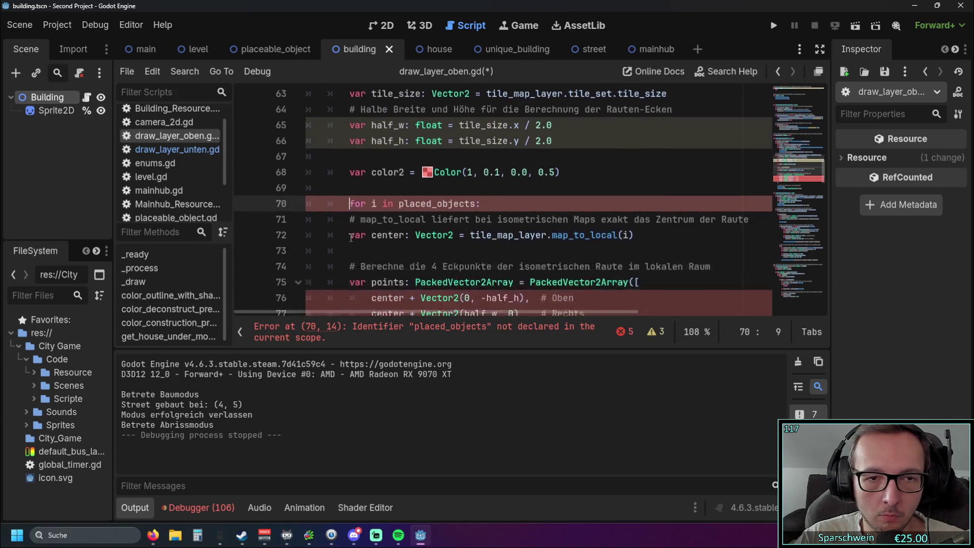
{"action": "key", "text": "Down"}
{"action": "key", "text": "Down"}
{"action": "key", "text": "Home"}
{"action": "key", "text": "Tab"}
{"action": "key", "text": "Down"}
{"action": "key", "text": "Home"}
{"action": "key", "text": "Tab"}
{"action": "key", "text": "Down"}
{"action": "key", "text": "Home"}
{"action": "key", "text": "Tab"}
{"action": "key", "text": "Down"}
{"action": "key", "text": "Down"}
{"action": "key", "text": "Home"}
{"action": "key", "text": "Tab"}
{"action": "key", "text": "Down"}
{"action": "key", "text": "Home"}
{"action": "key", "text": "Tab"}
{"action": "key", "text": "Down"}
{"action": "key", "text": "Home"}
{"action": "key", "text": "Tab"}
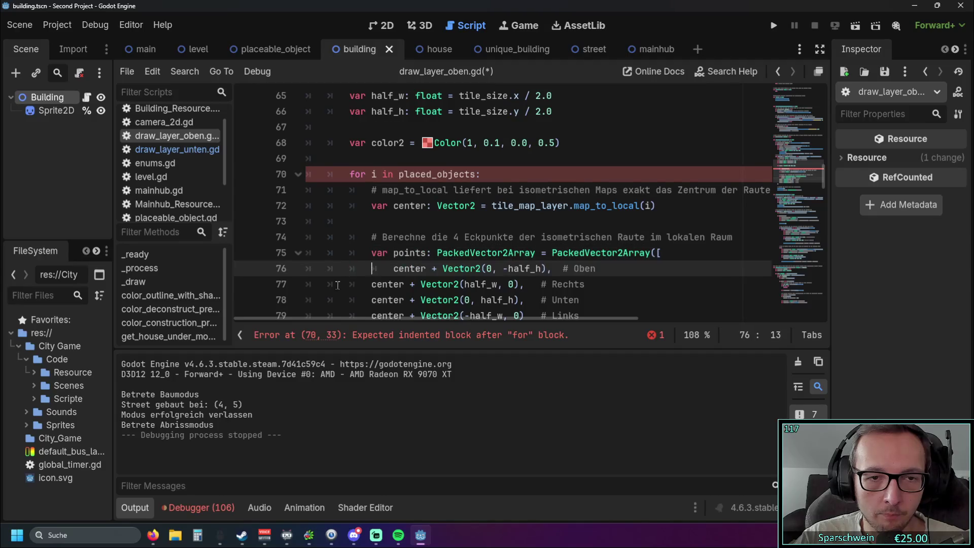
{"action": "key", "text": "Down"}
{"action": "key", "text": "Home"}
{"action": "key", "text": "Tab"}
{"action": "key", "text": "Down"}
{"action": "key", "text": "Home"}
{"action": "key", "text": "Tab"}
{"action": "key", "text": "Tab"}
{"action": "key", "text": "BackSpace"}
{"action": "scroll", "coordinate": [361, 238], "scroll_direction": "down", "scroll_amount": 3}
{"action": "key", "text": "Down"}
{"action": "key", "text": "Home"}
{"action": "key", "text": "Tab"}
{"action": "key", "text": "Down"}
{"action": "key", "text": "Home"}
{"action": "key", "text": "Tab"}
{"action": "key", "text": "Down"}
{"action": "key", "text": "Down"}
{"action": "key", "text": "Home"}
{"action": "key", "text": "Tab"}
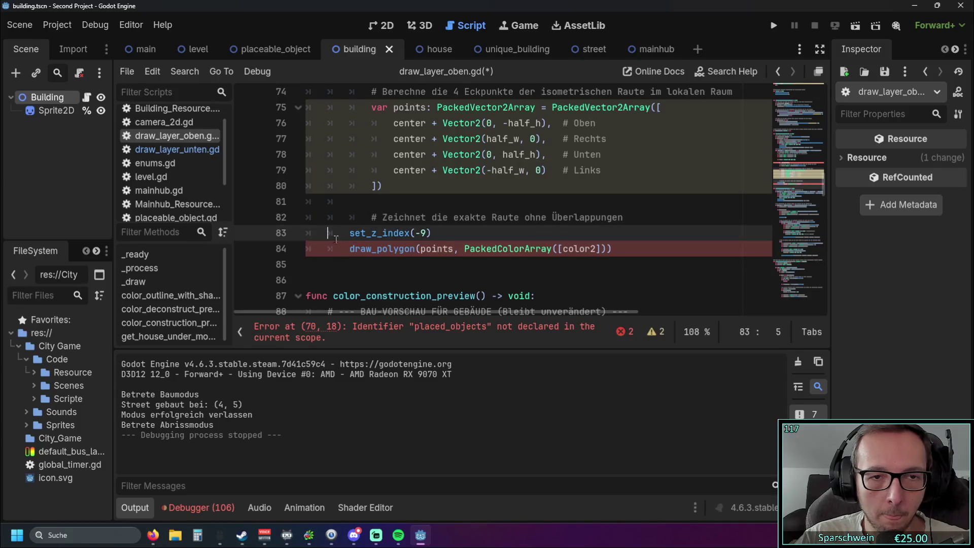
{"action": "key", "text": "Down"}
{"action": "key", "text": "Home"}
{"action": "key", "text": "Tab"}
{"action": "key", "text": "Down"}
{"action": "key", "text": "Home"}
{"action": "key", "text": "Tab"}
{"action": "scroll", "coordinate": [555, 149], "scroll_direction": "up", "scroll_amount": 5}
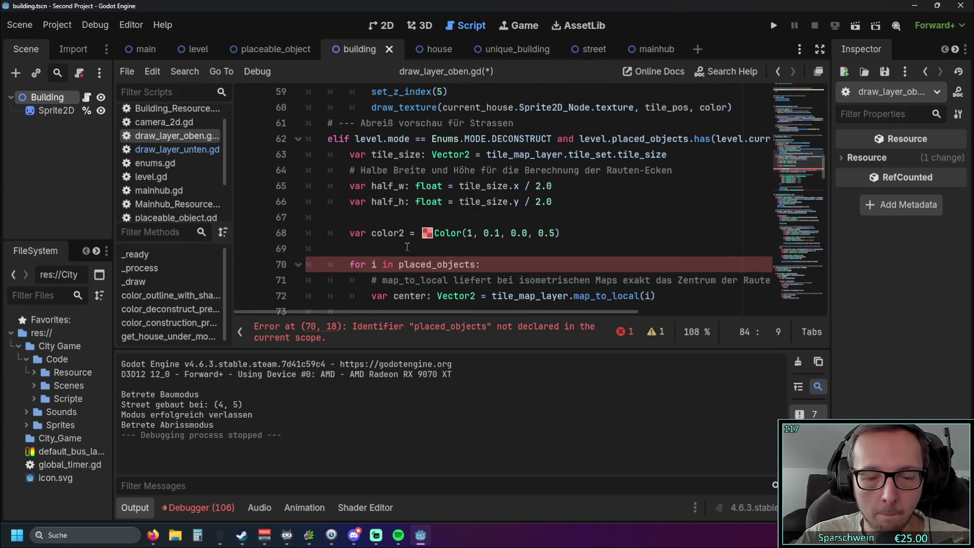
Prefix placed_objects with level. on line 70 to clear the undeclared-identifier error
{"action": "left_click", "coordinate": [399, 264]}
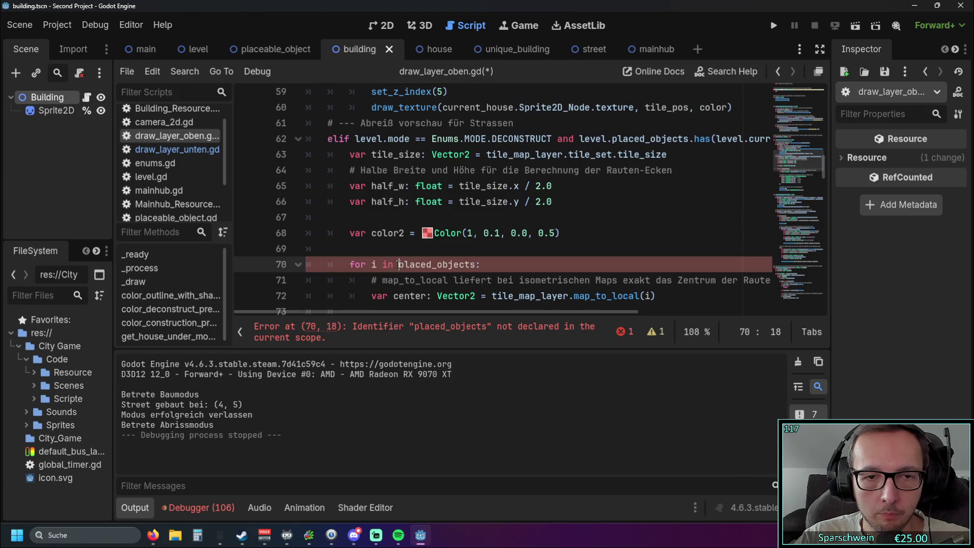
{"action": "type", "text": "level."}
{"action": "left_click", "coordinate": [429, 221]}
{"action": "scroll", "coordinate": [430, 226], "scroll_direction": "up", "scroll_amount": 1}
{"action": "scroll", "coordinate": [429, 227], "scroll_direction": "up", "scroll_amount": 1}
{"action": "scroll", "coordinate": [431, 228], "scroll_direction": "down", "scroll_amount": 2}
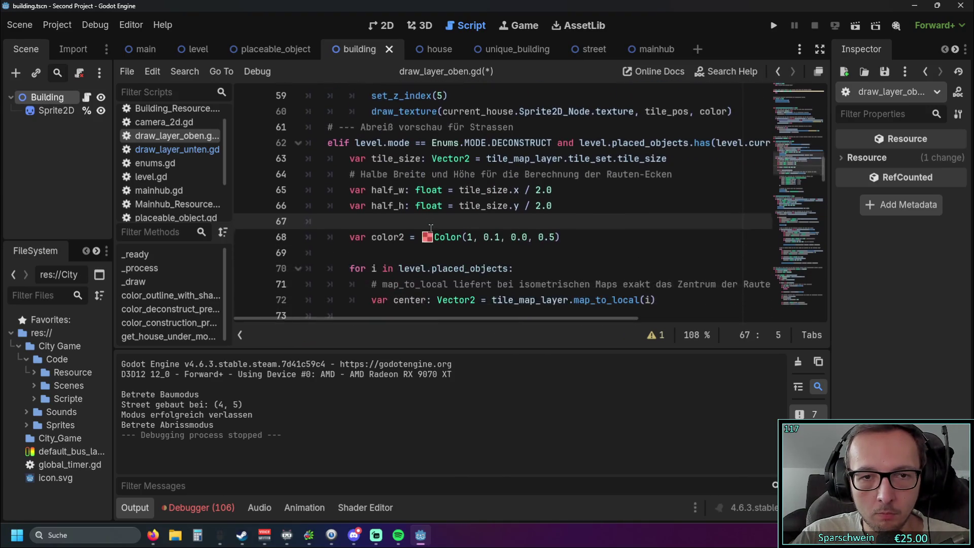
{"action": "scroll", "coordinate": [430, 230], "scroll_direction": "up", "scroll_amount": 1}
{"action": "mouse_move", "coordinate": [413, 319]}
{"action": "left_mouse_down"}
{"action": "mouse_move", "coordinate": [470, 323]}
{"action": "mouse_move", "coordinate": [412, 329]}
{"action": "left_mouse_up"}
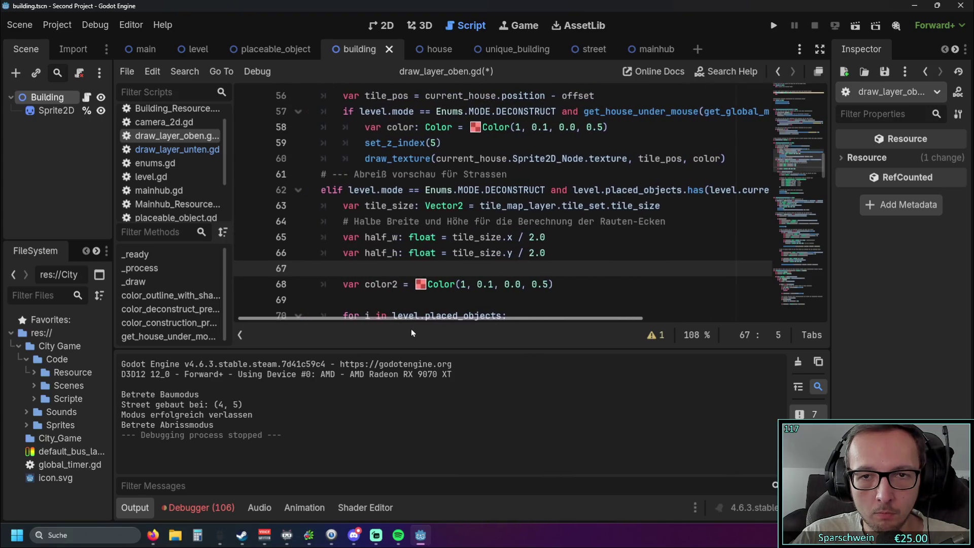
Run the game, place a street tile at the map centre, and stop it
{"action": "left_click", "coordinate": [773, 27]}
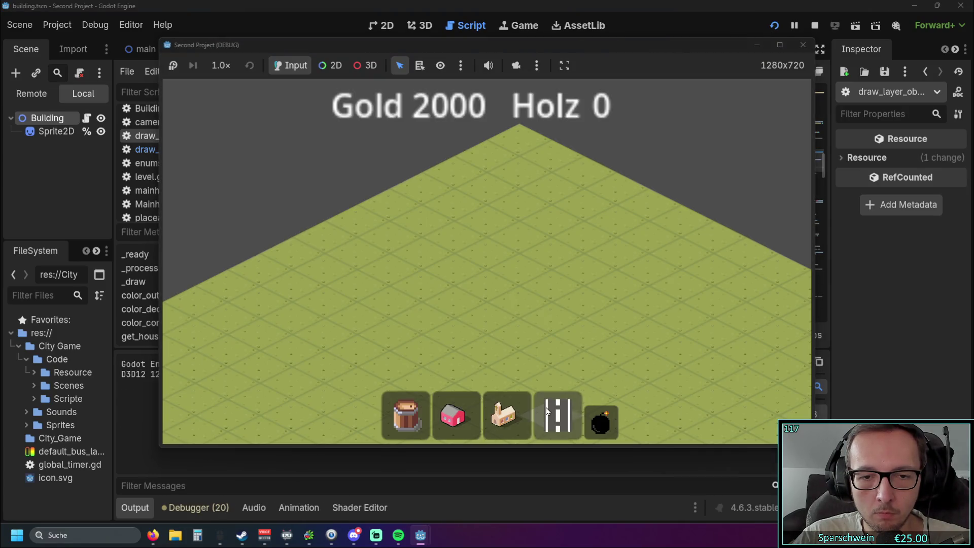
{"action": "left_click", "coordinate": [547, 411]}
{"action": "left_click", "coordinate": [487, 285]}
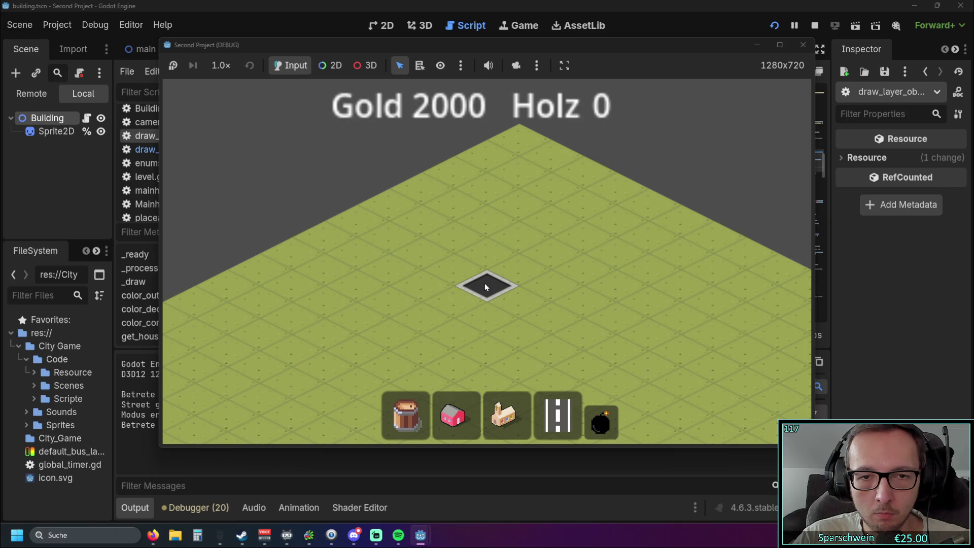
{"action": "left_click", "coordinate": [803, 45]}
Change set_z_index(-9) to set_z_index(5) on line 83
{"action": "scroll", "coordinate": [438, 240], "scroll_direction": "up", "scroll_amount": 3}
{"action": "scroll", "coordinate": [446, 240], "scroll_direction": "down", "scroll_amount": 3}
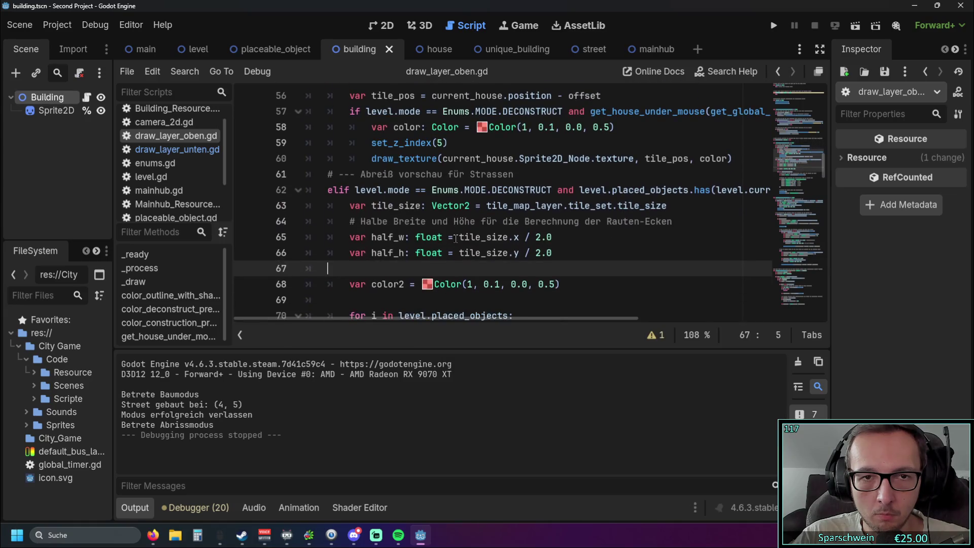
{"action": "scroll", "coordinate": [455, 238], "scroll_direction": "up", "scroll_amount": 1}
{"action": "left_click_drag", "start_coordinate": [447, 190], "coordinate": [371, 189]}
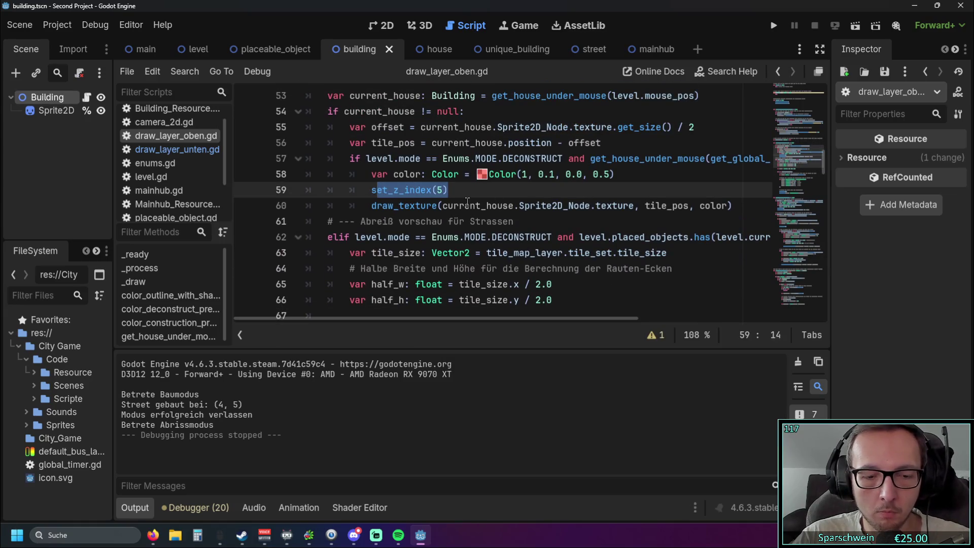
{"action": "left_click_drag", "start_coordinate": [447, 190], "coordinate": [371, 189]}
{"action": "key", "text": "ctrl+c"}
{"action": "scroll", "coordinate": [426, 212], "scroll_direction": "down", "scroll_amount": 1}
{"action": "scroll", "coordinate": [425, 212], "scroll_direction": "down", "scroll_amount": 6}
{"action": "left_click_drag", "start_coordinate": [459, 237], "coordinate": [371, 236]}
{"action": "key", "text": "ctrl+v"}
{"action": "left_click", "coordinate": [608, 268]}
Run the game, place a house, enter demolish mode to check the red overlays, then stop with F8
{"action": "left_click", "coordinate": [777, 31]}
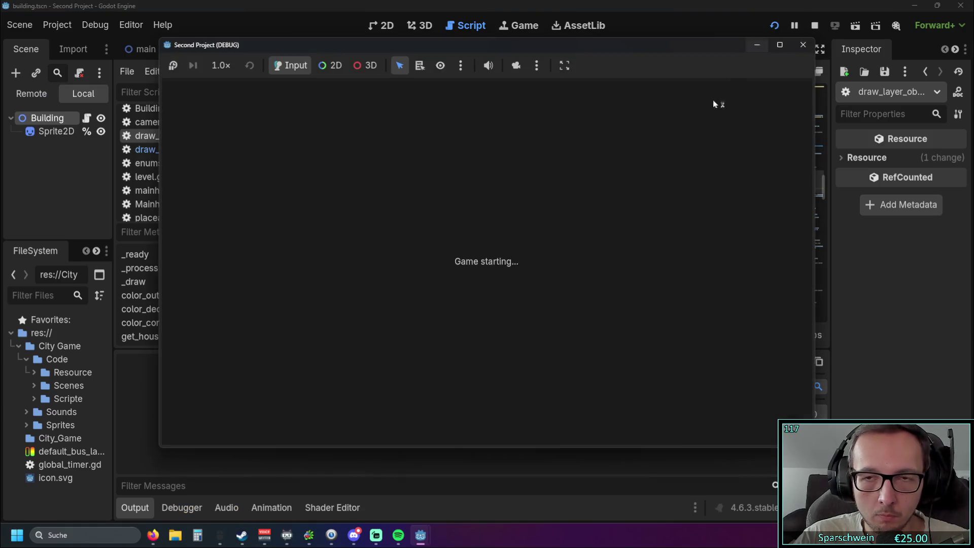
{"action": "left_click", "coordinate": [558, 416]}
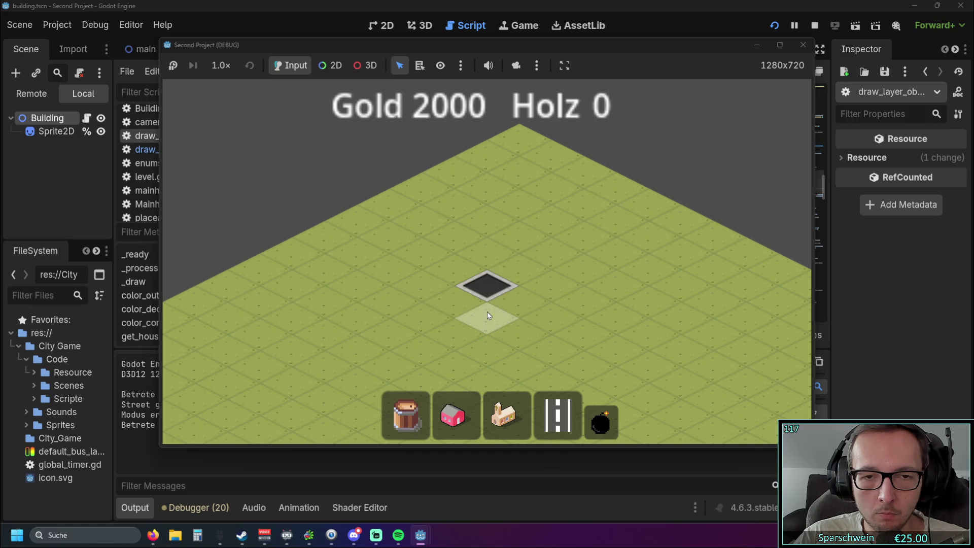
{"action": "left_click", "coordinate": [453, 415]}
{"action": "left_click", "coordinate": [488, 284]}
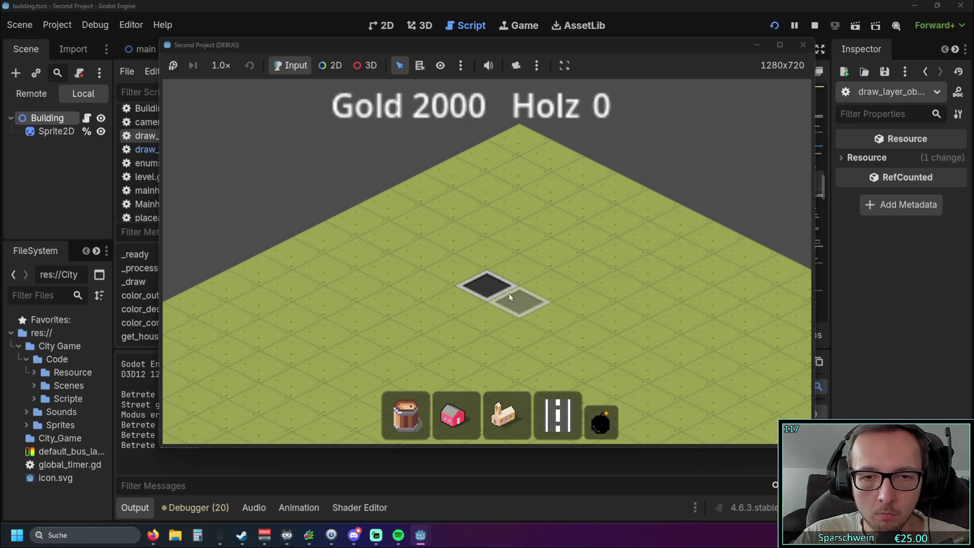
{"action": "left_click", "coordinate": [600, 420]}
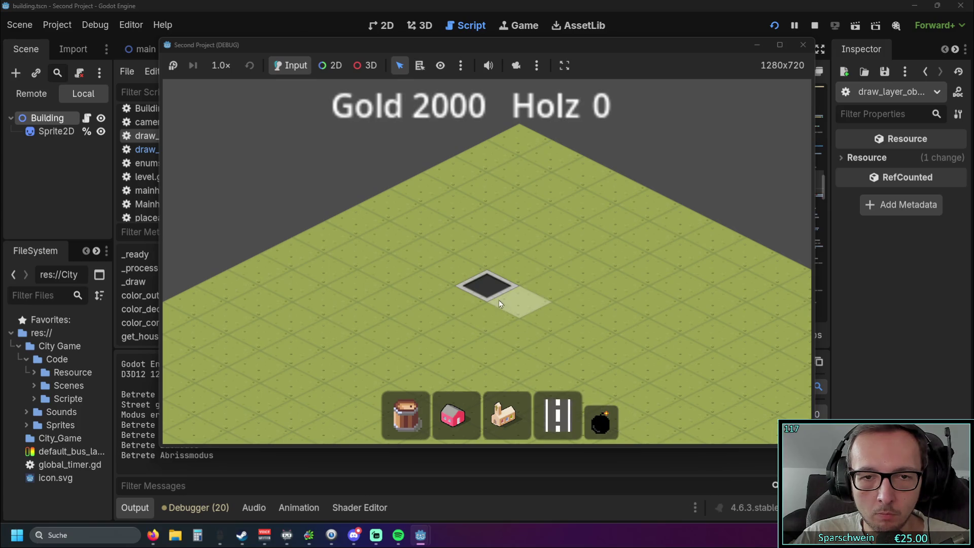
{"action": "key", "text": "F8"}
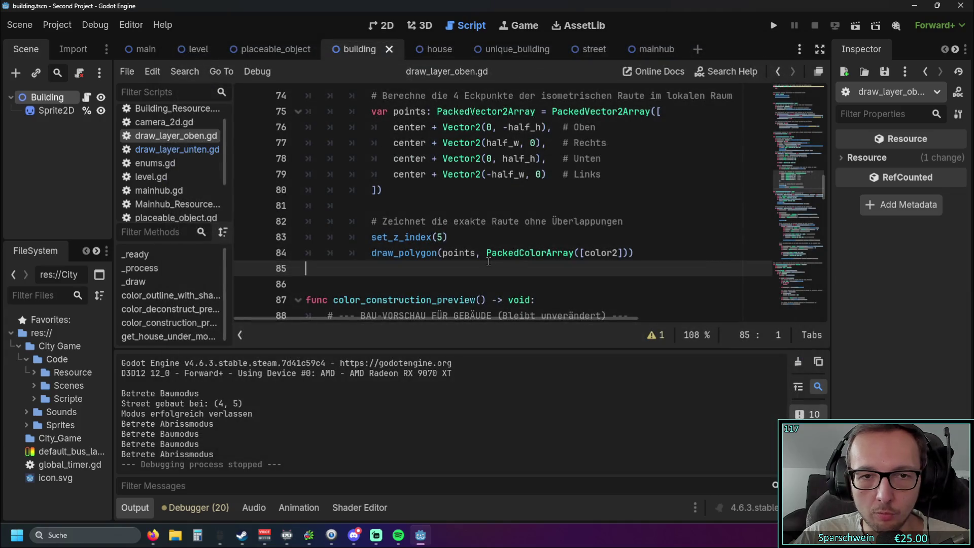
{"action": "scroll", "coordinate": [564, 272], "scroll_direction": "up", "scroll_amount": 6}
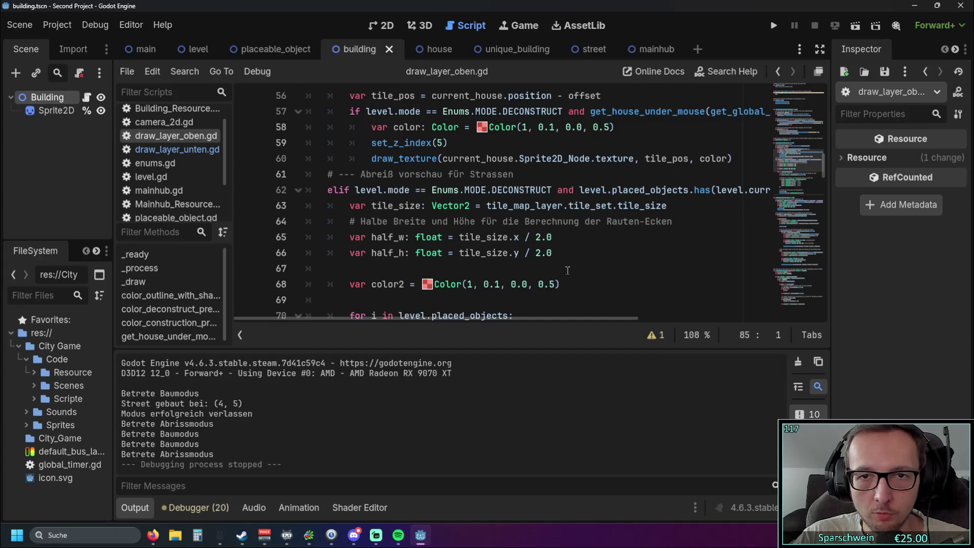
{"action": "scroll", "coordinate": [568, 270], "scroll_direction": "up", "scroll_amount": 1}
{"action": "scroll", "coordinate": [568, 270], "scroll_direction": "up", "scroll_amount": 1}
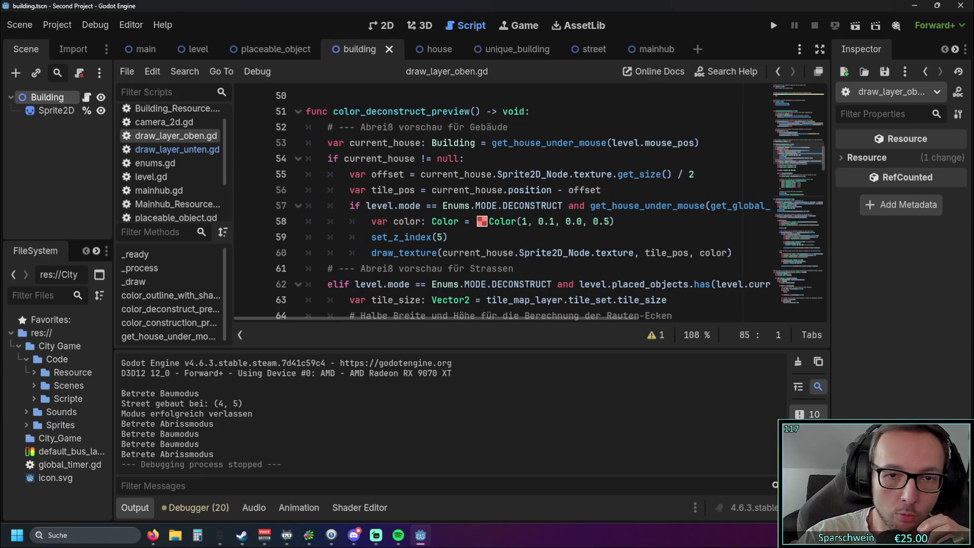
{"action": "scroll", "coordinate": [458, 202], "scroll_direction": "down", "scroll_amount": 4}
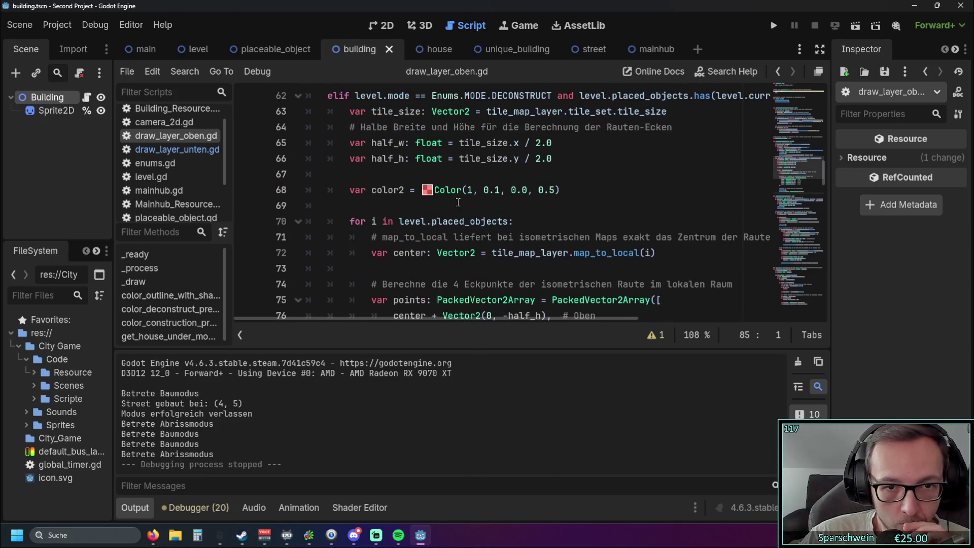
{"action": "left_click", "coordinate": [346, 189]}
{"action": "scroll", "coordinate": [387, 223], "scroll_direction": "down", "scroll_amount": 4}
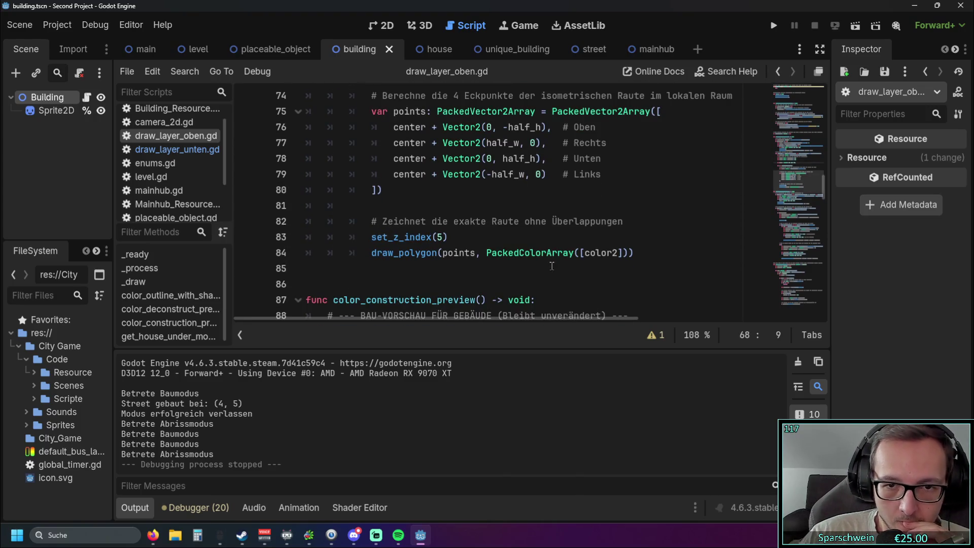
{"action": "scroll", "coordinate": [580, 263], "scroll_direction": "up", "scroll_amount": 3}
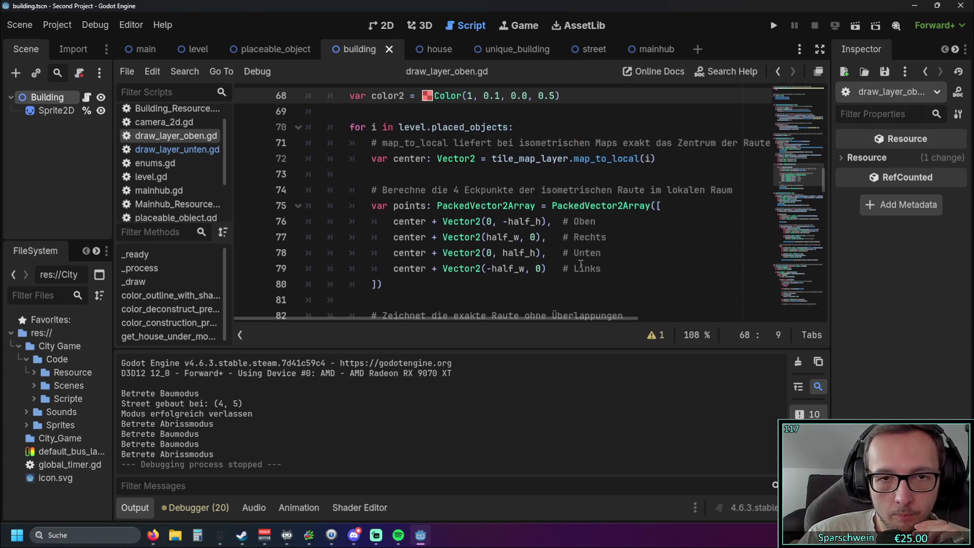
{"action": "scroll", "coordinate": [509, 252], "scroll_direction": "up", "scroll_amount": 3}
{"action": "scroll", "coordinate": [482, 248], "scroll_direction": "down", "scroll_amount": 1}
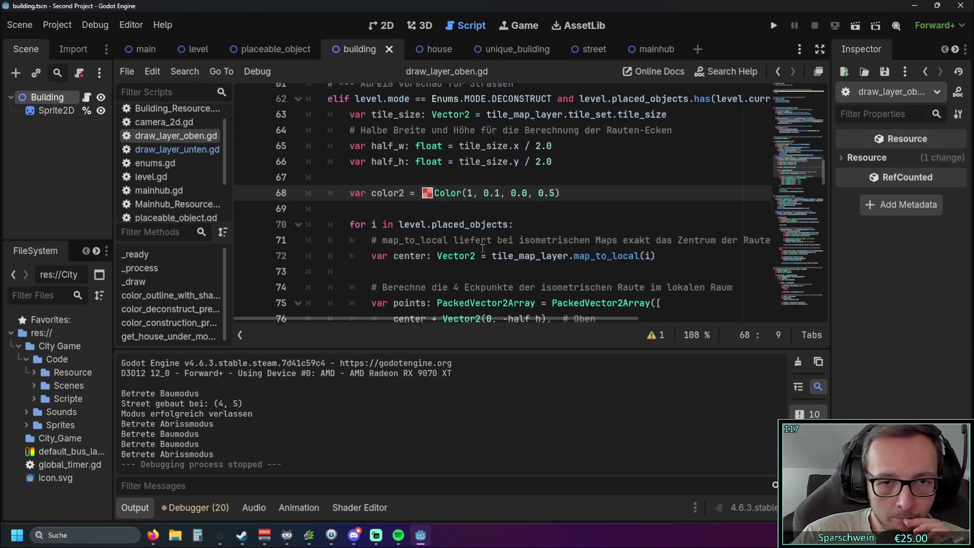
{"action": "scroll", "coordinate": [482, 248], "scroll_direction": "up", "scroll_amount": 3}
{"action": "scroll", "coordinate": [479, 248], "scroll_direction": "down", "scroll_amount": 2}
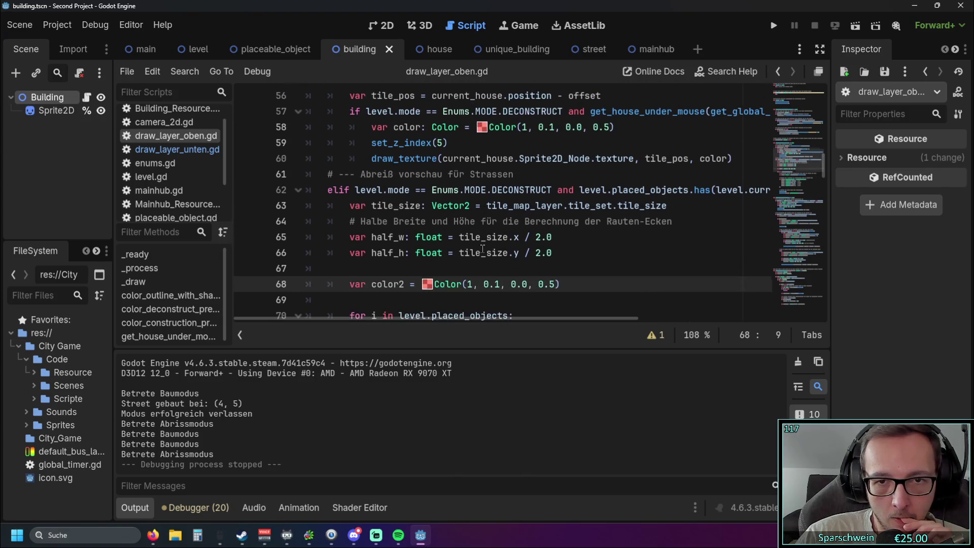
Test-run the game, placing a street tile to check the half-transparent overlay, then stop it
{"action": "left_click", "coordinate": [773, 26]}
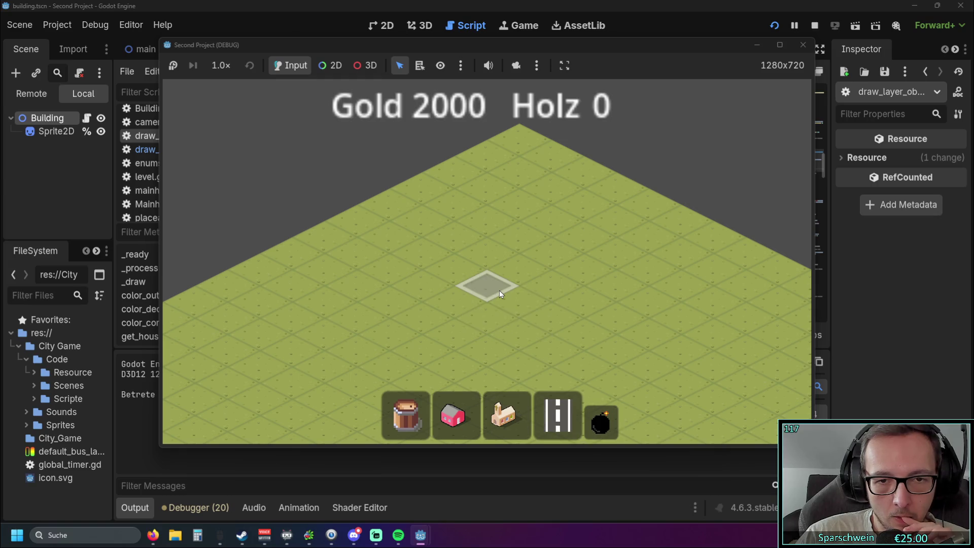
{"action": "left_click", "coordinate": [499, 290]}
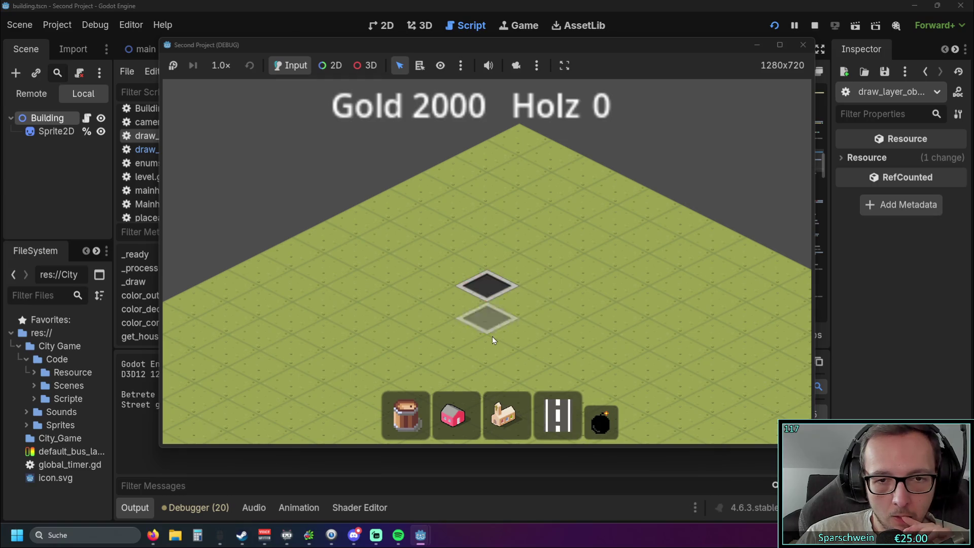
{"action": "scroll", "coordinate": [492, 326], "scroll_direction": "up", "scroll_amount": 2}
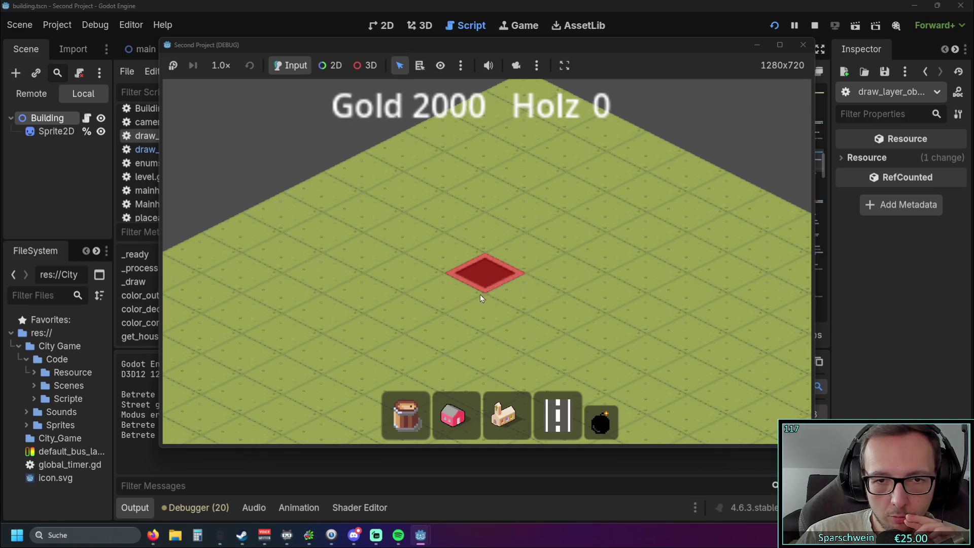
{"action": "left_click", "coordinate": [802, 45]}
Change color2's alpha on line 68 from 0.5 to 1
{"action": "scroll", "coordinate": [569, 267], "scroll_direction": "down", "scroll_amount": 2}
{"action": "scroll", "coordinate": [569, 267], "scroll_direction": "up", "scroll_amount": 6}
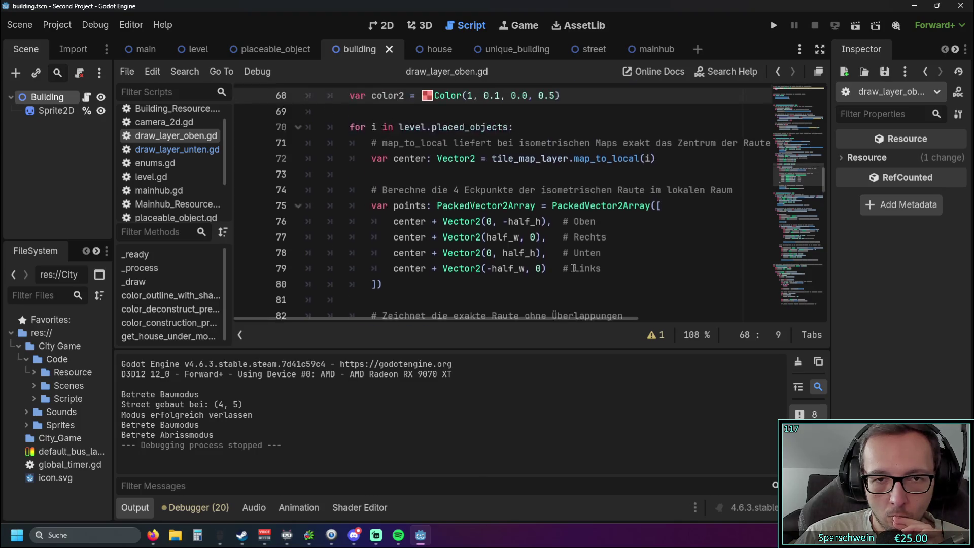
{"action": "scroll", "coordinate": [572, 267], "scroll_direction": "down", "scroll_amount": 5}
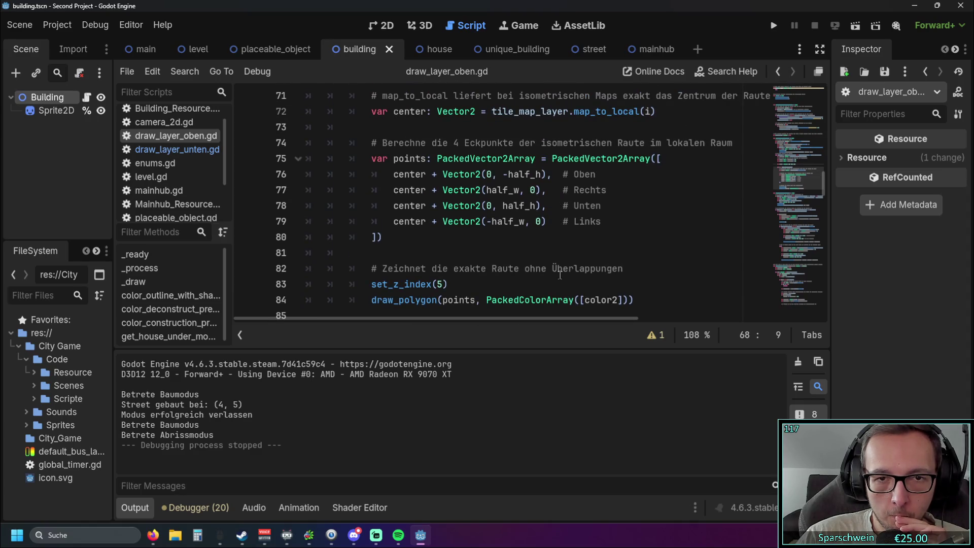
{"action": "scroll", "coordinate": [560, 274], "scroll_direction": "up", "scroll_amount": 2}
{"action": "left_click_drag", "start_coordinate": [539, 142], "coordinate": [557, 143]}
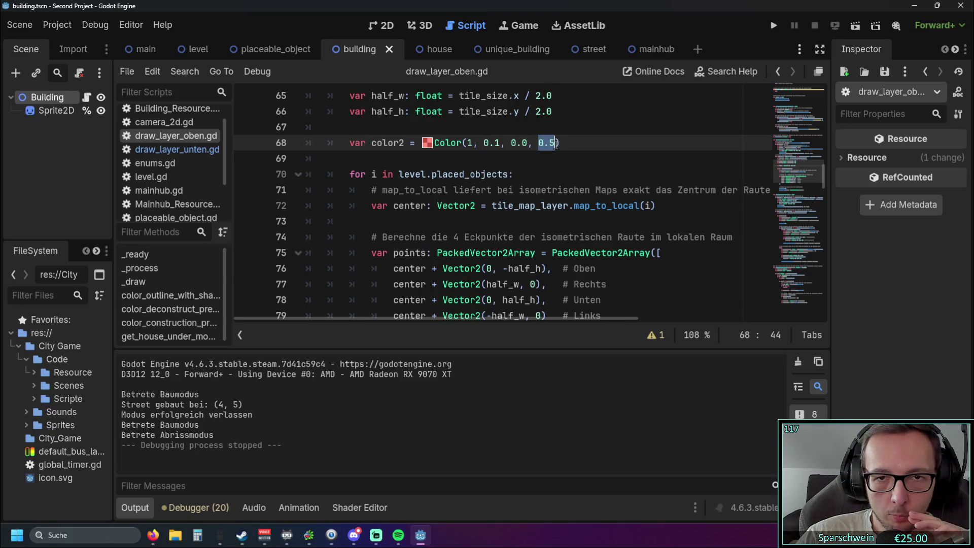
{"action": "type", "text": "1"}
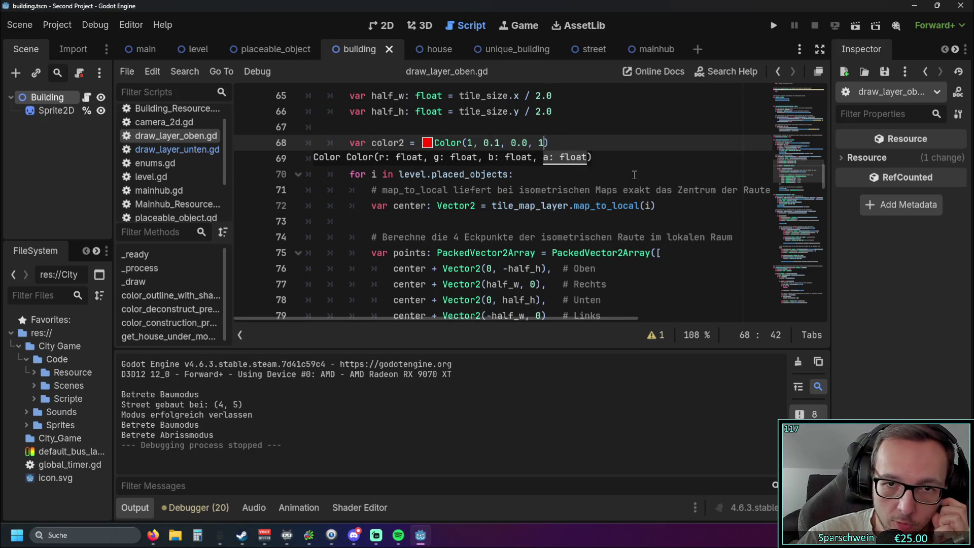
Run the game in demolish mode to check the opaque red overlay, then reselect color2's alpha
{"action": "key", "text": "F5"}
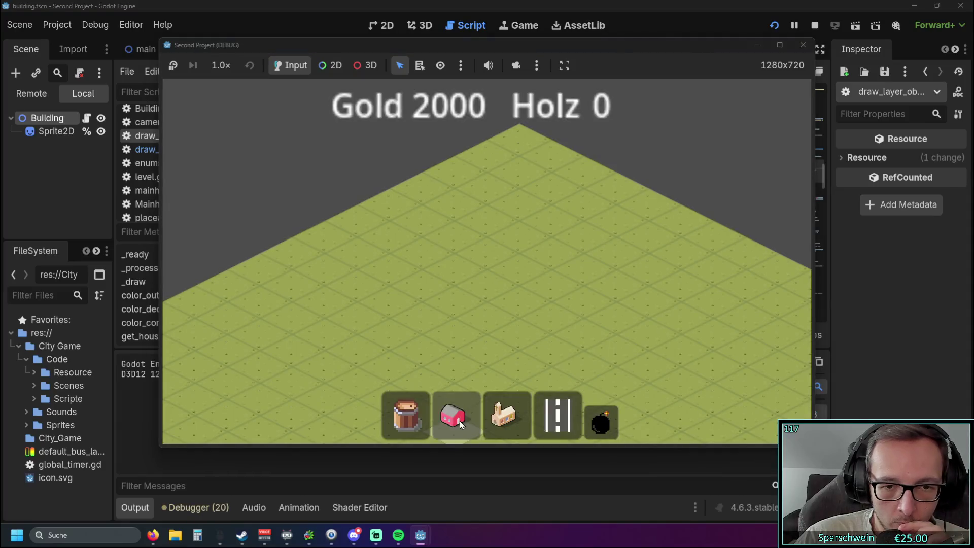
{"action": "left_click", "coordinate": [540, 411]}
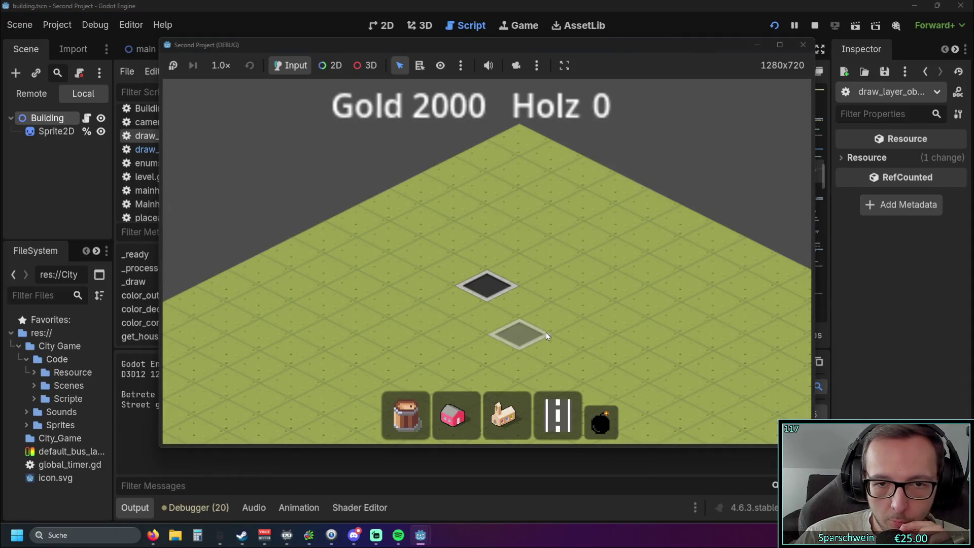
{"action": "left_click", "coordinate": [589, 419]}
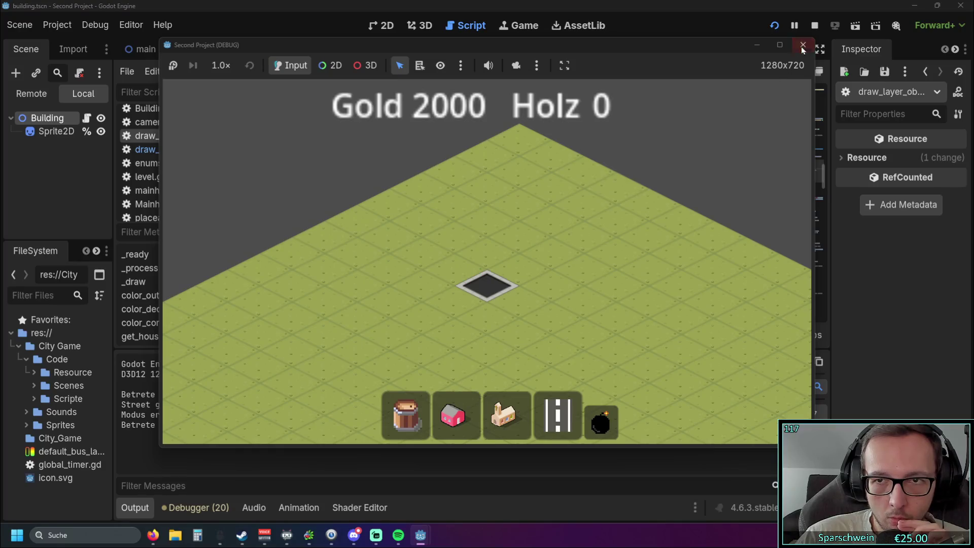
{"action": "left_click", "coordinate": [803, 45]}
{"action": "left_click", "coordinate": [541, 144]}
{"action": "left_click_drag", "start_coordinate": [512, 142], "coordinate": [528, 142]}
{"action": "double_click", "coordinate": [542, 143]}
Set color2's alpha to 0.0 and test a street tile in demolish mode
{"action": "type", "text": "0.0"}
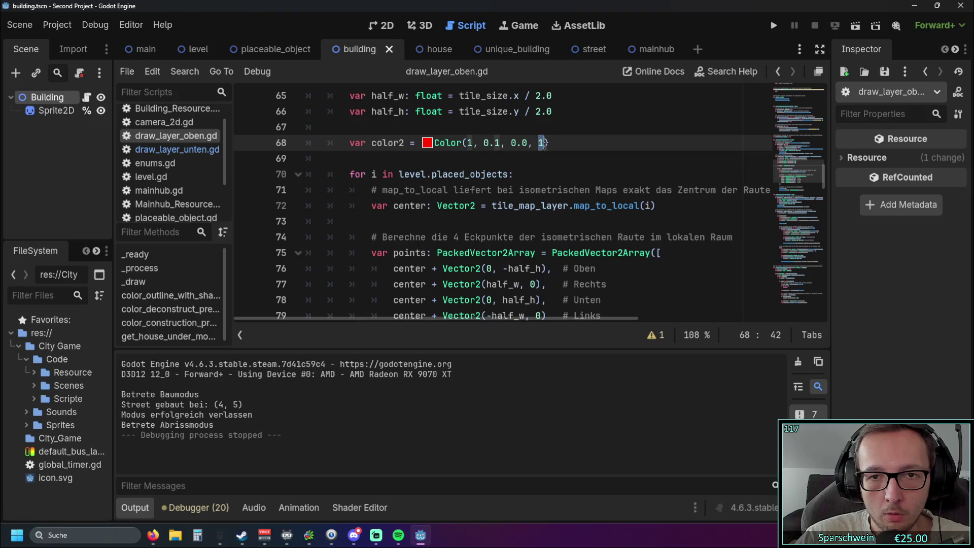
{"action": "key", "text": "Down"}
{"action": "left_click", "coordinate": [775, 28]}
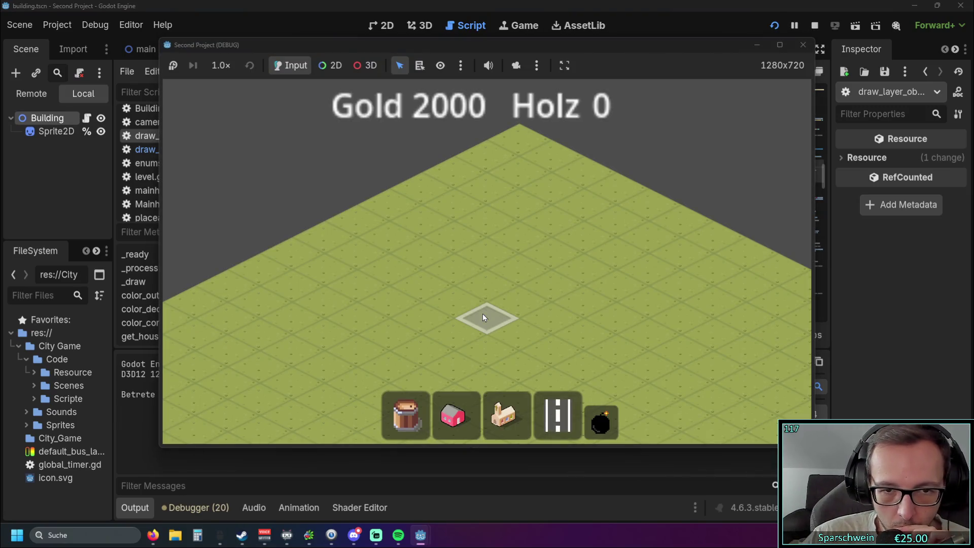
{"action": "left_click", "coordinate": [482, 314]}
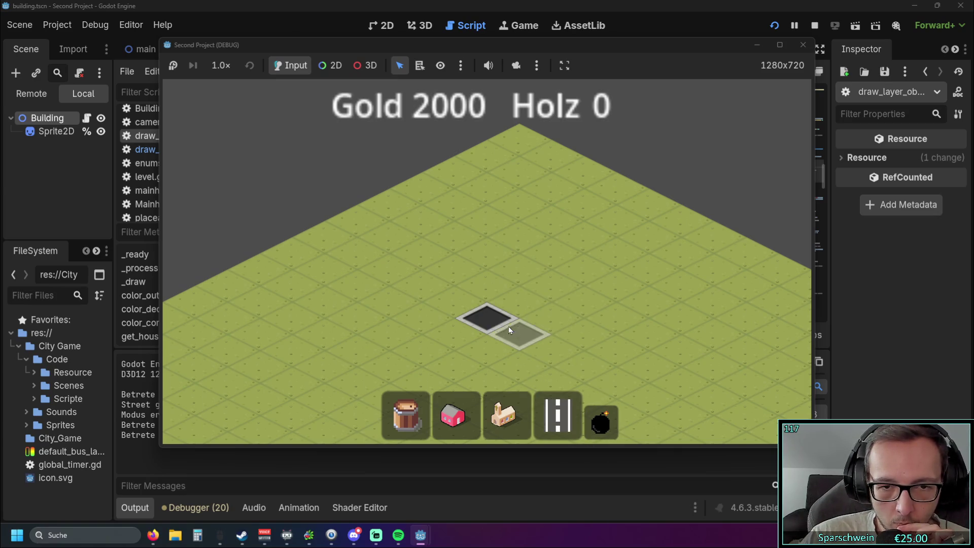
{"action": "left_click", "coordinate": [601, 421]}
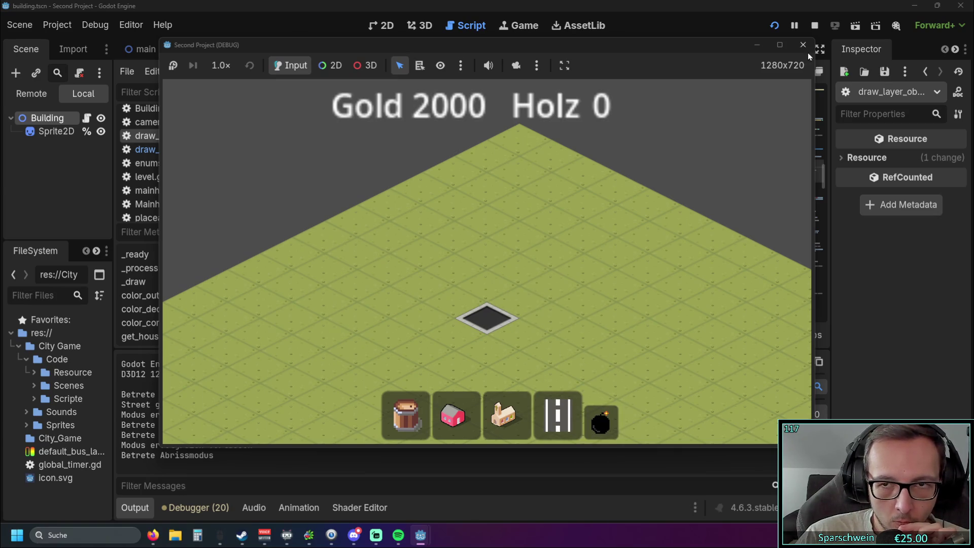
{"action": "left_click", "coordinate": [803, 44]}
{"action": "left_click", "coordinate": [531, 174]}
Change color2's alpha to 0.3
{"action": "double_click", "coordinate": [525, 143]}
{"action": "type", "text": "1"}
{"action": "type", "text": "0.3"}
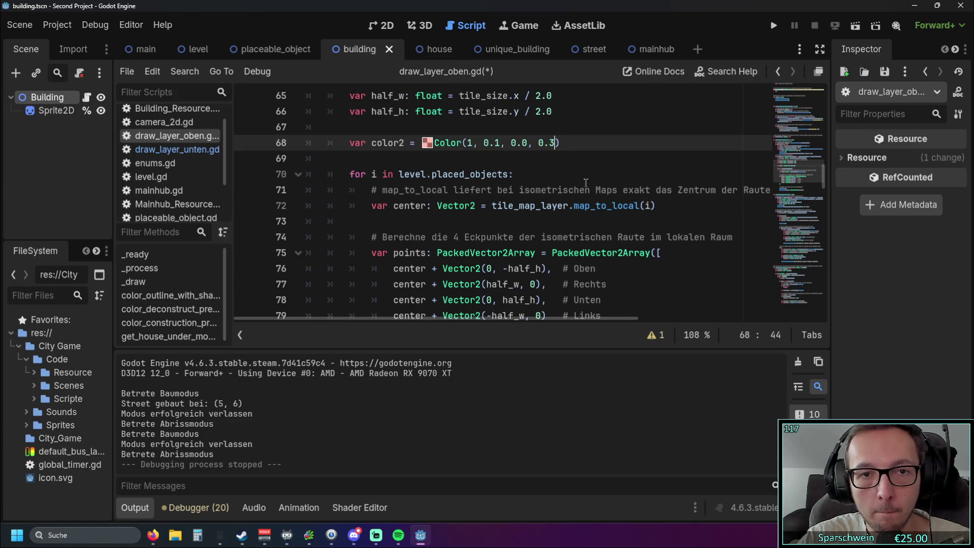
{"action": "left_click", "coordinate": [586, 178]}
Run the game, toggle demolish mode with X to preview the fainter overlay, then stop
{"action": "left_click", "coordinate": [773, 25]}
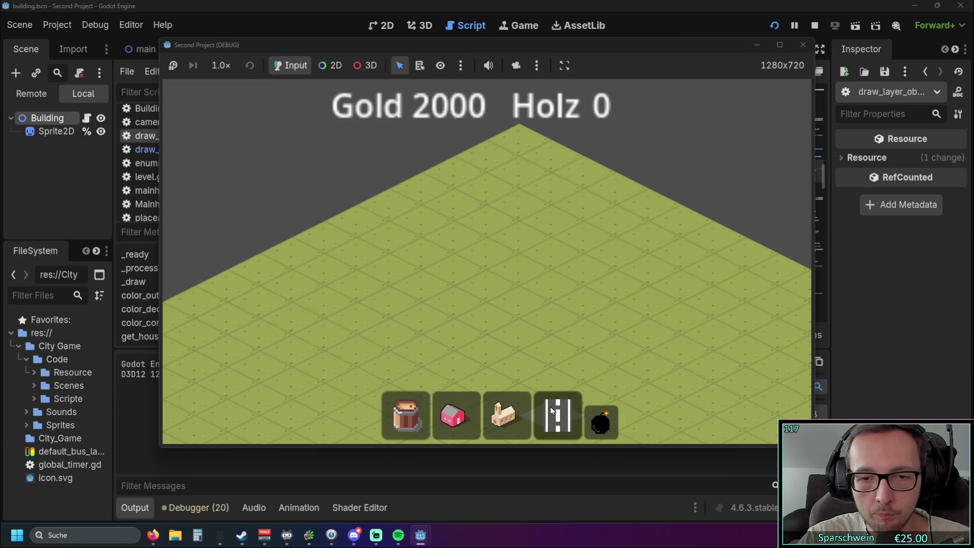
{"action": "left_click", "coordinate": [558, 415]}
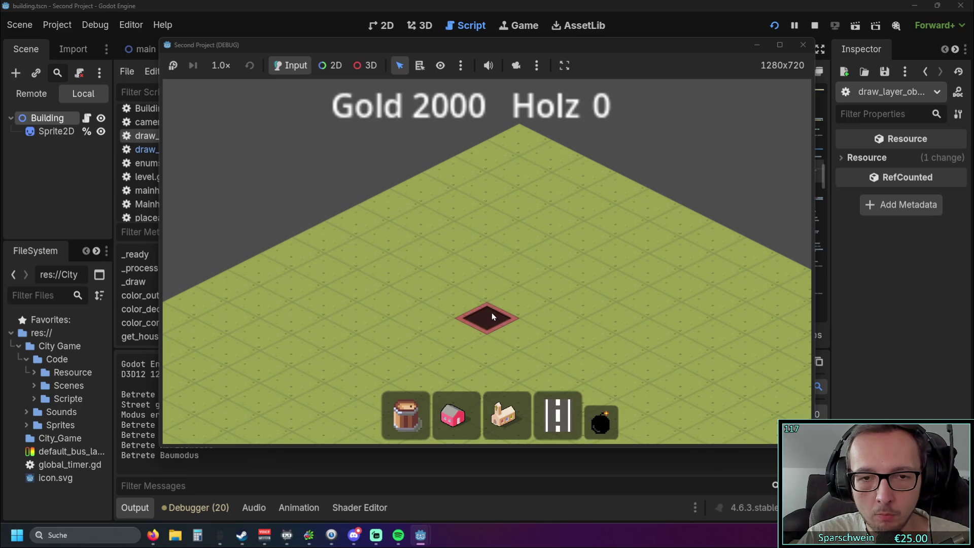
{"action": "key", "text": "x"}
{"action": "key", "text": "x"}
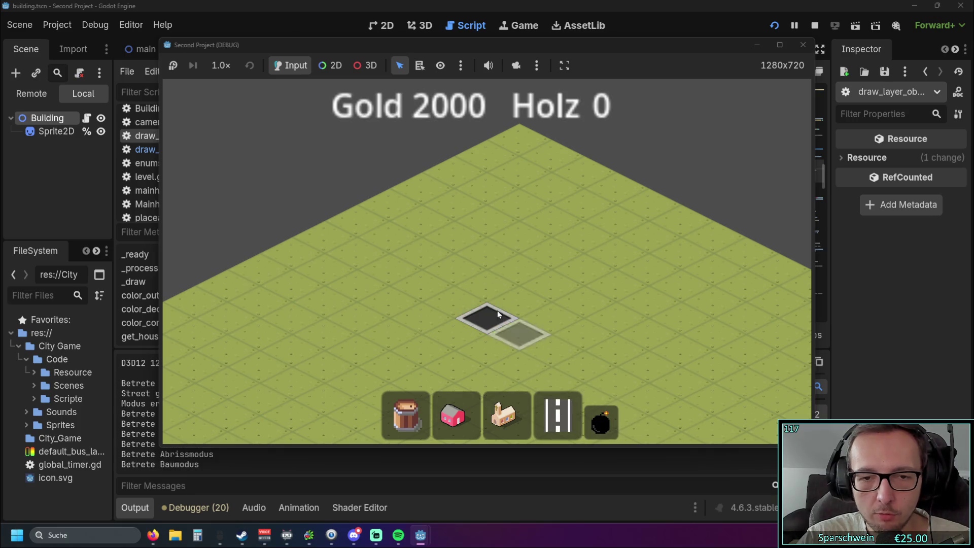
{"action": "key", "text": "Escape"}
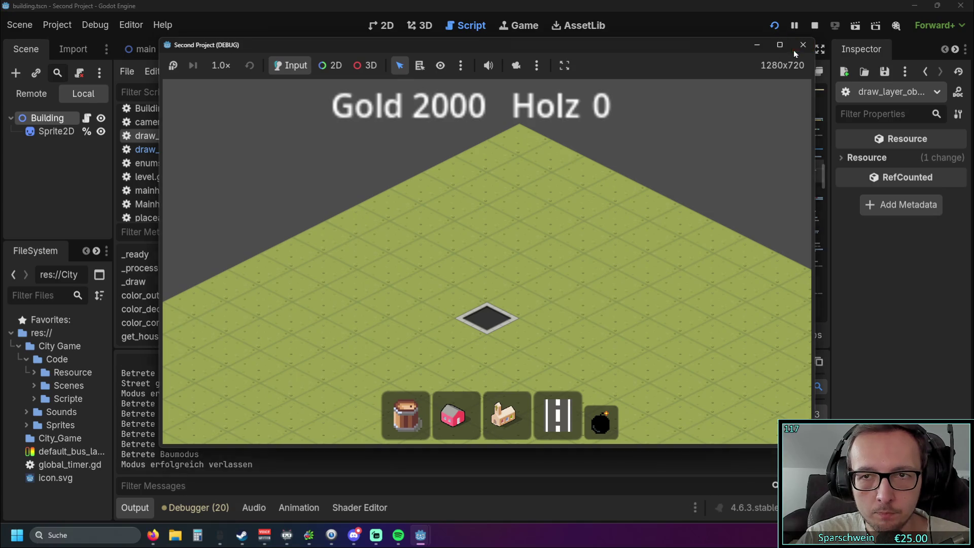
{"action": "left_click", "coordinate": [802, 45]}
{"action": "scroll", "coordinate": [487, 222], "scroll_direction": "up", "scroll_amount": 2}
{"action": "scroll", "coordinate": [487, 222], "scroll_direction": "down", "scroll_amount": 5}
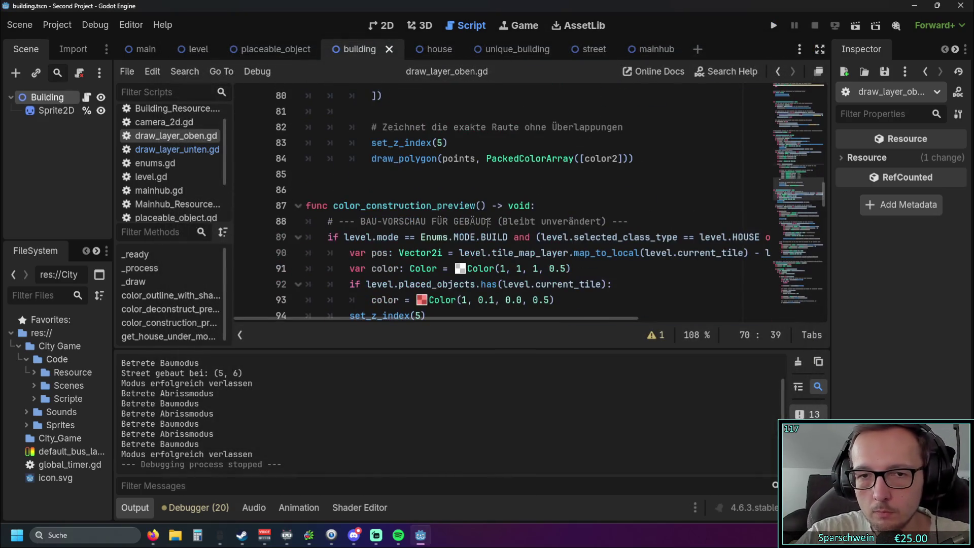
Review the script around the building preview's red colour on line 93 down to line 118
{"action": "scroll", "coordinate": [487, 221], "scroll_direction": "down", "scroll_amount": 2}
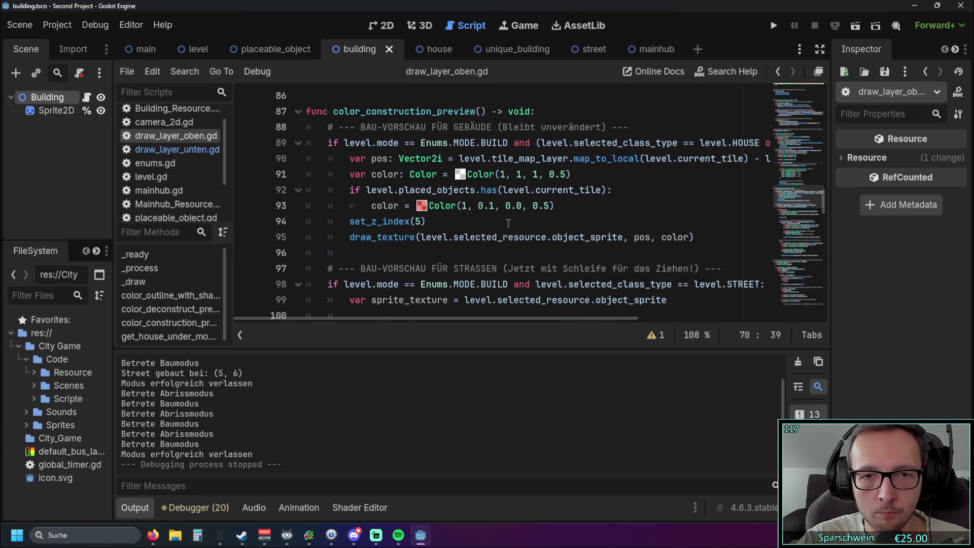
{"action": "left_click_drag", "start_coordinate": [554, 205], "coordinate": [417, 205]}
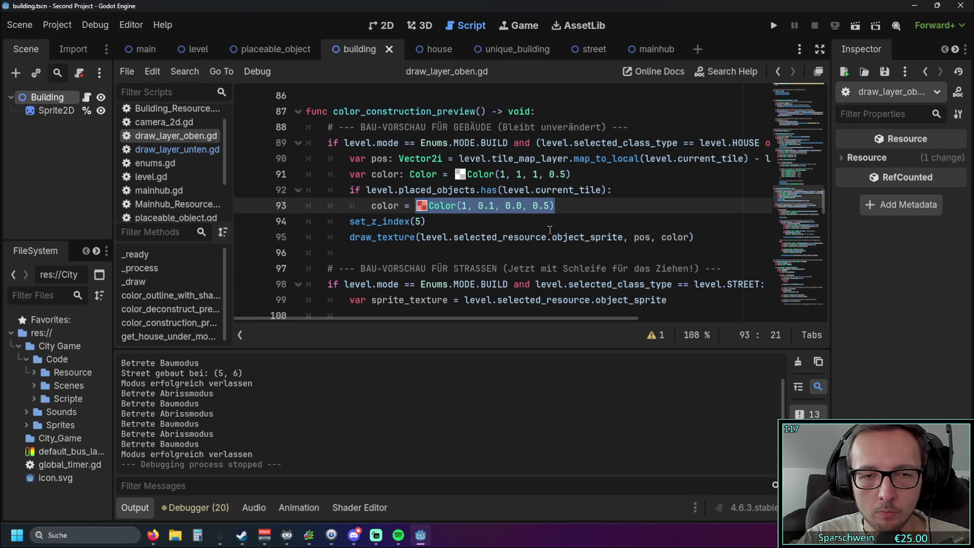
{"action": "scroll", "coordinate": [535, 227], "scroll_direction": "up", "scroll_amount": 7}
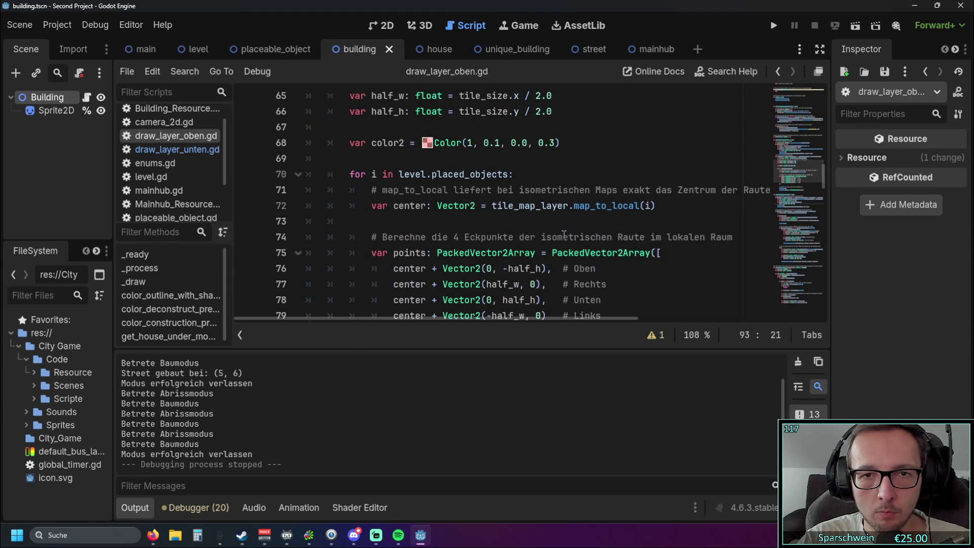
{"action": "scroll", "coordinate": [565, 235], "scroll_direction": "down", "scroll_amount": 6}
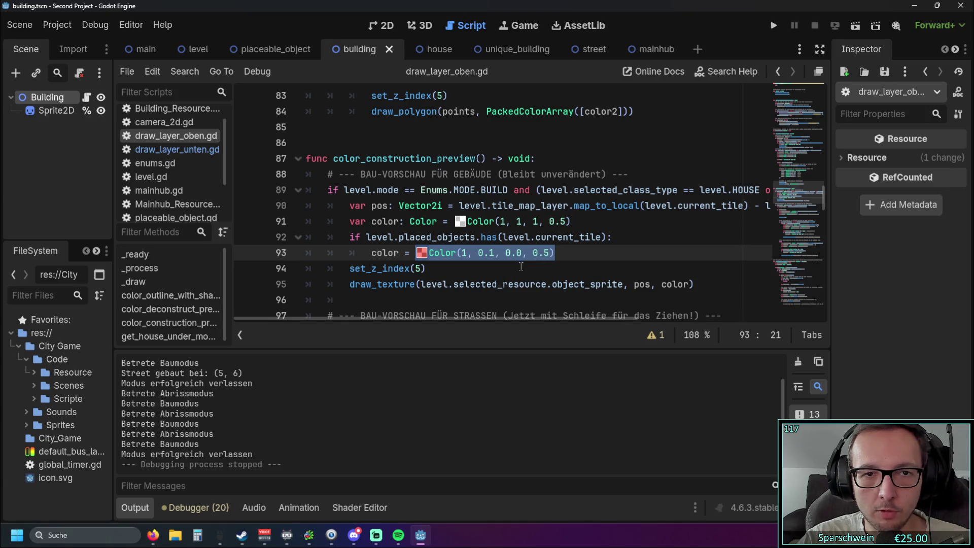
{"action": "scroll", "coordinate": [523, 258], "scroll_direction": "down", "scroll_amount": 8}
{"action": "scroll", "coordinate": [521, 256], "scroll_direction": "down", "scroll_amount": 2}
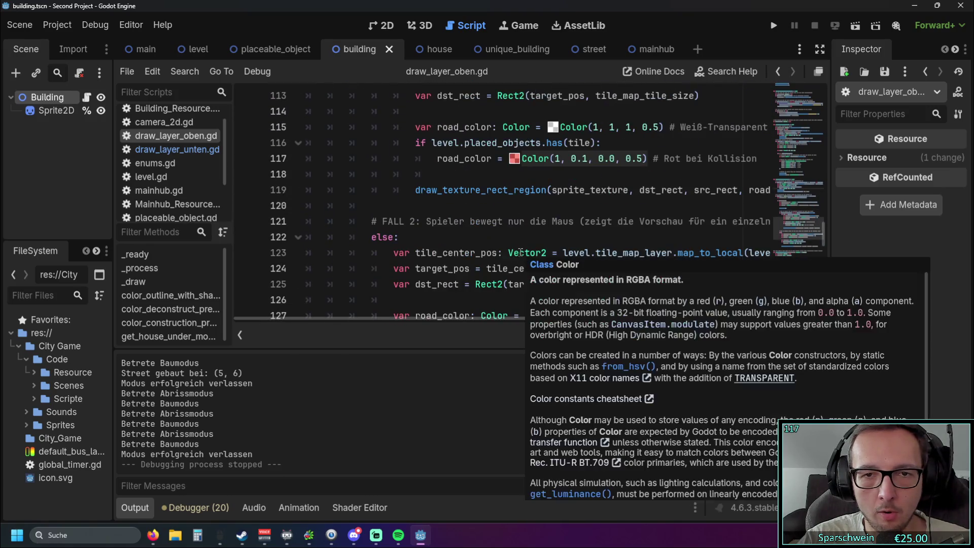
{"action": "scroll", "coordinate": [474, 235], "scroll_direction": "up", "scroll_amount": 1}
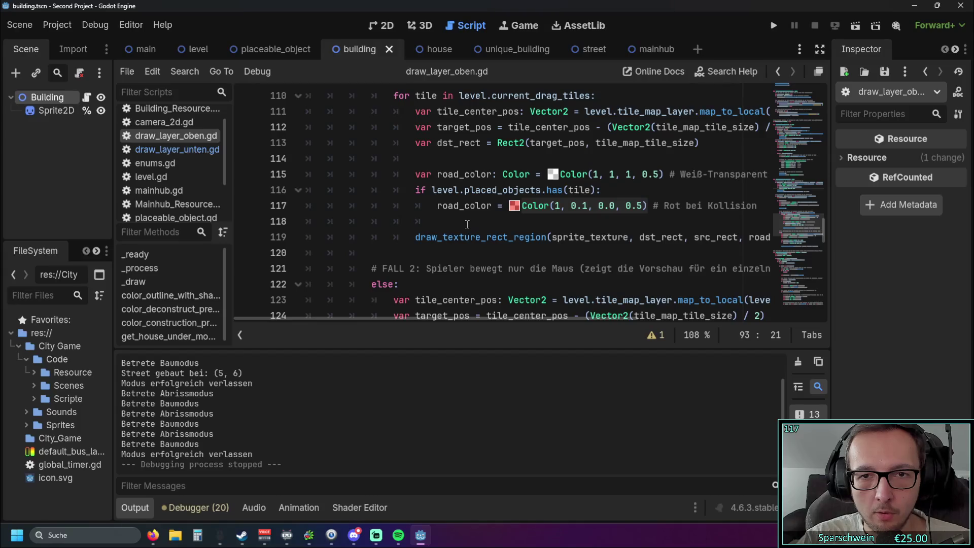
{"action": "left_click", "coordinate": [467, 224]}
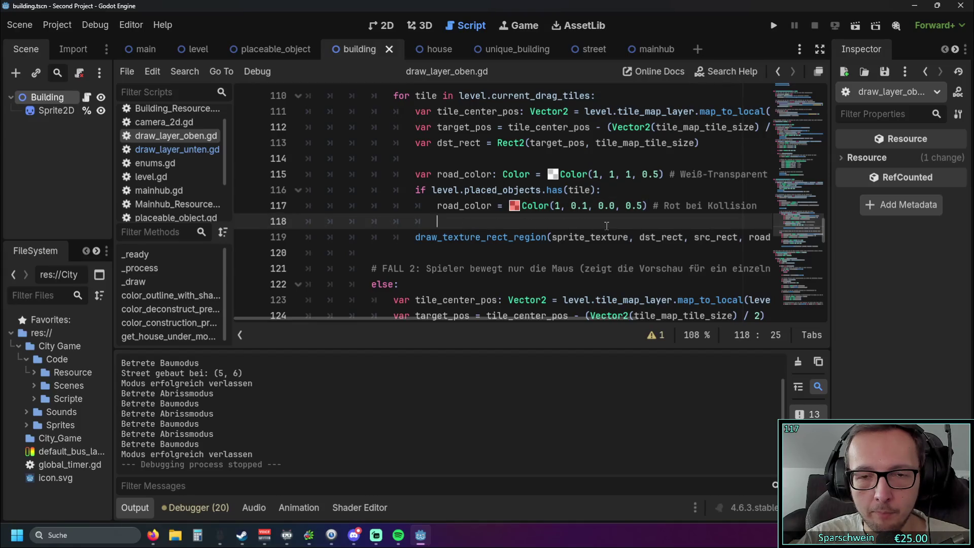
{"action": "scroll", "coordinate": [638, 222], "scroll_direction": "down", "scroll_amount": 1}
{"action": "scroll", "coordinate": [624, 203], "scroll_direction": "up", "scroll_amount": 2}
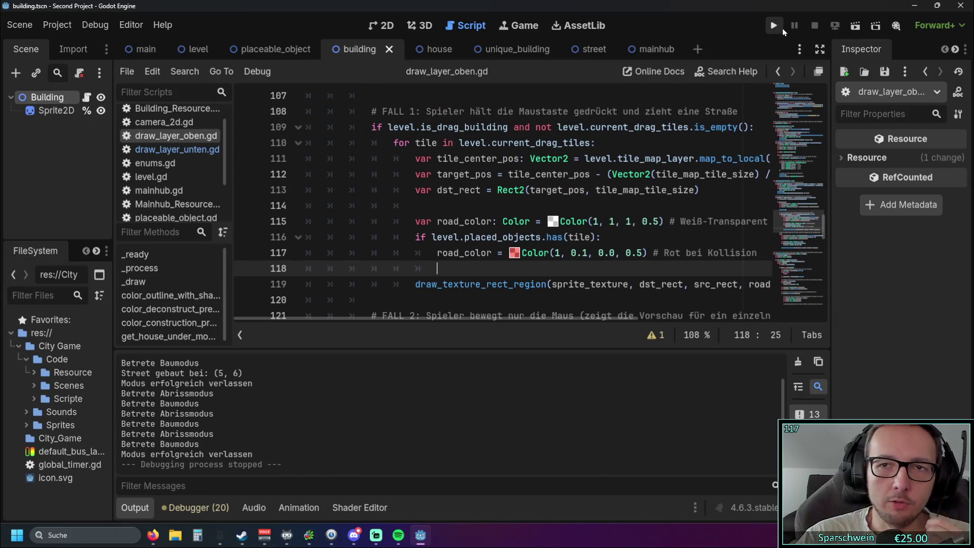
Run the game and place a street tile at the map centre
{"action": "left_click", "coordinate": [780, 28]}
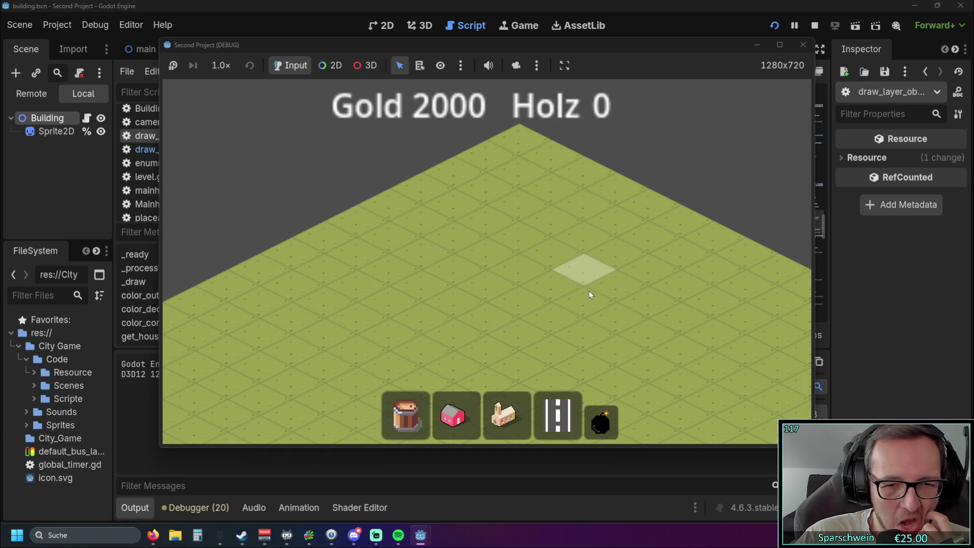
{"action": "left_click", "coordinate": [558, 414]}
{"action": "left_click", "coordinate": [503, 310]}
{"action": "scroll", "coordinate": [541, 348], "scroll_direction": "up", "scroll_amount": 2}
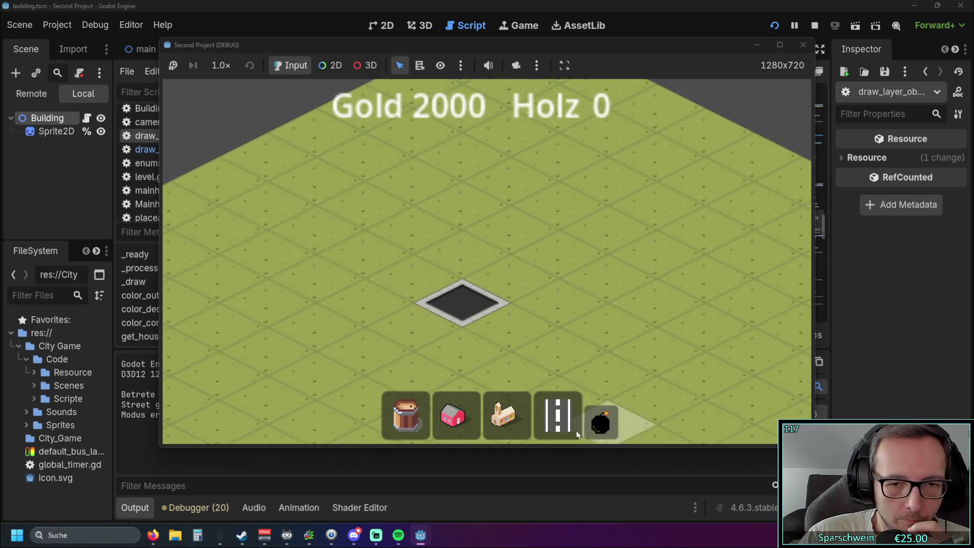
Toggle between build and demolition mode to check the street tile's red fill
{"action": "left_click", "coordinate": [578, 434]}
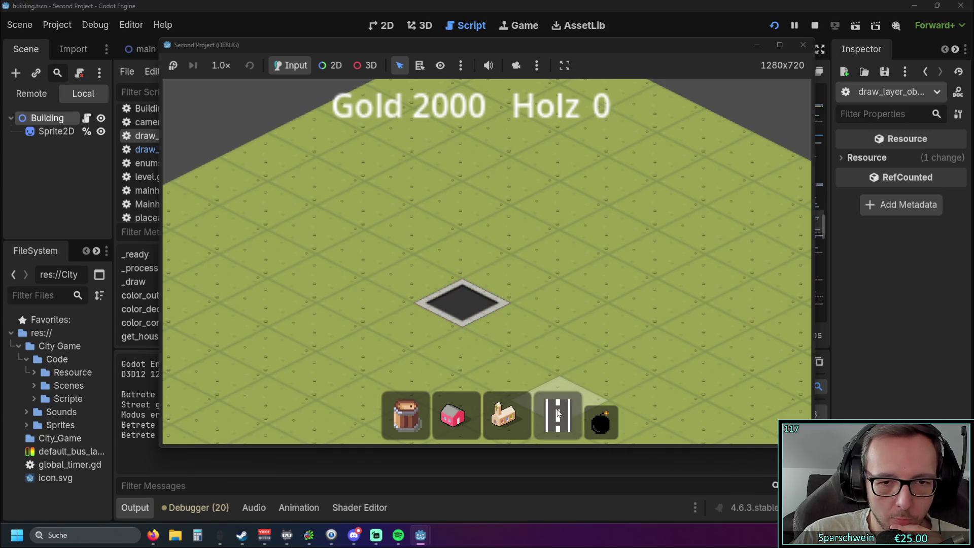
{"action": "left_click", "coordinate": [600, 421]}
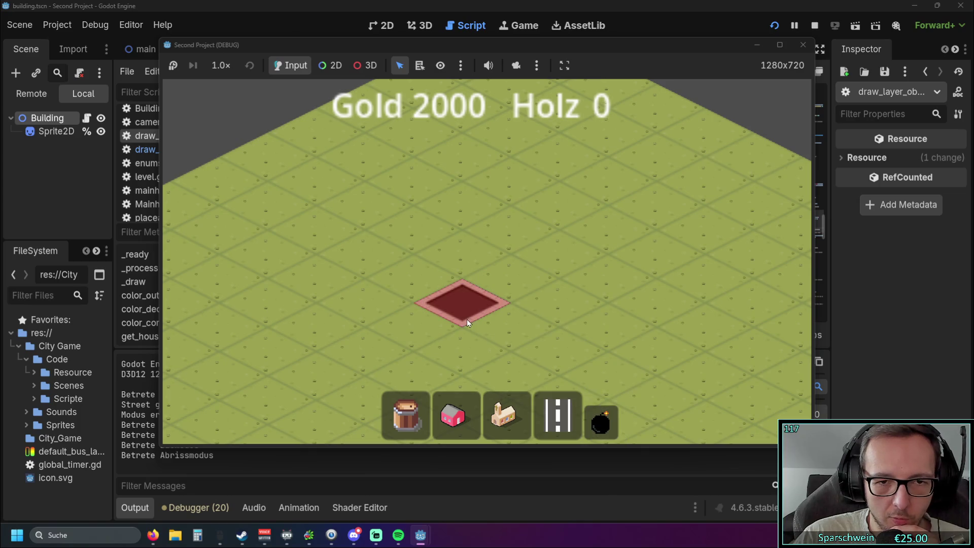
{"action": "left_click", "coordinate": [552, 394]}
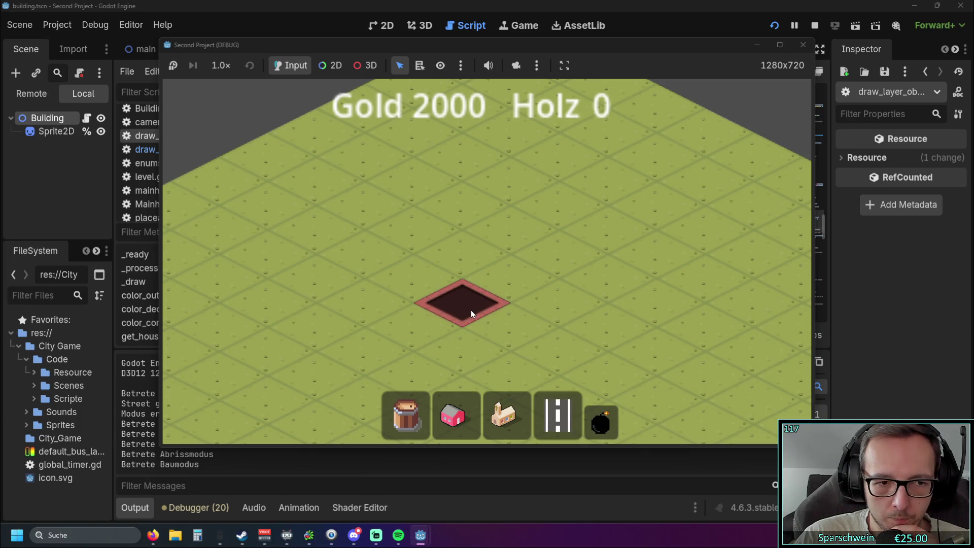
{"action": "left_click", "coordinate": [600, 421]}
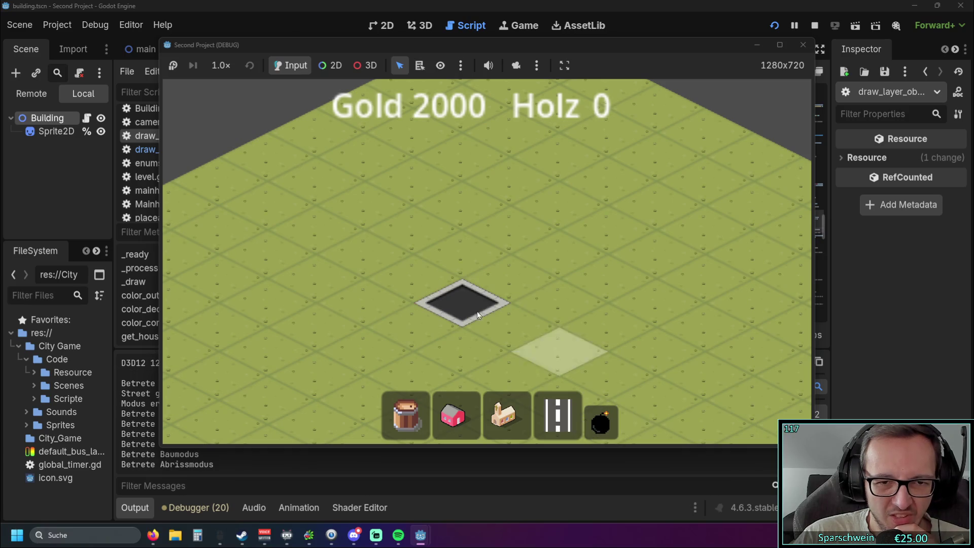
{"action": "key", "text": "Escape"}
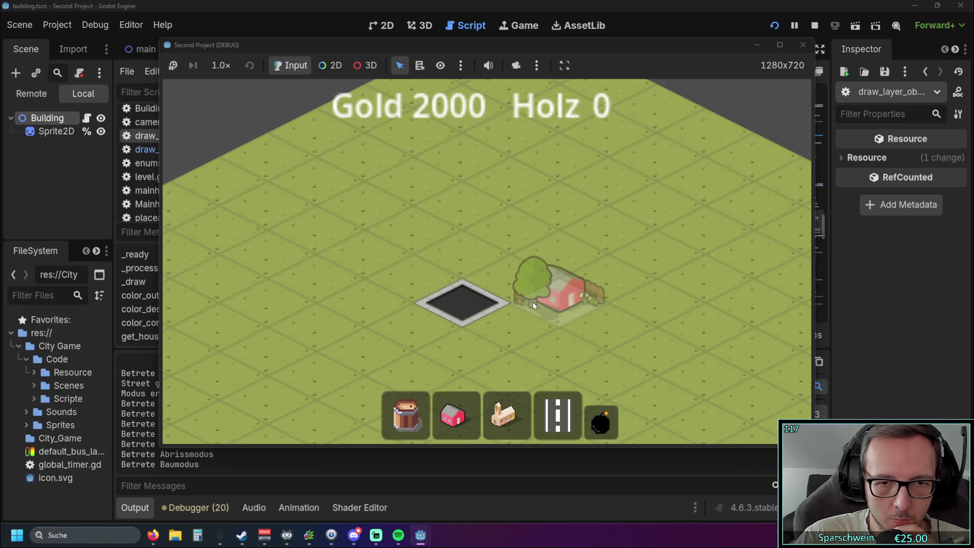
{"action": "left_click", "coordinate": [598, 423]}
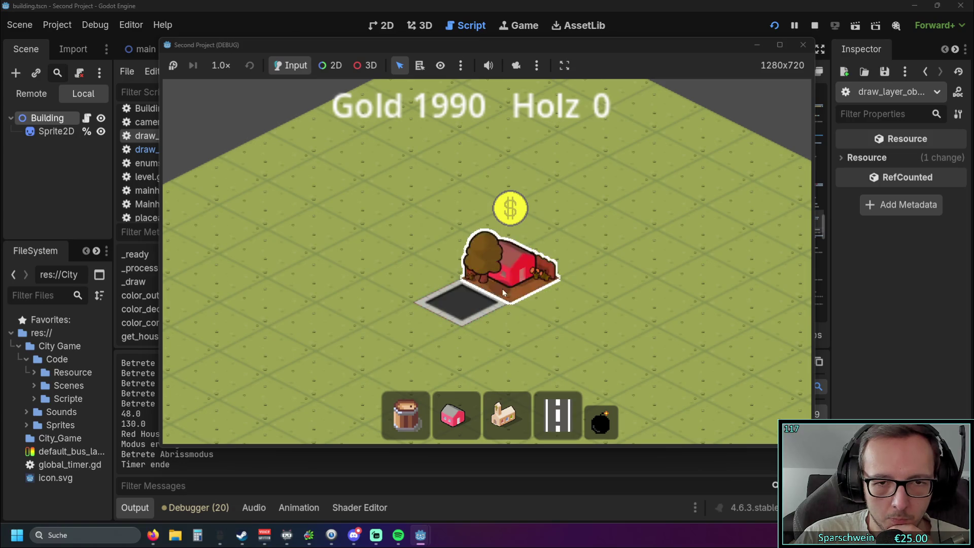
Place two more red houses, highlight them in demolition mode, then stop the game
{"action": "left_click", "coordinate": [453, 415]}
{"action": "left_click", "coordinate": [410, 276]}
{"action": "left_click", "coordinate": [601, 421]}
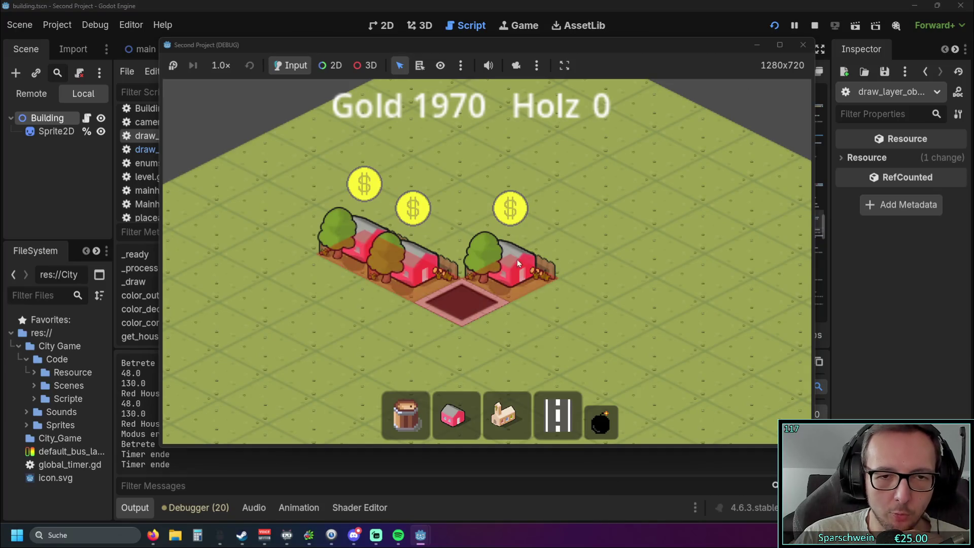
{"action": "left_click", "coordinate": [803, 45]}
{"action": "mouse_move", "coordinate": [490, 318]}
{"action": "left_mouse_down"}
{"action": "mouse_move", "coordinate": [520, 319]}
{"action": "mouse_move", "coordinate": [449, 321]}
{"action": "mouse_move", "coordinate": [488, 319]}
{"action": "left_mouse_up"}
{"action": "scroll", "coordinate": [558, 230], "scroll_direction": "up", "scroll_amount": 2}
{"action": "scroll", "coordinate": [559, 230], "scroll_direction": "up", "scroll_amount": 3}
{"action": "scroll", "coordinate": [507, 228], "scroll_direction": "down", "scroll_amount": 3}
{"action": "scroll", "coordinate": [564, 252], "scroll_direction": "down", "scroll_amount": 2}
{"action": "scroll", "coordinate": [566, 253], "scroll_direction": "up", "scroll_amount": 11}
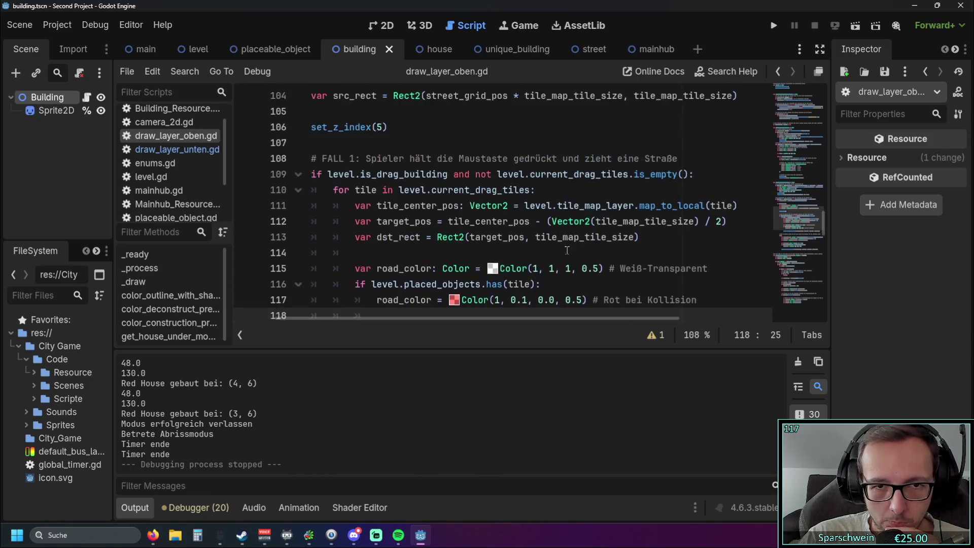
{"action": "left_click_drag", "start_coordinate": [500, 322], "coordinate": [460, 322]}
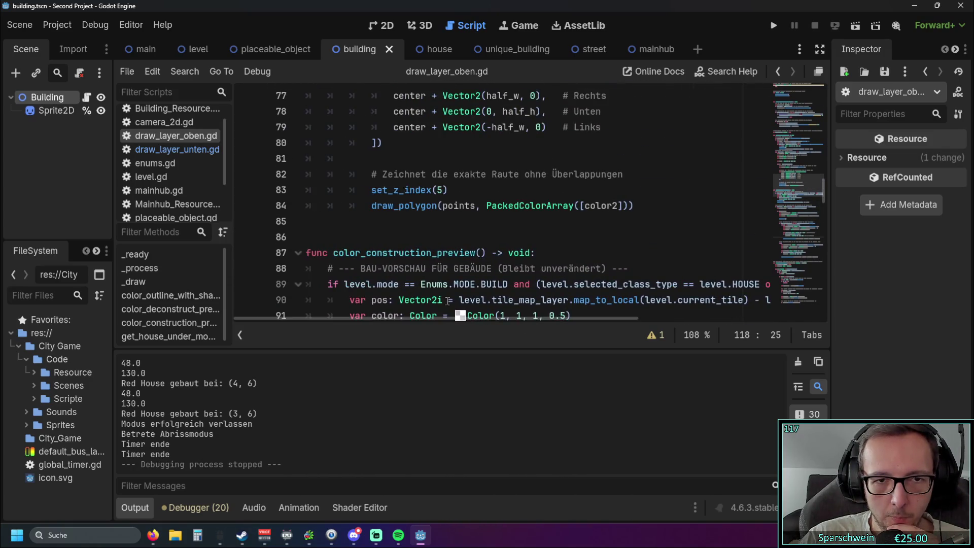
{"action": "scroll", "coordinate": [548, 261], "scroll_direction": "up", "scroll_amount": 2}
{"action": "scroll", "coordinate": [548, 260], "scroll_direction": "up", "scroll_amount": 4}
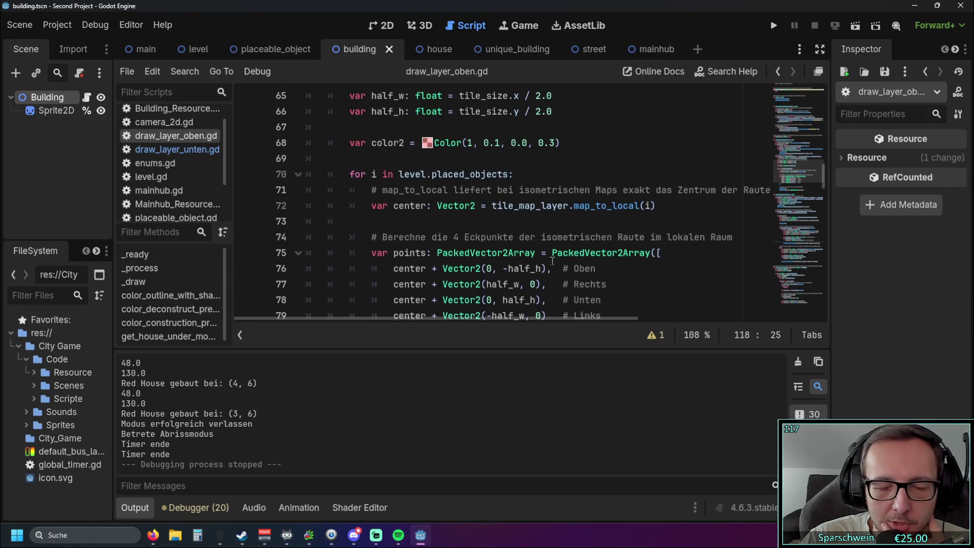
{"action": "mouse_move", "coordinate": [434, 318]}
{"action": "left_mouse_down"}
{"action": "mouse_move", "coordinate": [516, 327]}
{"action": "mouse_move", "coordinate": [382, 337]}
{"action": "mouse_move", "coordinate": [464, 327]}
{"action": "mouse_move", "coordinate": [388, 322]}
{"action": "mouse_move", "coordinate": [476, 326]}
{"action": "mouse_move", "coordinate": [386, 328]}
{"action": "left_mouse_up"}
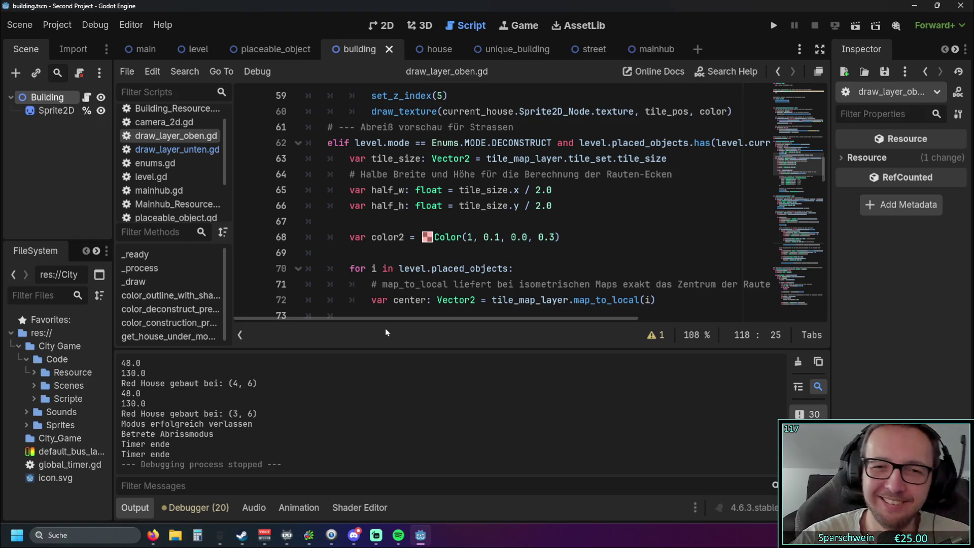
{"action": "left_click_drag", "start_coordinate": [513, 269], "coordinate": [349, 274]}
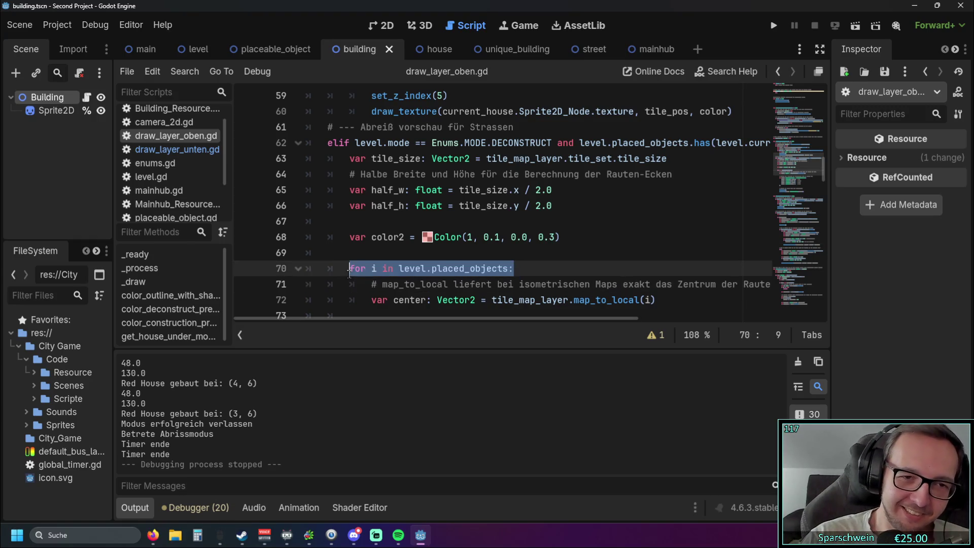
{"action": "left_click", "coordinate": [529, 237]}
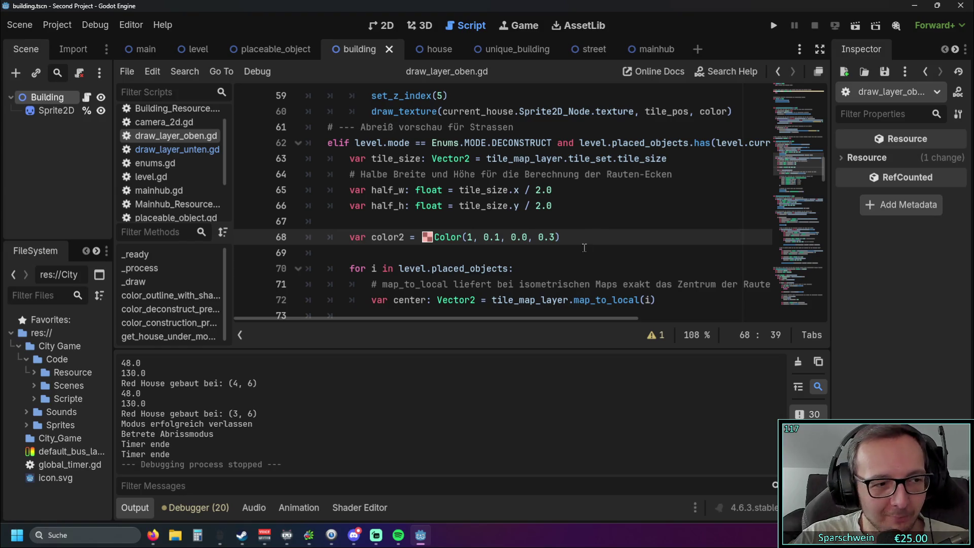
{"action": "mouse_move", "coordinate": [442, 315]}
{"action": "left_mouse_down"}
{"action": "mouse_move", "coordinate": [509, 313]}
{"action": "mouse_move", "coordinate": [445, 321]}
{"action": "left_mouse_up"}
{"action": "scroll", "coordinate": [590, 267], "scroll_direction": "down", "scroll_amount": 5}
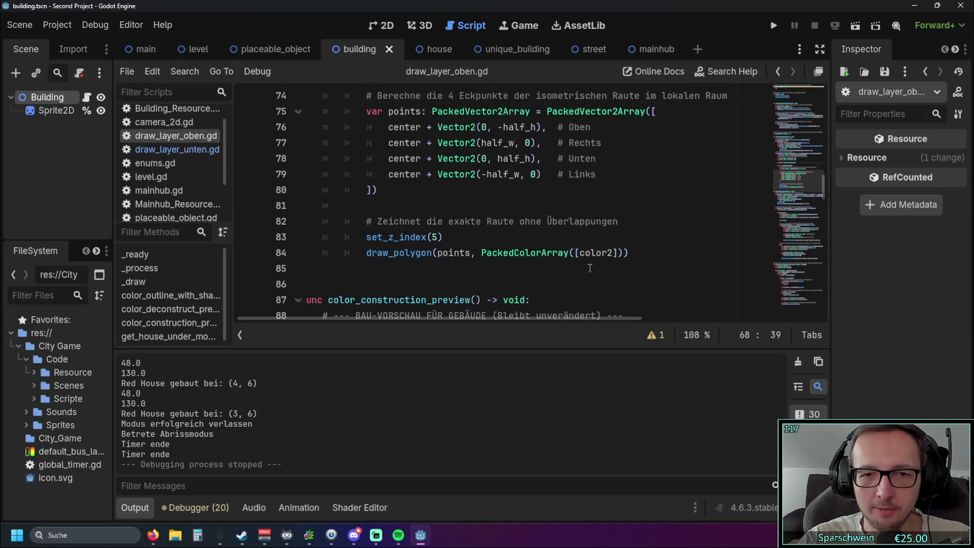
{"action": "scroll", "coordinate": [549, 279], "scroll_direction": "up", "scroll_amount": 7}
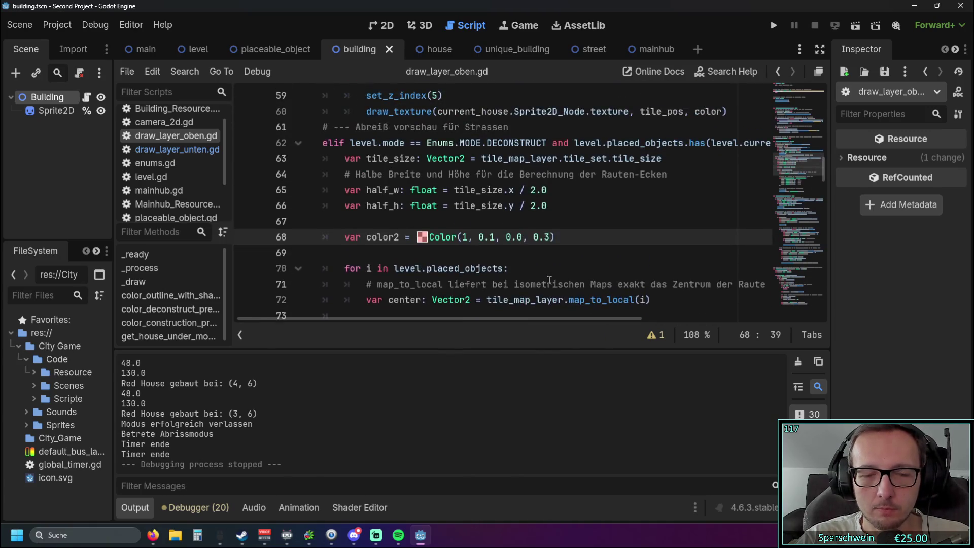
{"action": "scroll", "coordinate": [549, 280], "scroll_direction": "down", "scroll_amount": 1}
{"action": "mouse_move", "coordinate": [439, 323]}
{"action": "left_mouse_down"}
{"action": "mouse_move", "coordinate": [514, 321]}
{"action": "mouse_move", "coordinate": [445, 323]}
{"action": "left_mouse_up"}
{"action": "scroll", "coordinate": [587, 275], "scroll_direction": "down", "scroll_amount": 4}
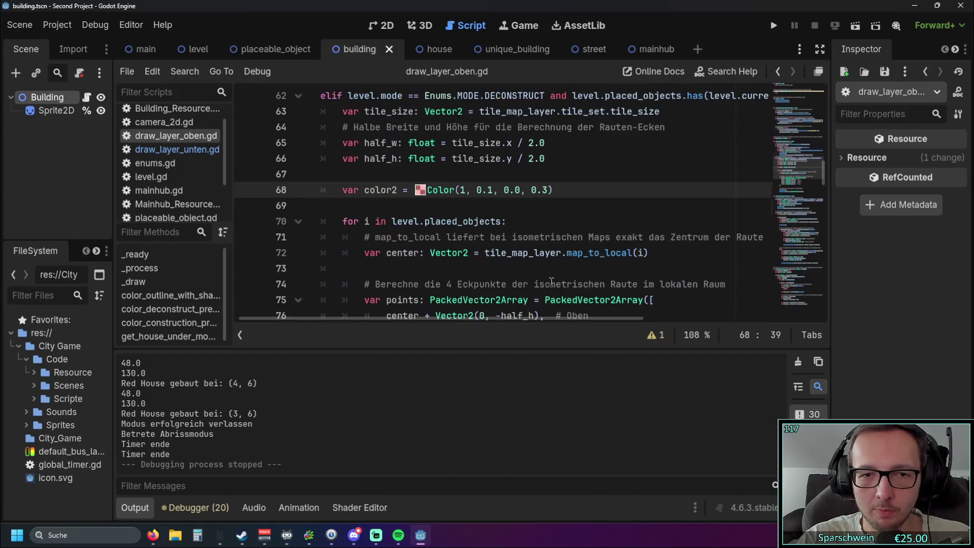
{"action": "scroll", "coordinate": [590, 275], "scroll_direction": "down", "scroll_amount": 2}
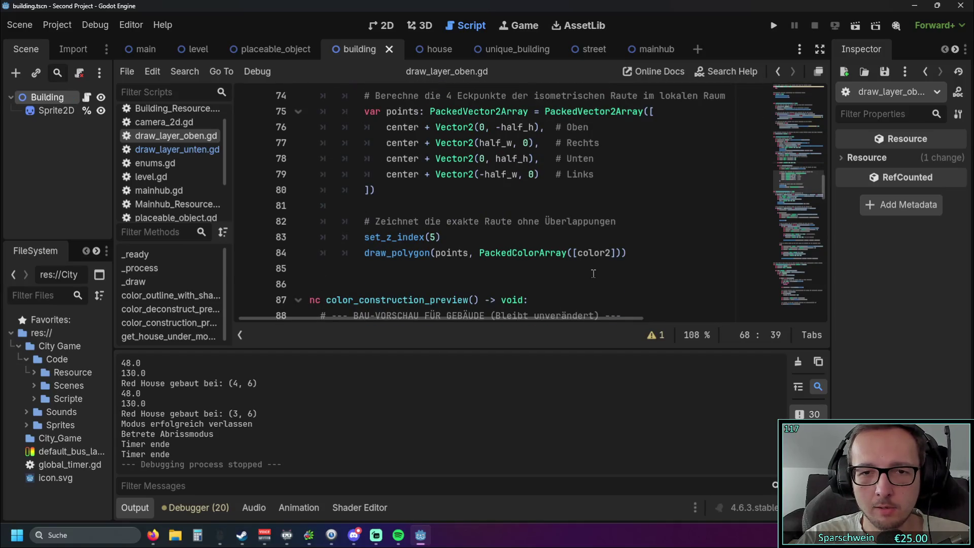
{"action": "scroll", "coordinate": [593, 274], "scroll_direction": "up", "scroll_amount": 1}
{"action": "scroll", "coordinate": [593, 273], "scroll_direction": "up", "scroll_amount": 2}
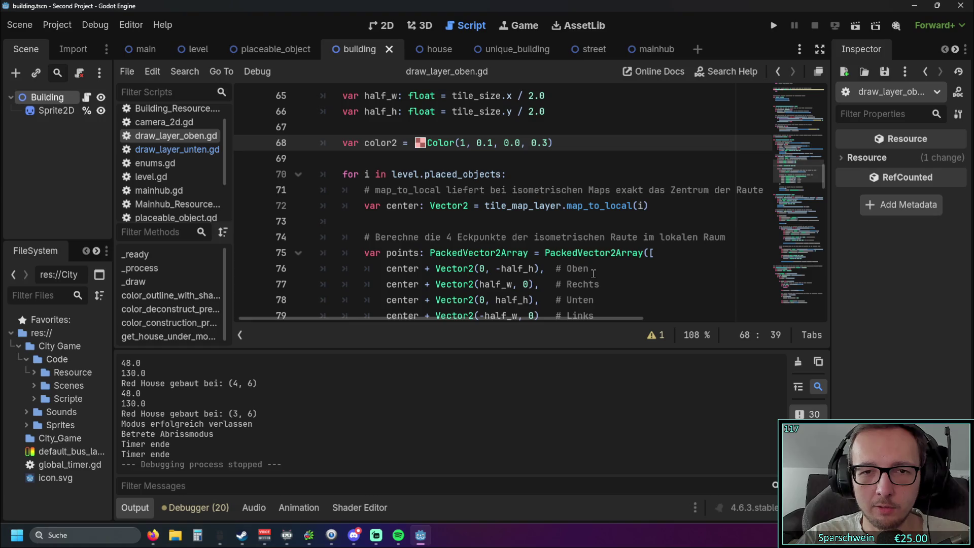
{"action": "scroll", "coordinate": [593, 273], "scroll_direction": "up", "scroll_amount": 1}
{"action": "scroll", "coordinate": [593, 274], "scroll_direction": "down", "scroll_amount": 1}
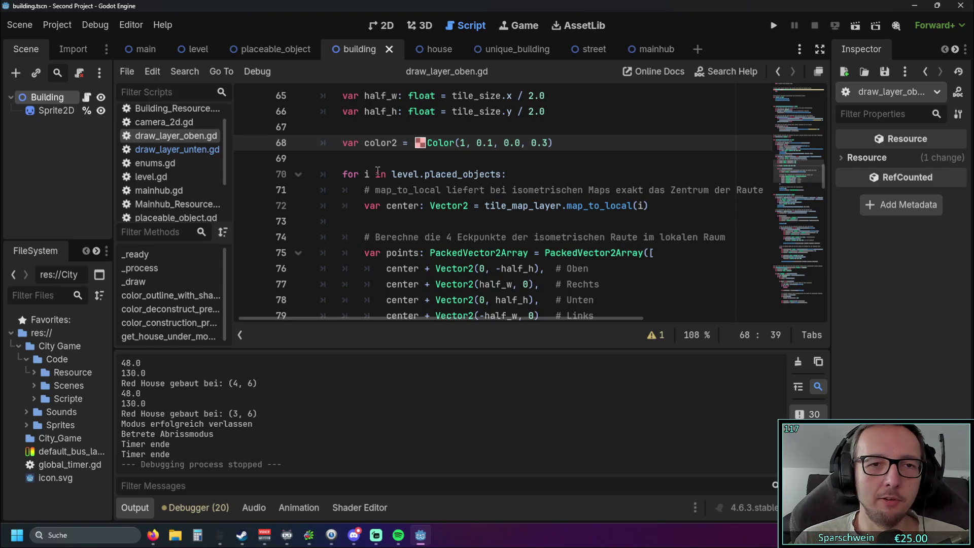
{"action": "scroll", "coordinate": [378, 171], "scroll_direction": "up", "scroll_amount": 2}
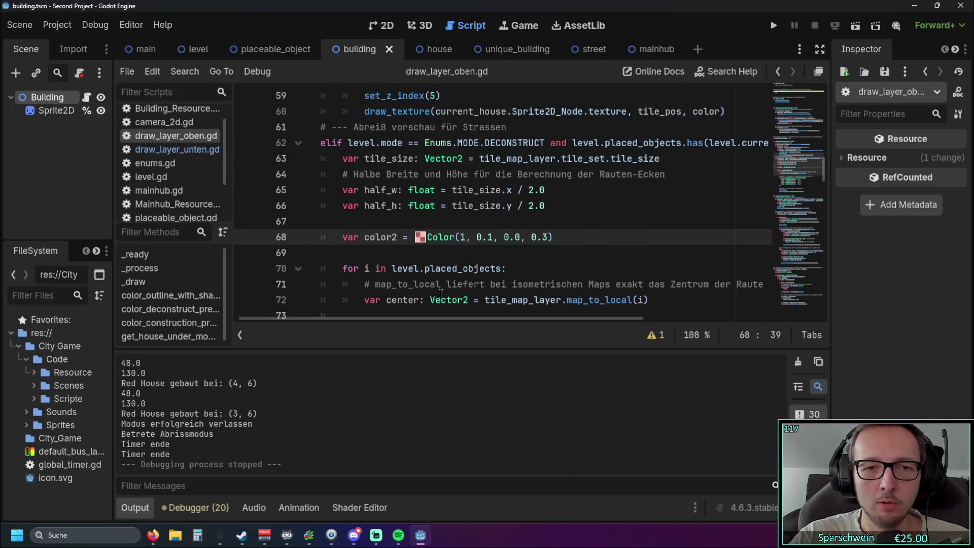
{"action": "mouse_move", "coordinate": [435, 318]}
{"action": "left_mouse_down"}
{"action": "mouse_move", "coordinate": [495, 313]}
{"action": "mouse_move", "coordinate": [477, 318]}
{"action": "left_mouse_up"}
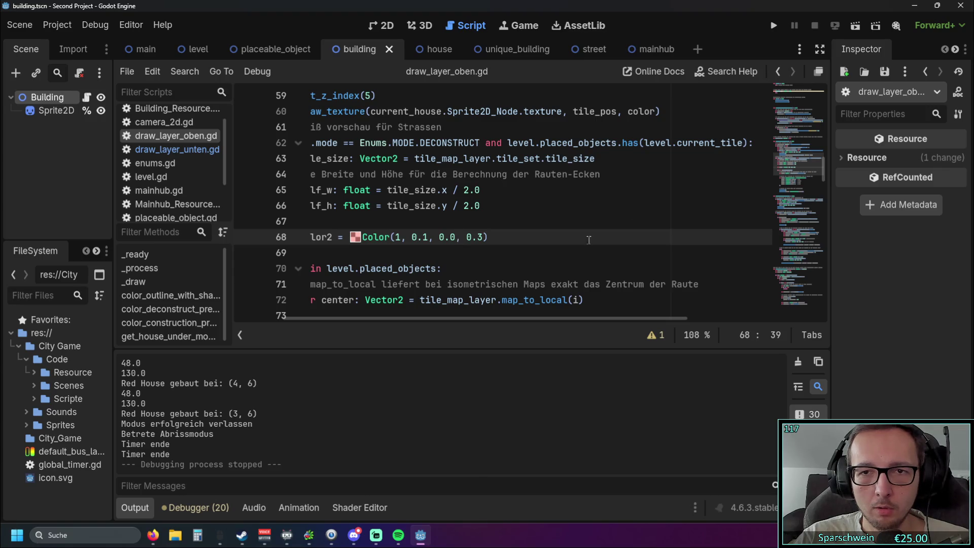
{"action": "left_click_drag", "start_coordinate": [742, 143], "coordinate": [644, 143]}
{"action": "key", "text": "ctrl+c"}
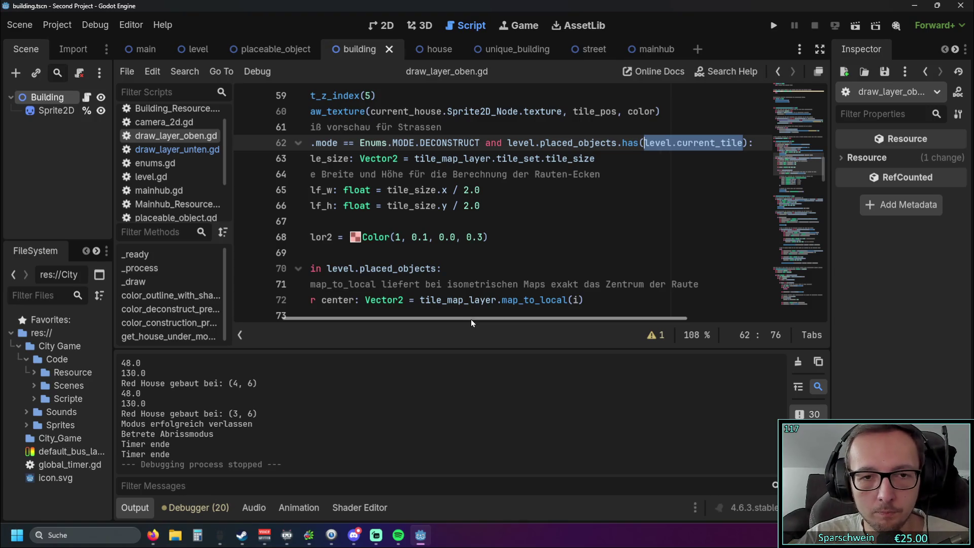
{"action": "left_click_drag", "start_coordinate": [470, 318], "coordinate": [410, 324]}
{"action": "left_click_drag", "start_coordinate": [509, 268], "coordinate": [398, 268]}
{"action": "key", "text": "ctrl+v"}
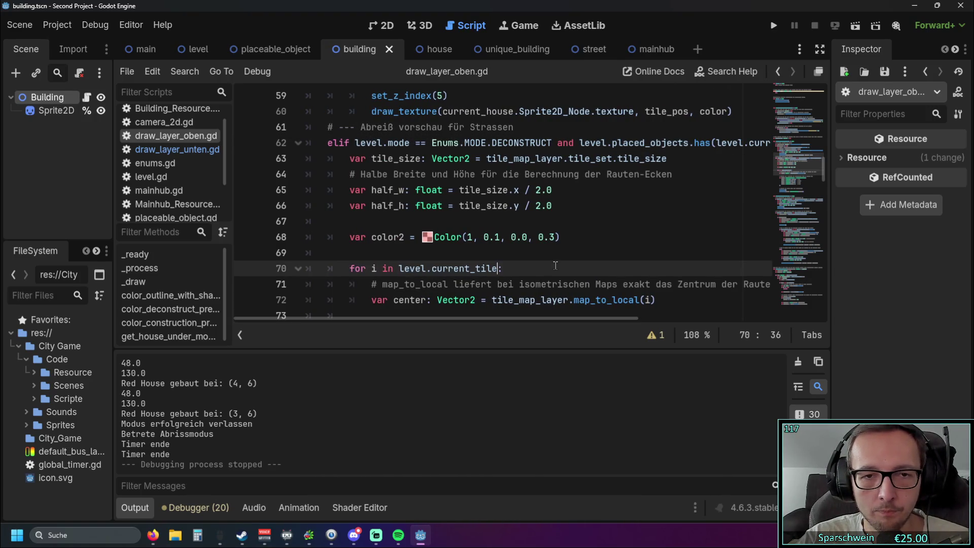
Revert line 70's loop back to level.placed_objects and save the script
{"action": "left_click", "coordinate": [774, 26]}
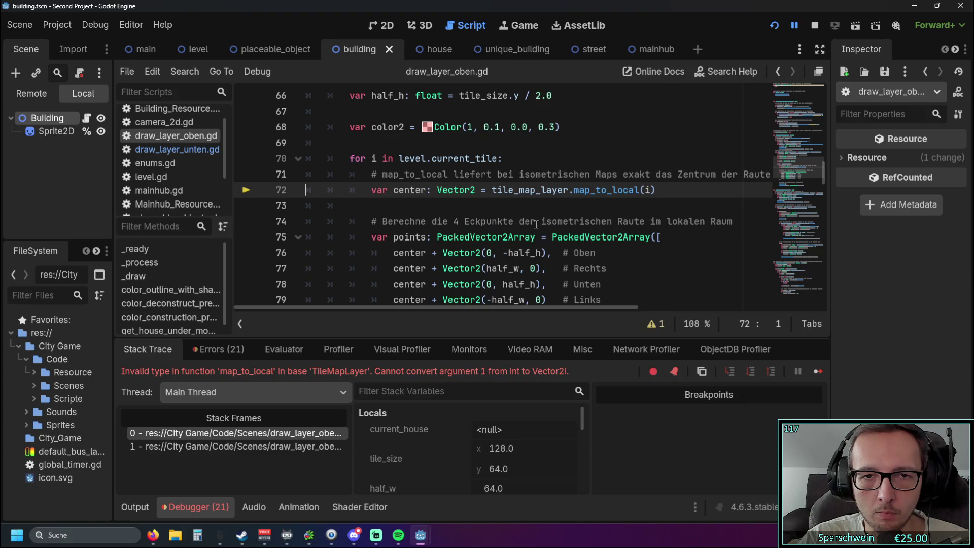
{"action": "left_click", "coordinate": [561, 200]}
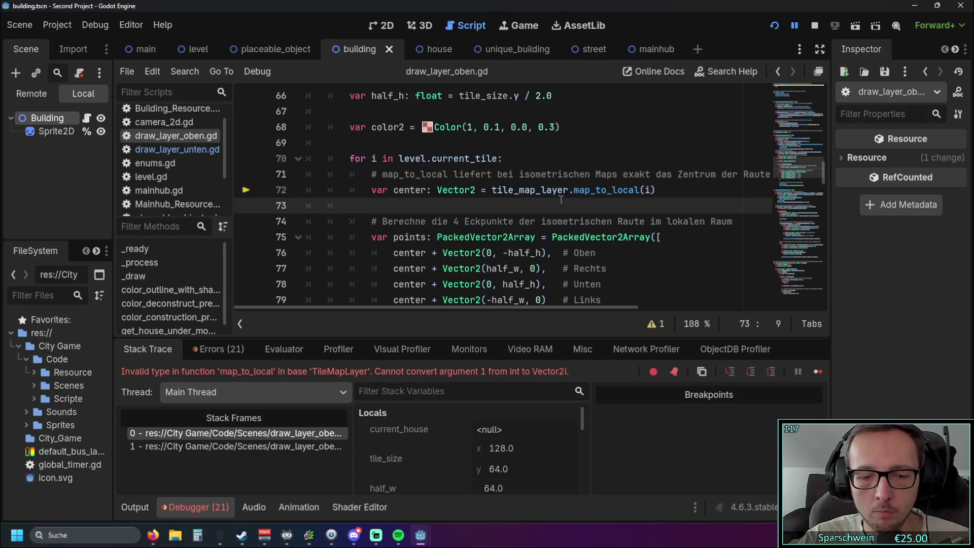
{"action": "key", "text": "ctrl+z"}
{"action": "key", "text": "ctrl+z"}
{"action": "key", "text": "ctrl+s"}
Run the game, place four street tiles, check their red demolition overlays, then stop
{"action": "left_click", "coordinate": [774, 25]}
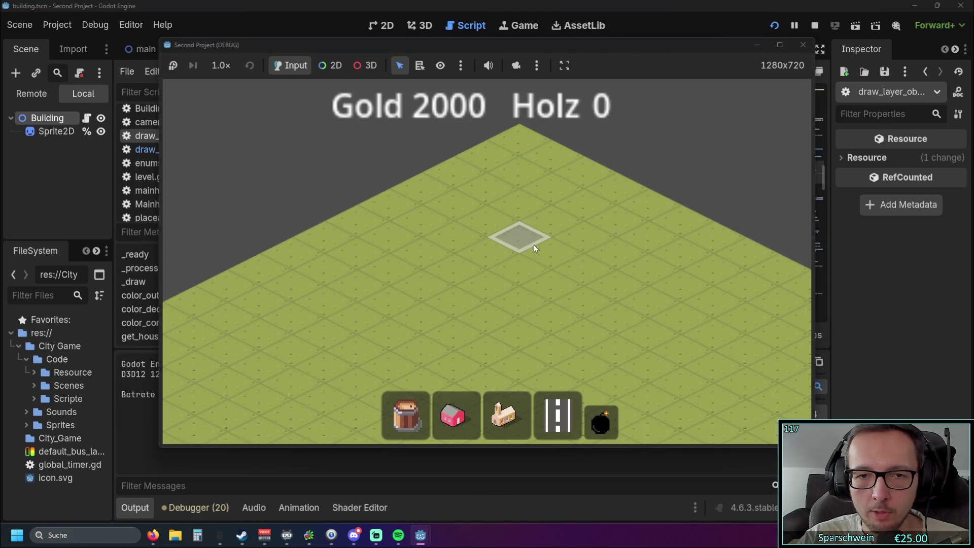
{"action": "left_click", "coordinate": [533, 245]}
{"action": "left_click", "coordinate": [579, 263]}
{"action": "left_click", "coordinate": [646, 300]}
{"action": "left_click", "coordinate": [542, 348]}
{"action": "left_click", "coordinate": [601, 422]}
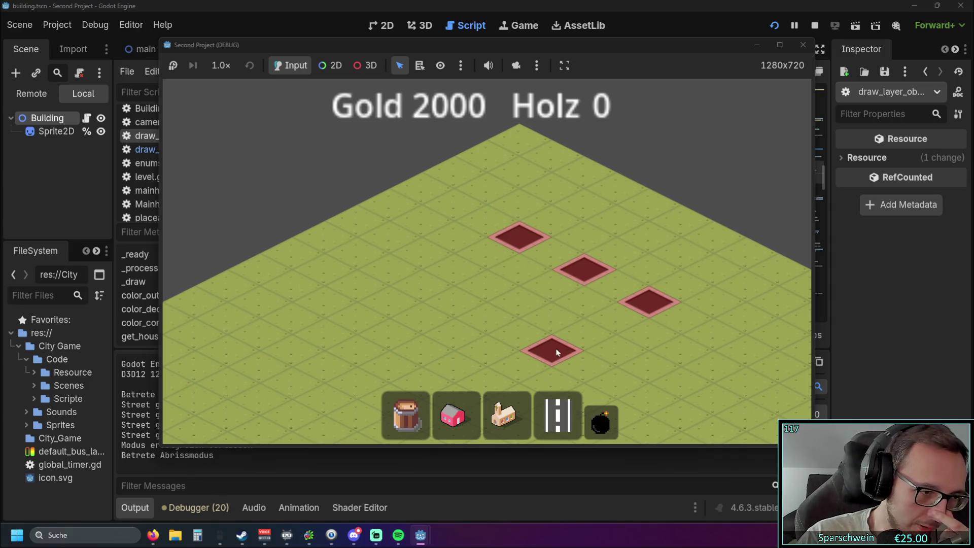
{"action": "left_click", "coordinate": [801, 46]}
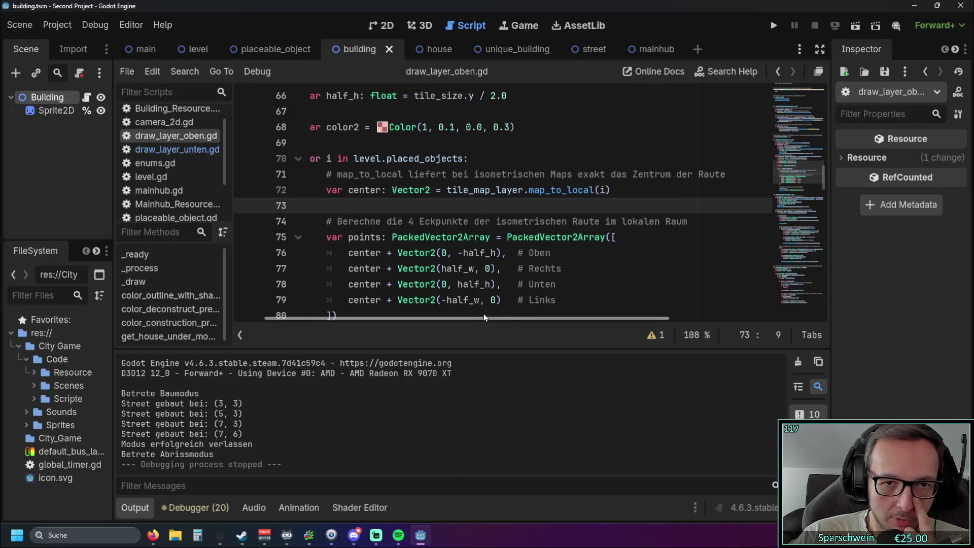
{"action": "scroll", "coordinate": [560, 209], "scroll_direction": "down", "scroll_amount": 2}
{"action": "scroll", "coordinate": [560, 209], "scroll_direction": "down", "scroll_amount": 6}
{"action": "scroll", "coordinate": [560, 209], "scroll_direction": "up", "scroll_amount": 5}
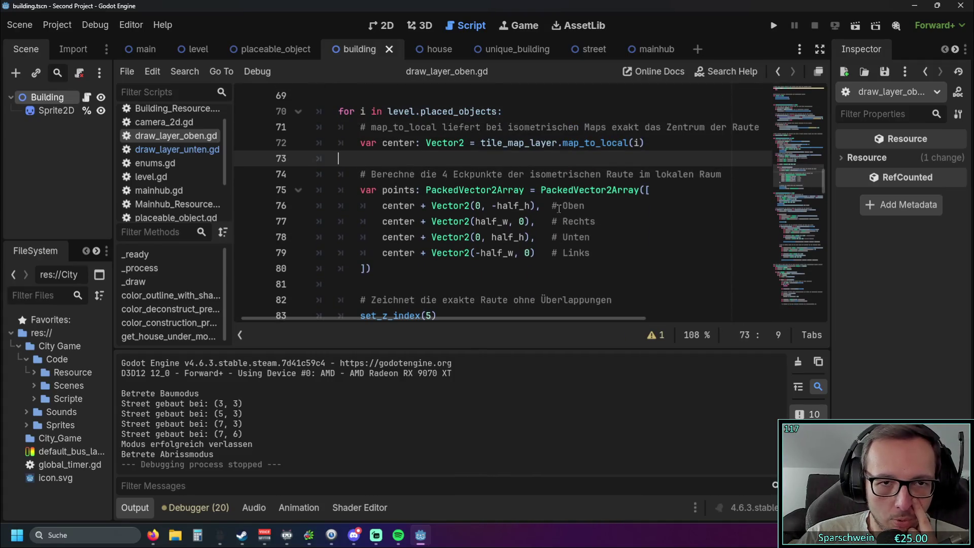
{"action": "scroll", "coordinate": [559, 208], "scroll_direction": "down", "scroll_amount": 3}
{"action": "left_click", "coordinate": [474, 237]}
{"action": "left_click", "coordinate": [554, 252]}
{"action": "scroll", "coordinate": [555, 256], "scroll_direction": "up", "scroll_amount": 1}
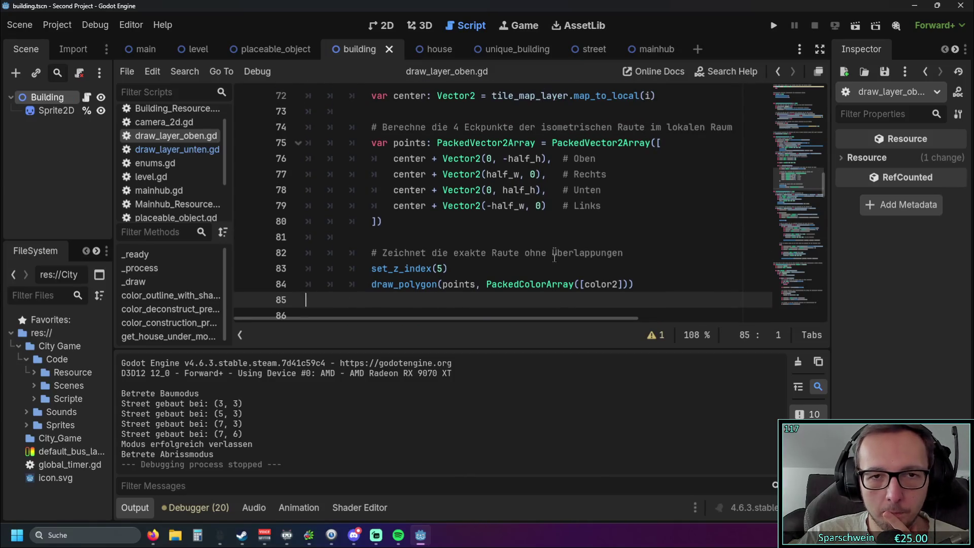
{"action": "scroll", "coordinate": [554, 256], "scroll_direction": "up", "scroll_amount": 1}
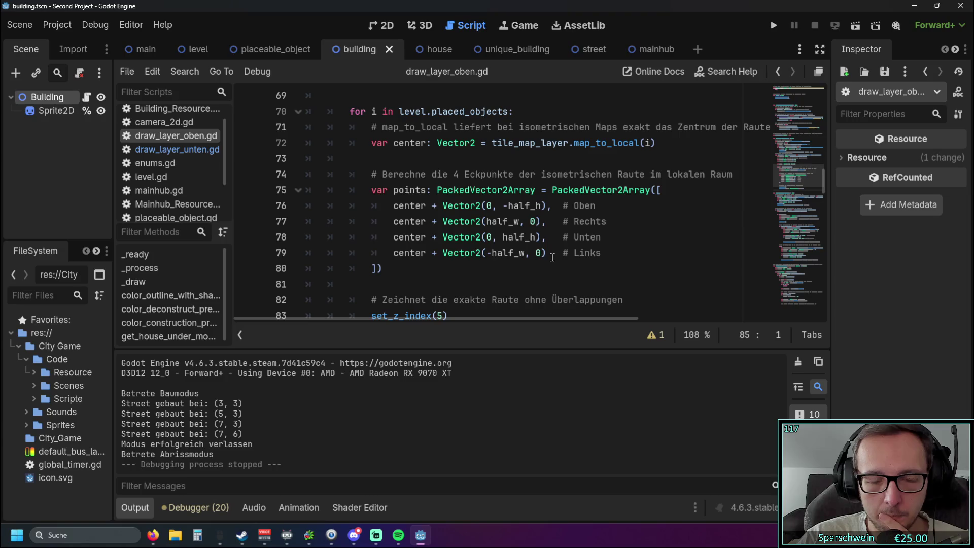
{"action": "scroll", "coordinate": [551, 257], "scroll_direction": "up", "scroll_amount": 2}
{"action": "scroll", "coordinate": [551, 257], "scroll_direction": "up", "scroll_amount": 2}
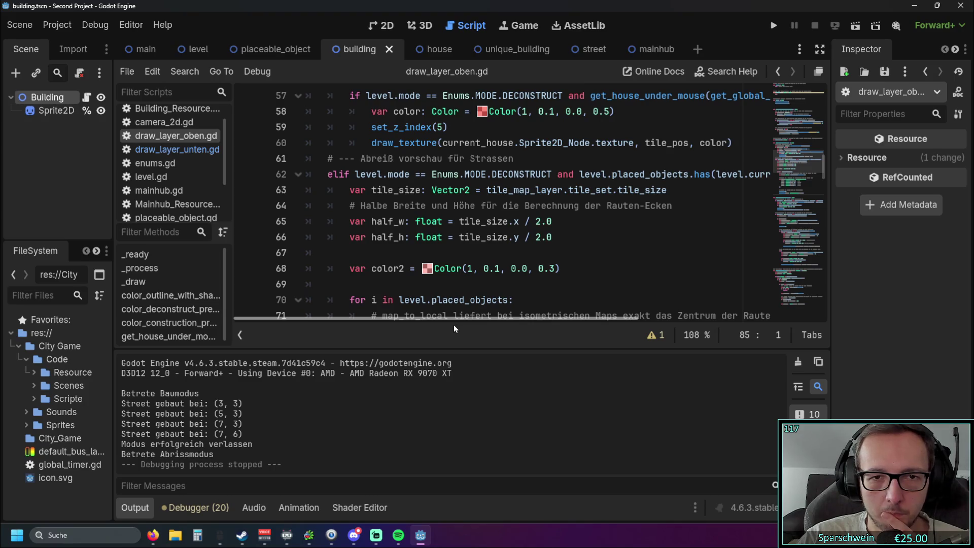
{"action": "scroll", "coordinate": [633, 235], "scroll_direction": "down", "scroll_amount": 1}
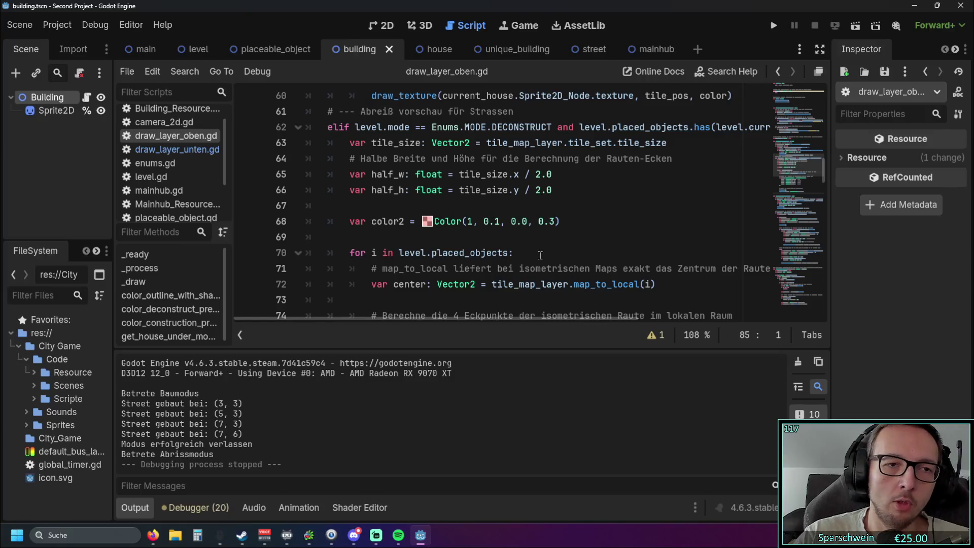
Open draw_layer_unten.gd and inspect color_blocked_tiles_red and its color2 Color(1, 0.1, 0.0, 0.5)
{"action": "scroll", "coordinate": [356, 214], "scroll_direction": "down", "scroll_amount": 1}
{"action": "left_click", "coordinate": [192, 150]}
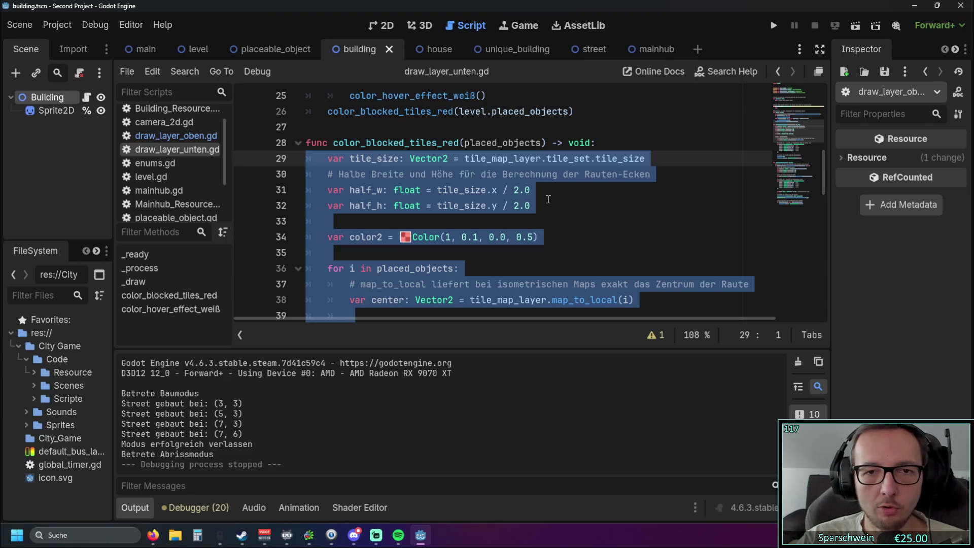
{"action": "scroll", "coordinate": [548, 199], "scroll_direction": "down", "scroll_amount": 2}
{"action": "scroll", "coordinate": [548, 199], "scroll_direction": "down", "scroll_amount": 2}
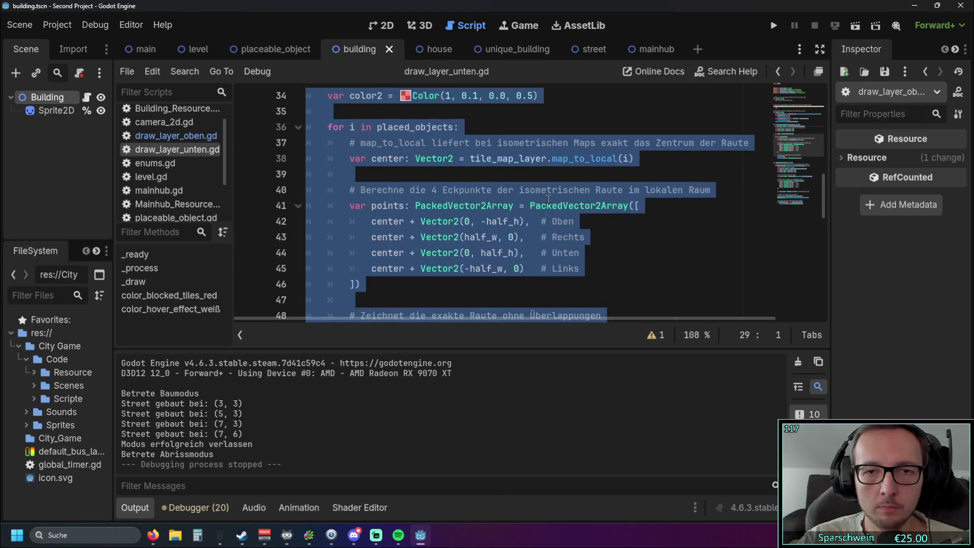
{"action": "scroll", "coordinate": [553, 200], "scroll_direction": "down", "scroll_amount": 3}
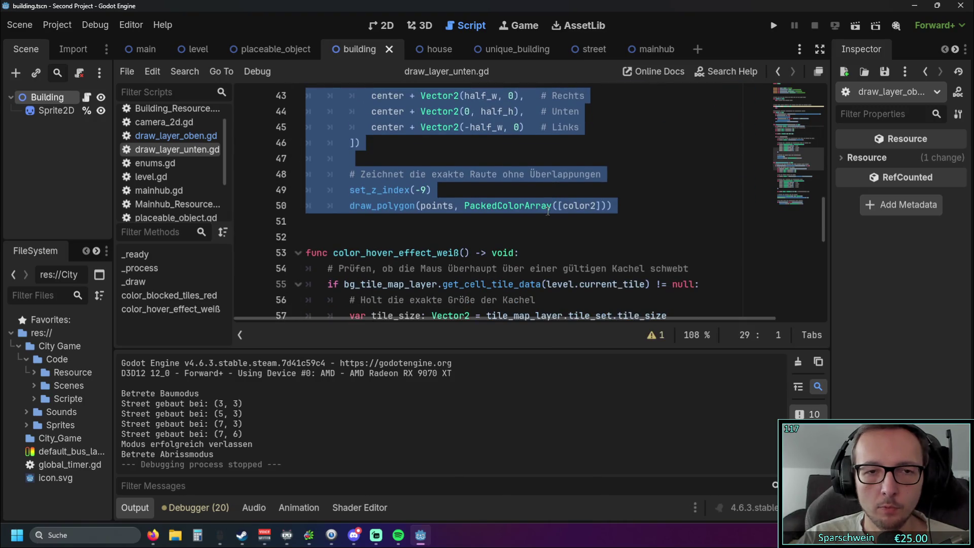
{"action": "scroll", "coordinate": [554, 199], "scroll_direction": "up", "scroll_amount": 1}
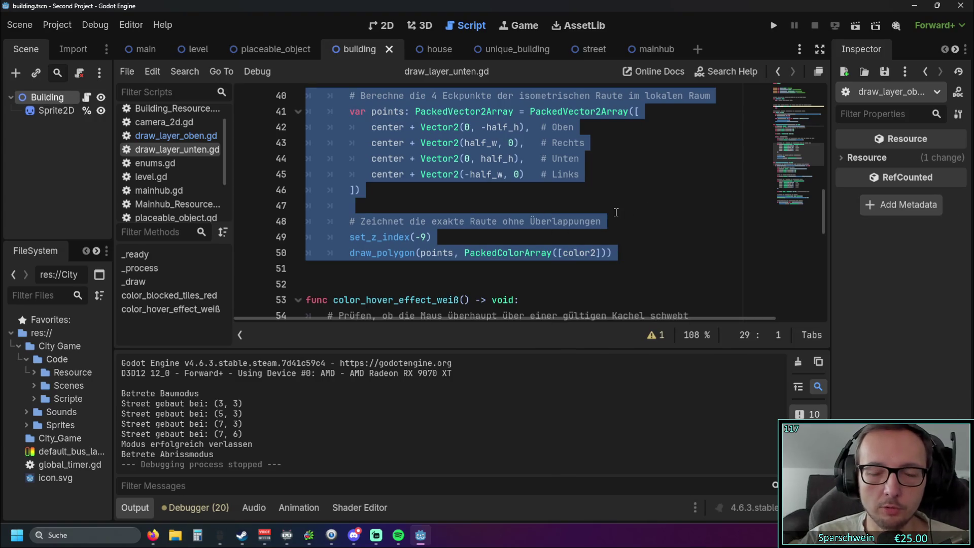
{"action": "mouse_move", "coordinate": [571, 246]}
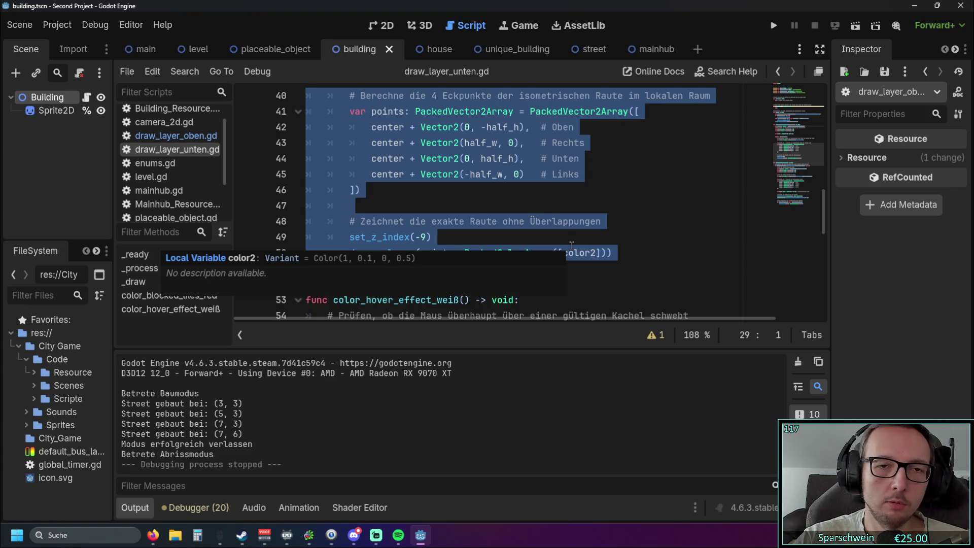
Run the game, build two street tiles, then stop it
{"action": "left_click", "coordinate": [774, 26]}
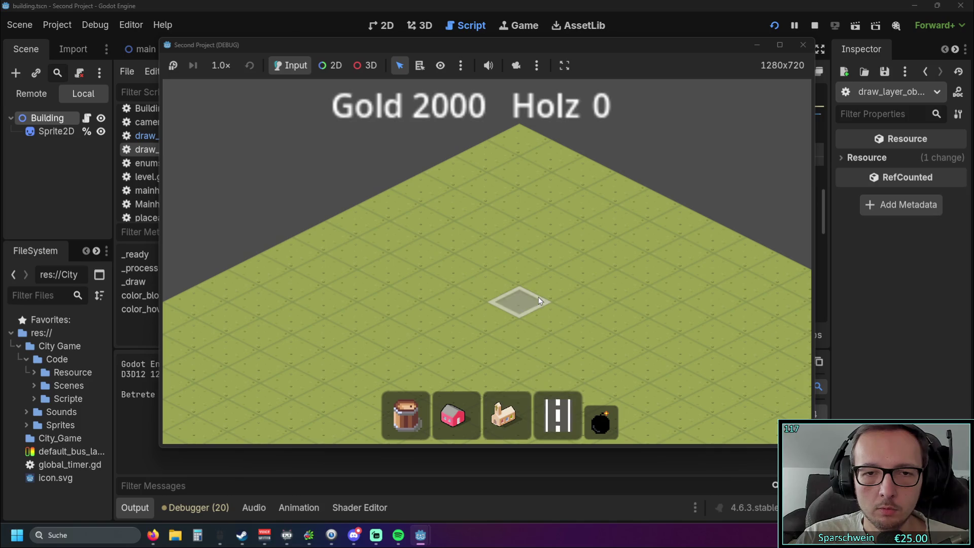
{"action": "left_click", "coordinate": [531, 281]}
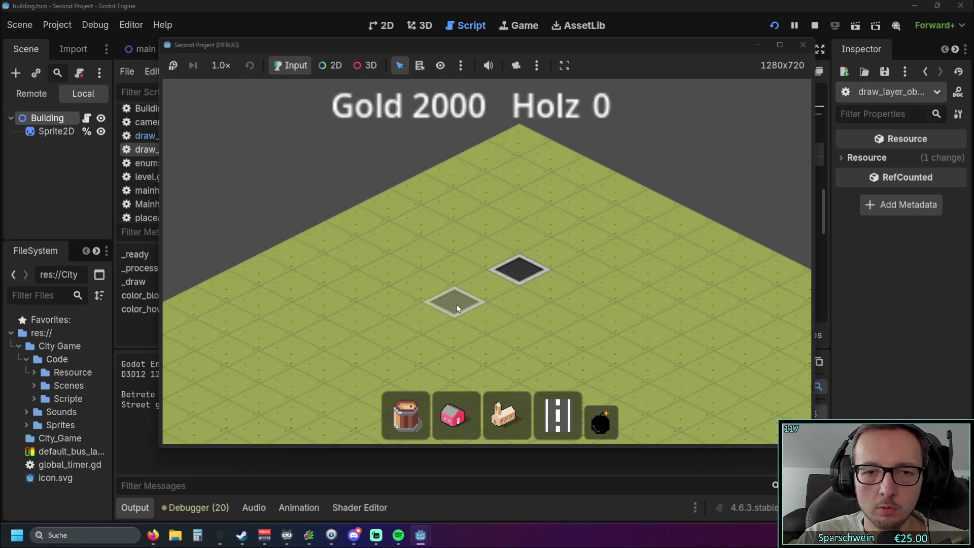
{"action": "left_click", "coordinate": [416, 273]}
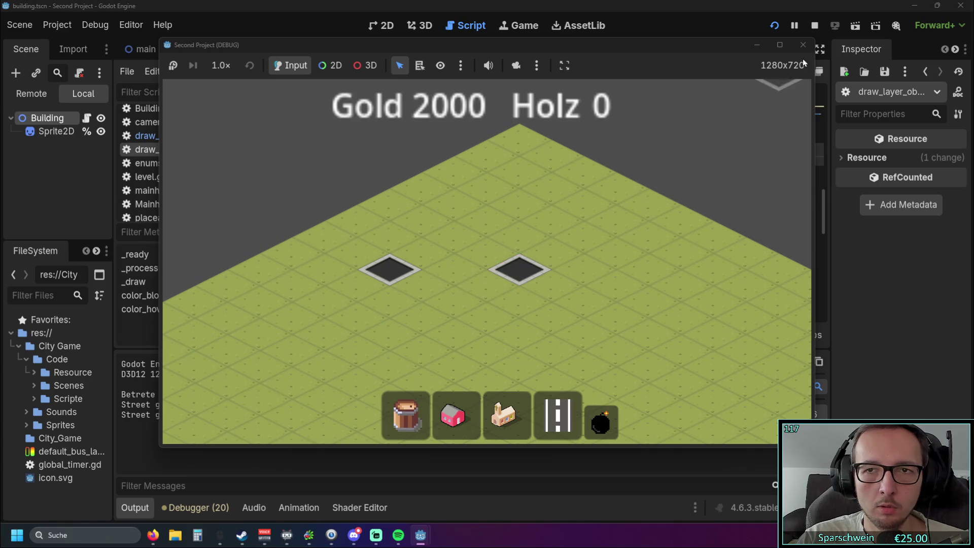
{"action": "left_click", "coordinate": [803, 45]}
{"action": "scroll", "coordinate": [507, 235], "scroll_direction": "up", "scroll_amount": 5}
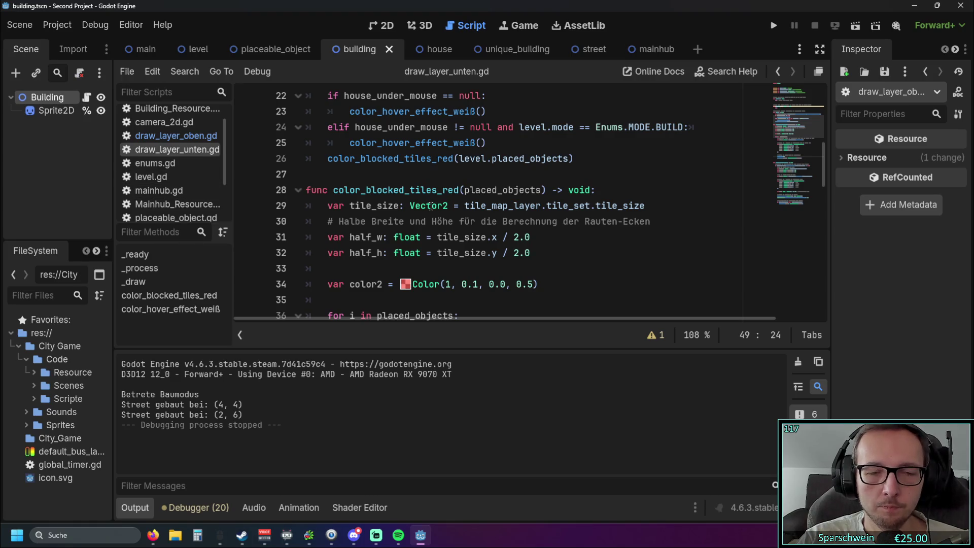
{"action": "scroll", "coordinate": [430, 206], "scroll_direction": "down", "scroll_amount": 4}
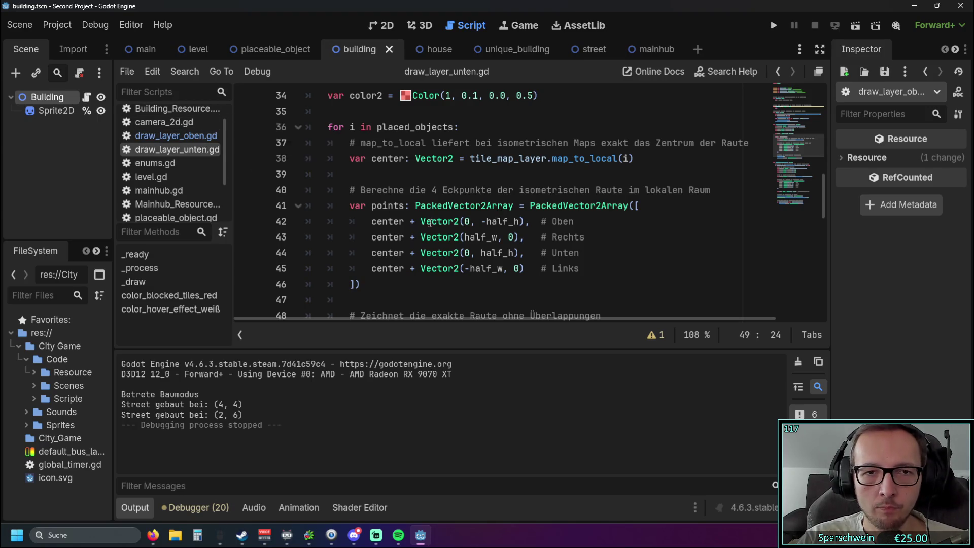
{"action": "scroll", "coordinate": [429, 222], "scroll_direction": "up", "scroll_amount": 2}
Look through draw_layer_oben.gd, then open level.gd
{"action": "left_click", "coordinate": [176, 135]}
{"action": "scroll", "coordinate": [534, 213], "scroll_direction": "up", "scroll_amount": 2}
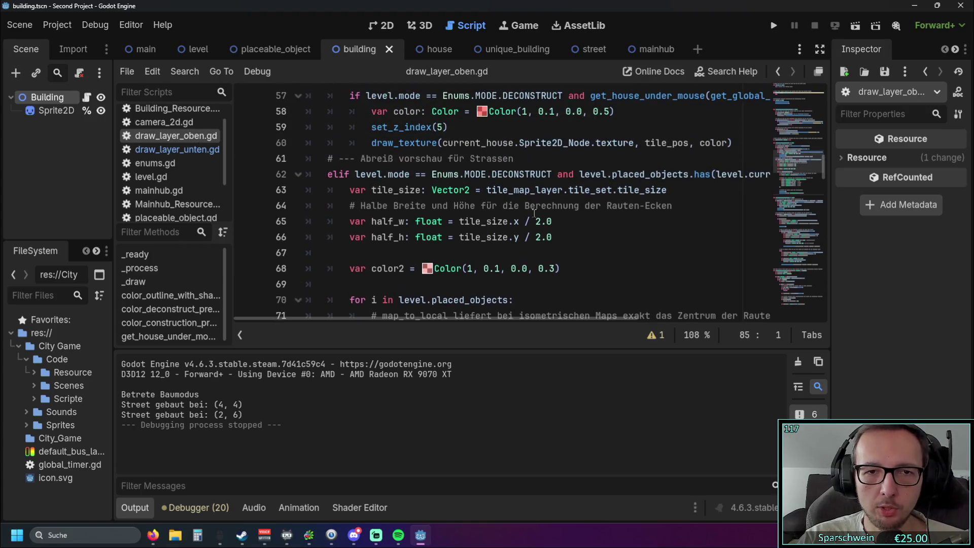
{"action": "scroll", "coordinate": [532, 215], "scroll_direction": "up", "scroll_amount": 2}
{"action": "scroll", "coordinate": [530, 220], "scroll_direction": "down", "scroll_amount": 4}
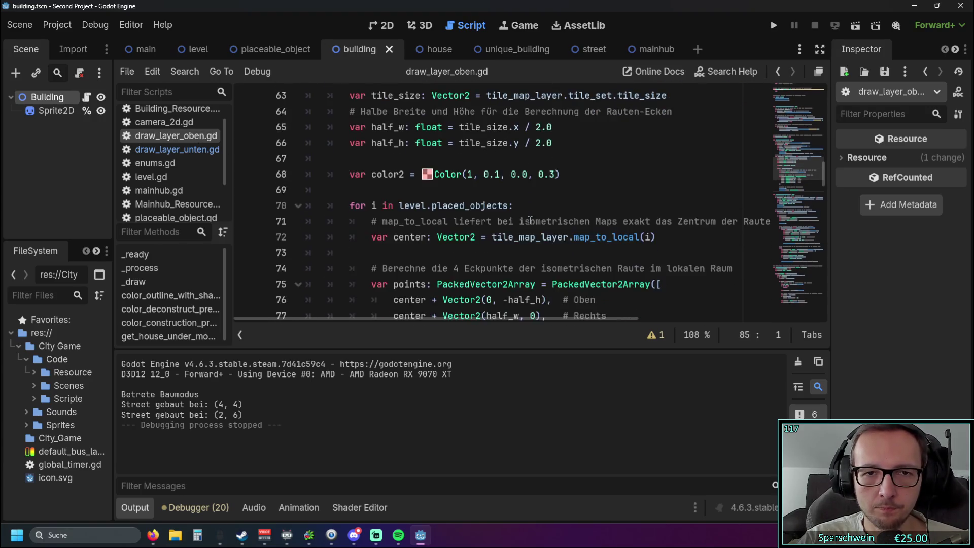
{"action": "scroll", "coordinate": [573, 236], "scroll_direction": "up", "scroll_amount": 2}
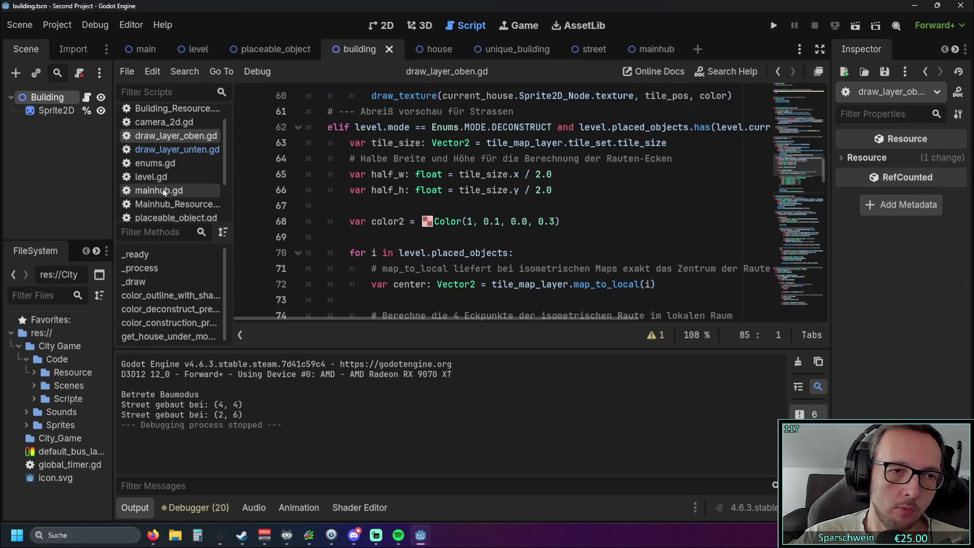
{"action": "left_click", "coordinate": [150, 177]}
{"action": "scroll", "coordinate": [590, 238], "scroll_direction": "up", "scroll_amount": 8}
{"action": "scroll", "coordinate": [591, 237], "scroll_direction": "up", "scroll_amount": 18}
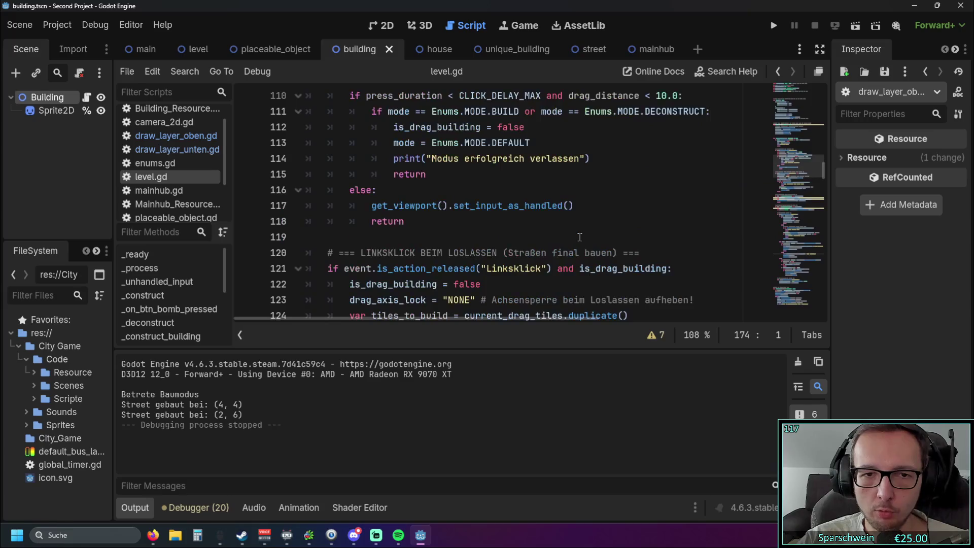
{"action": "scroll", "coordinate": [579, 237], "scroll_direction": "down", "scroll_amount": 1}
{"action": "mouse_move", "coordinate": [569, 240]}
{"action": "left_mouse_down"}
{"action": "mouse_move", "coordinate": [424, 221]}
{"action": "mouse_move", "coordinate": [391, 174]}
{"action": "mouse_move", "coordinate": [569, 241]}
{"action": "left_mouse_up"}
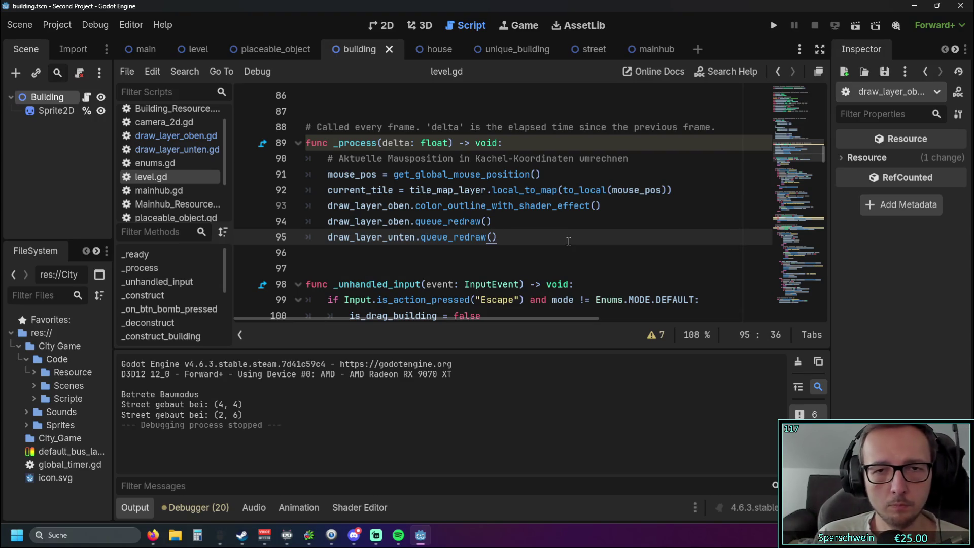
{"action": "left_click", "coordinate": [767, 28]}
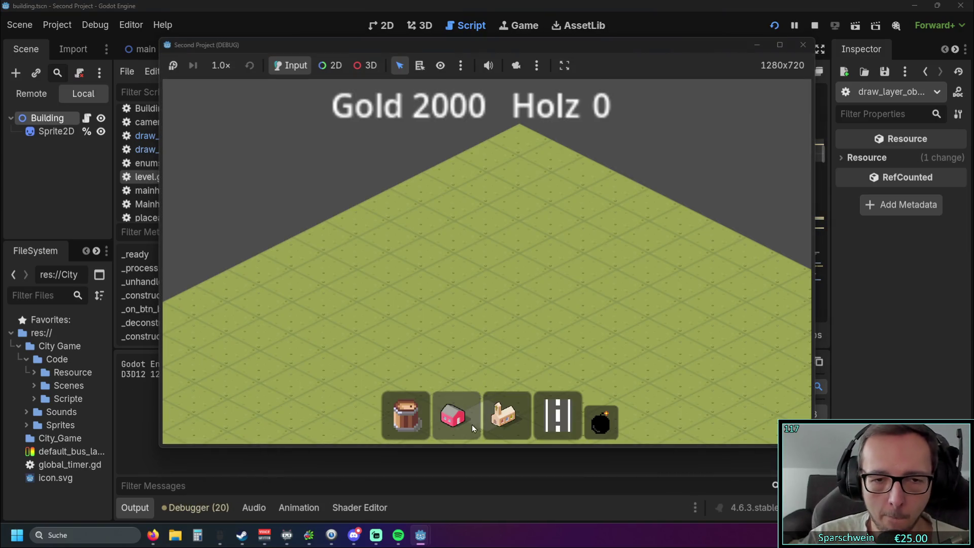
Place a red house, preview demolition mode's red overlays, then stop the game
{"action": "left_click", "coordinate": [472, 424]}
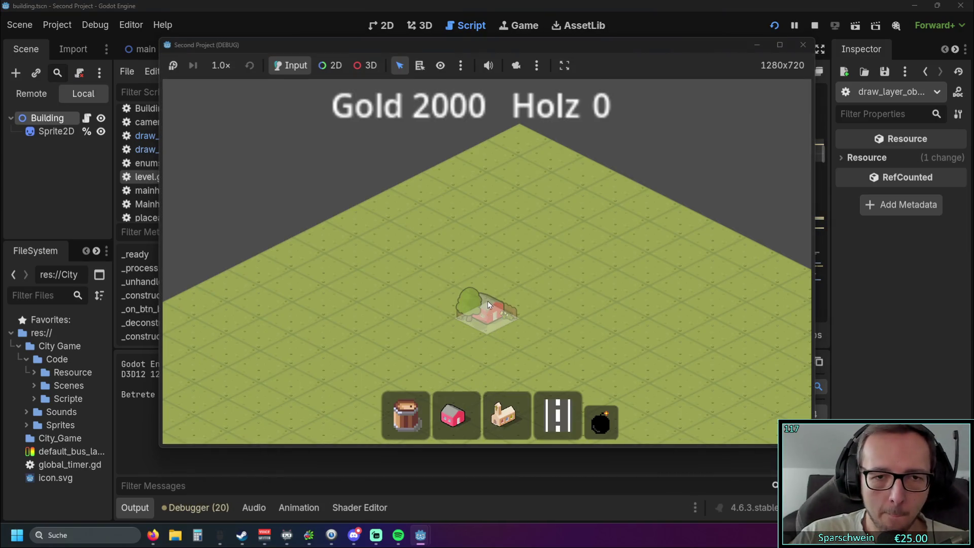
{"action": "left_click", "coordinate": [488, 301]}
{"action": "left_click", "coordinate": [601, 421]}
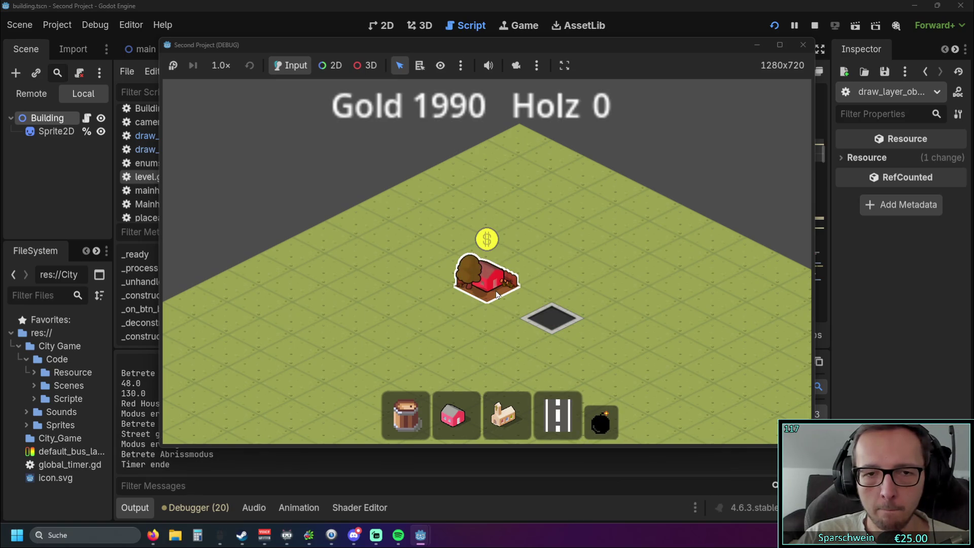
{"action": "left_click", "coordinate": [803, 46]}
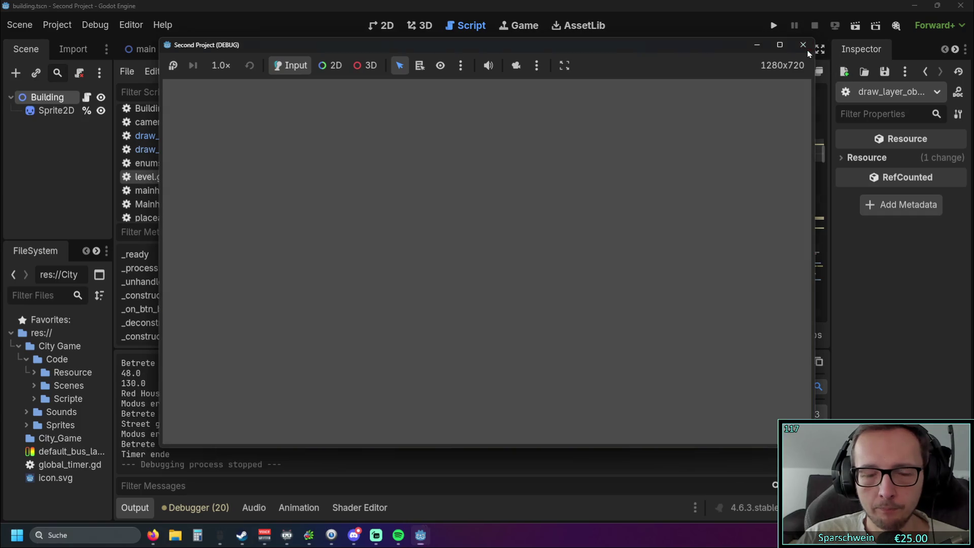
Review the deconstruct preview code in draw_layer_oben.gd
{"action": "left_click", "coordinate": [191, 136]}
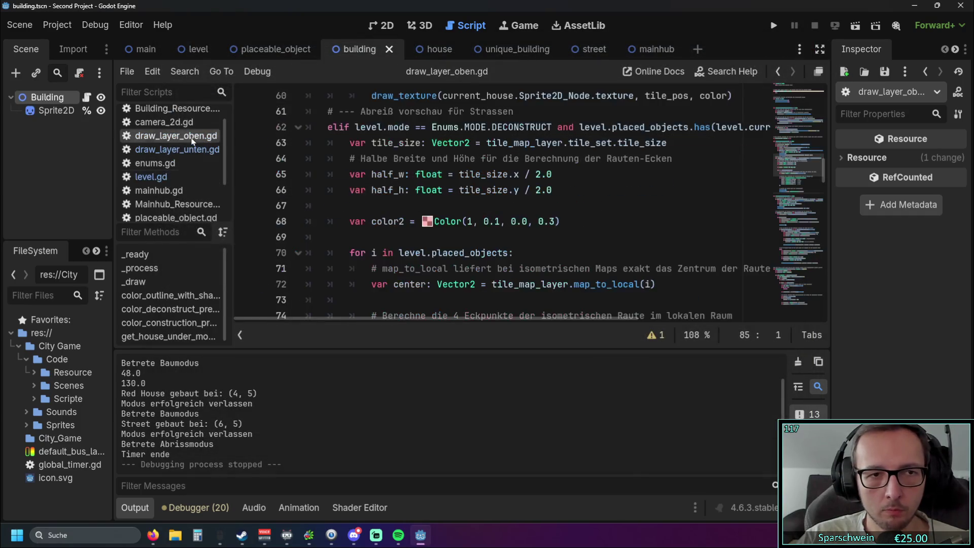
{"action": "scroll", "coordinate": [540, 227], "scroll_direction": "up", "scroll_amount": 2}
{"action": "scroll", "coordinate": [540, 227], "scroll_direction": "up", "scroll_amount": 3}
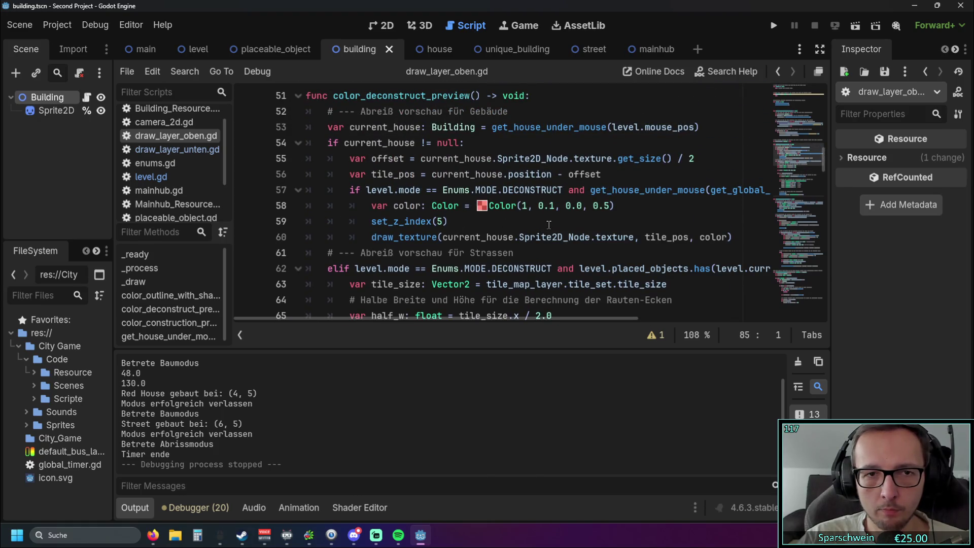
{"action": "scroll", "coordinate": [549, 225], "scroll_direction": "down", "scroll_amount": 2}
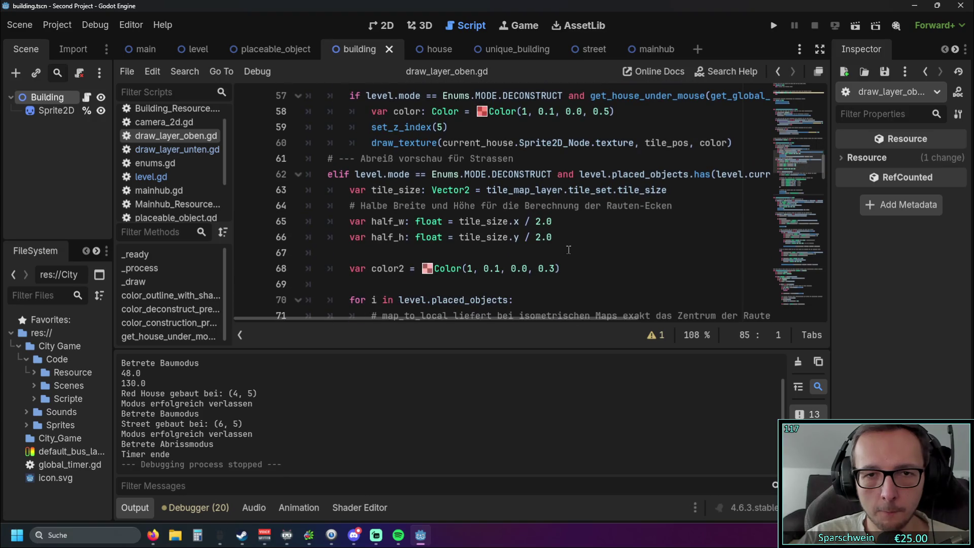
{"action": "scroll", "coordinate": [570, 249], "scroll_direction": "up", "scroll_amount": 2}
{"action": "scroll", "coordinate": [570, 248], "scroll_direction": "up", "scroll_amount": 1}
{"action": "scroll", "coordinate": [578, 248], "scroll_direction": "down", "scroll_amount": 5}
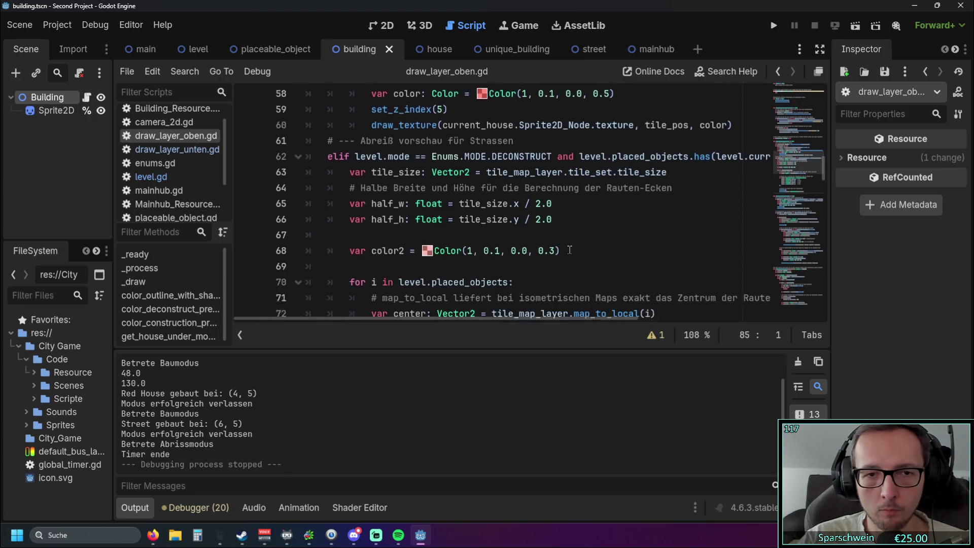
{"action": "scroll", "coordinate": [592, 249], "scroll_direction": "up", "scroll_amount": 1}
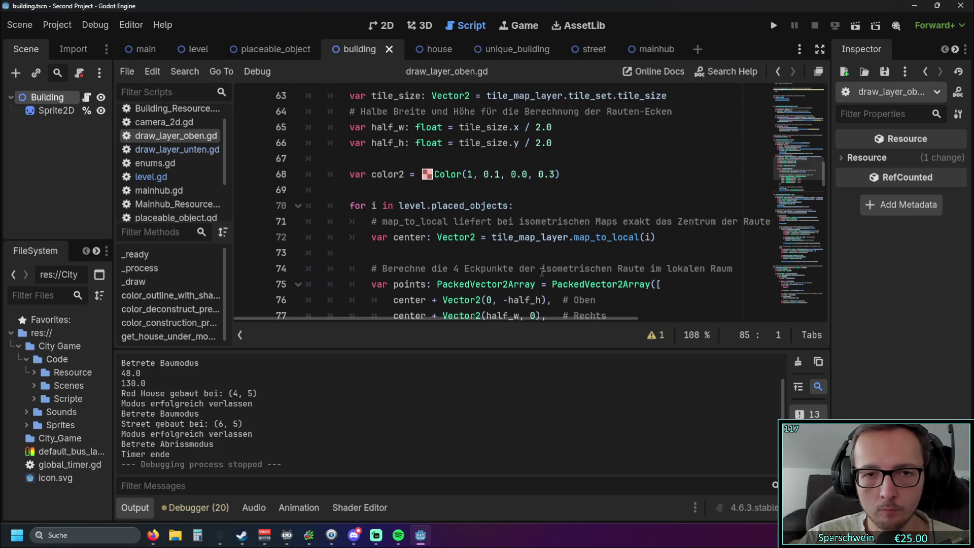
{"action": "mouse_move", "coordinate": [448, 318]}
{"action": "left_mouse_down"}
{"action": "mouse_move", "coordinate": [488, 318]}
{"action": "mouse_move", "coordinate": [451, 321]}
{"action": "mouse_move", "coordinate": [473, 326]}
{"action": "left_mouse_up"}
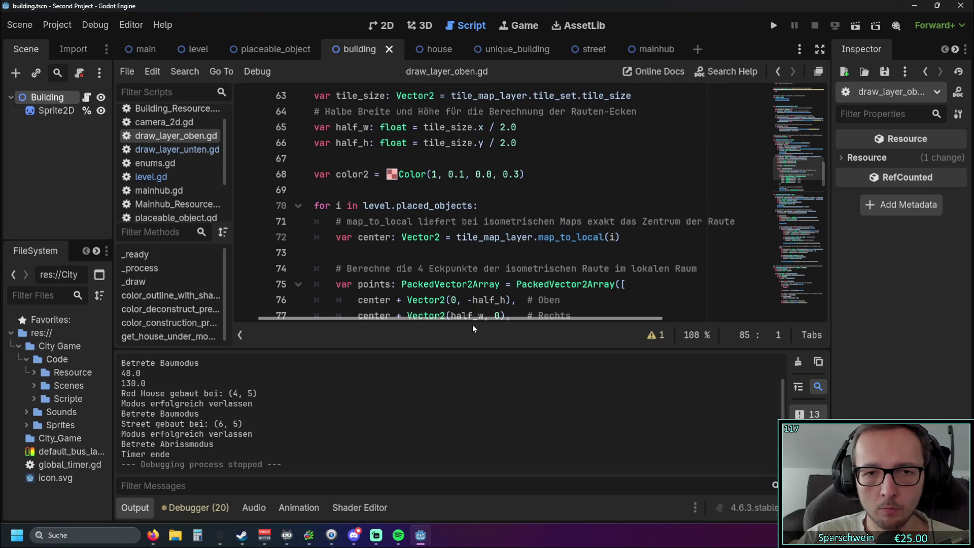
{"action": "mouse_move", "coordinate": [524, 241]}
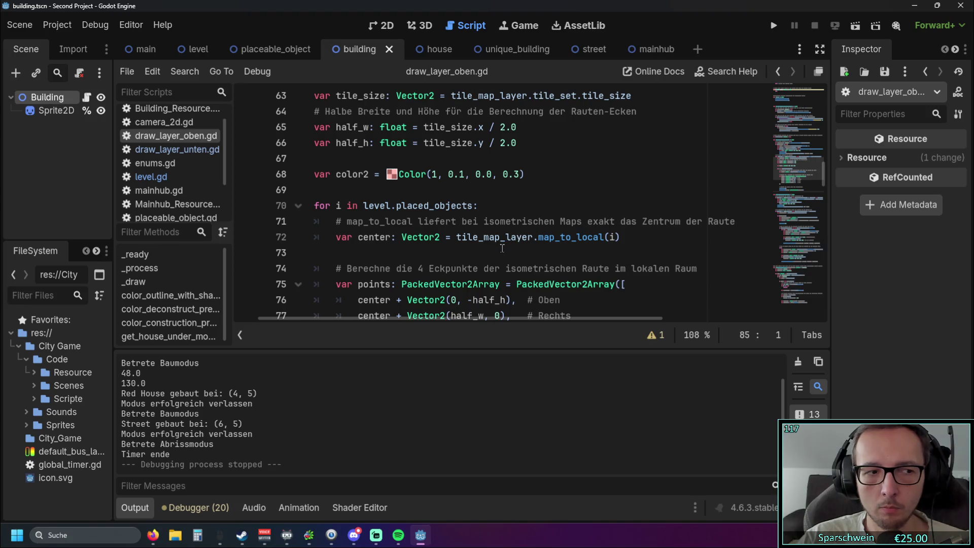
{"action": "scroll", "coordinate": [503, 248], "scroll_direction": "up", "scroll_amount": 2}
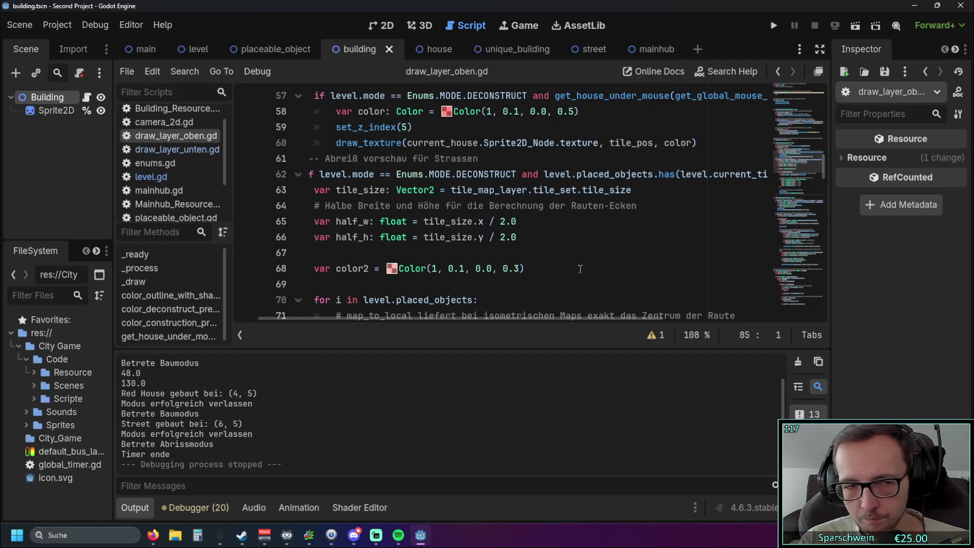
Review level.gd, open draw_layer_unten.gd, then switch to the main scene
{"action": "left_click", "coordinate": [151, 177]}
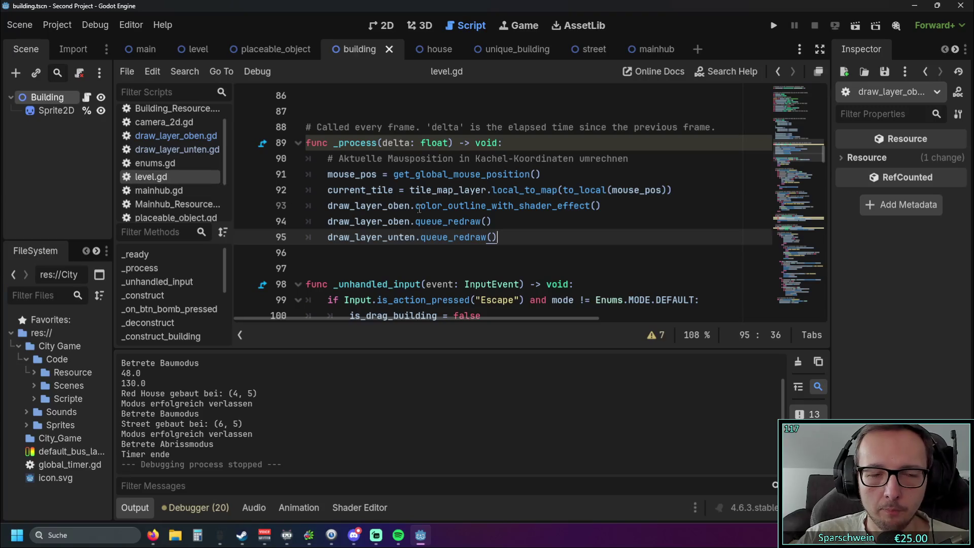
{"action": "scroll", "coordinate": [428, 199], "scroll_direction": "down", "scroll_amount": 3}
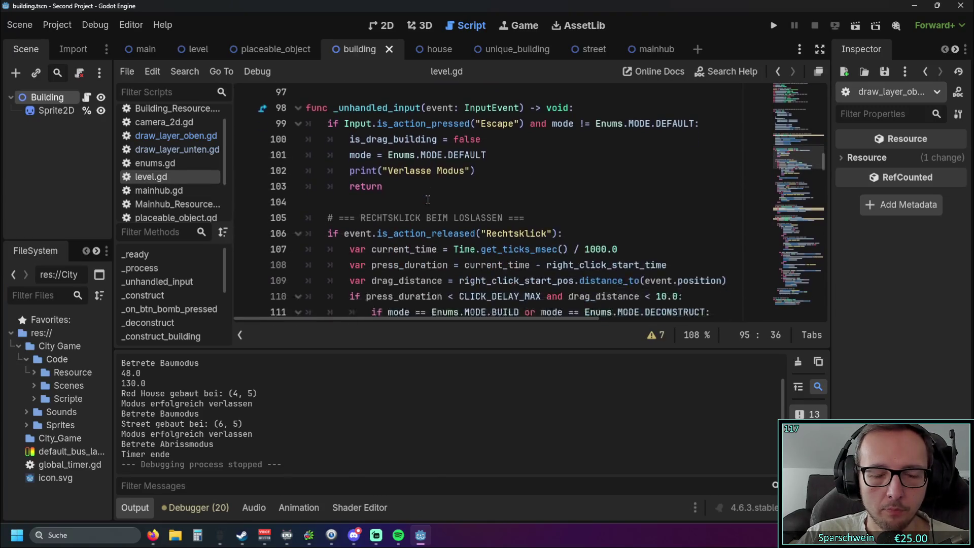
{"action": "scroll", "coordinate": [430, 200], "scroll_direction": "down", "scroll_amount": 1}
{"action": "scroll", "coordinate": [430, 199], "scroll_direction": "up", "scroll_amount": 1}
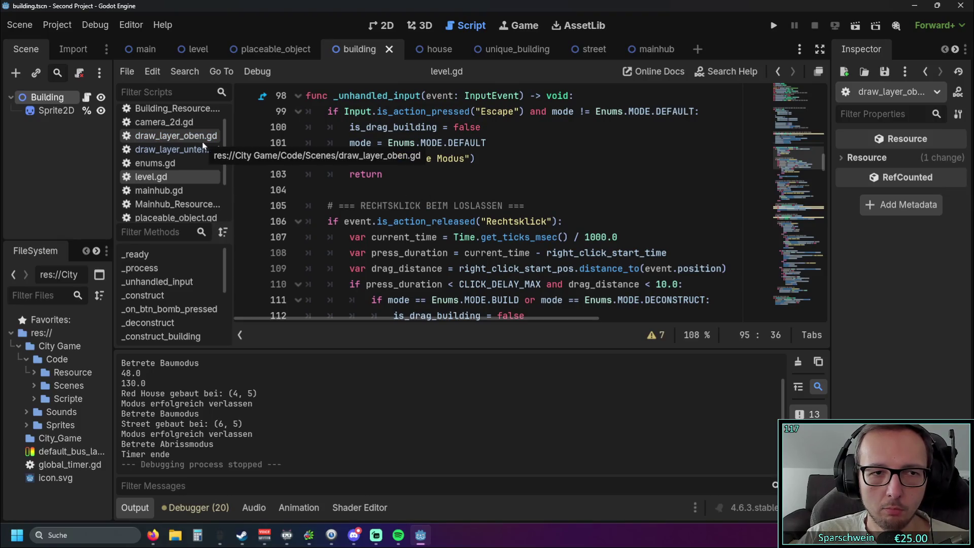
{"action": "scroll", "coordinate": [445, 223], "scroll_direction": "down", "scroll_amount": 1}
{"action": "left_click", "coordinate": [178, 136]}
{"action": "left_click", "coordinate": [185, 149]}
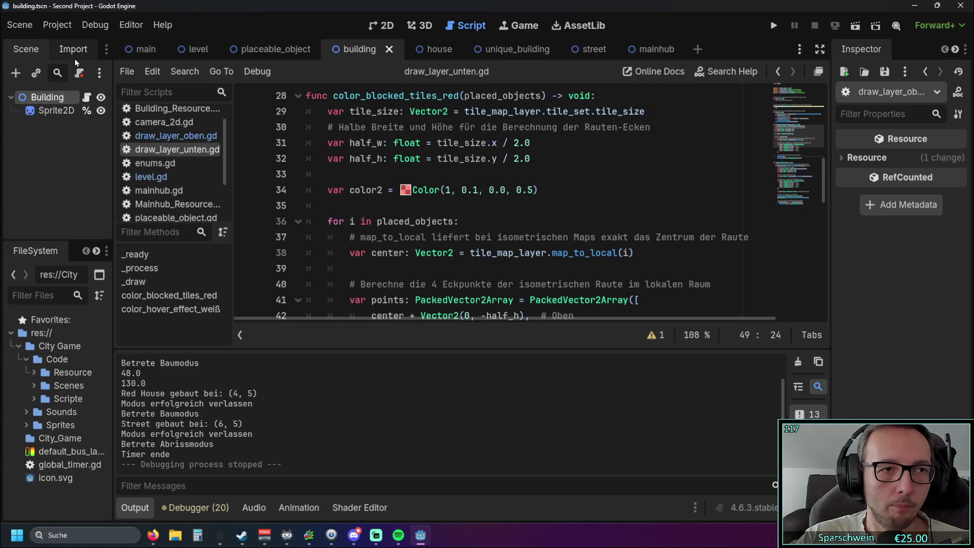
{"action": "left_click", "coordinate": [142, 49]}
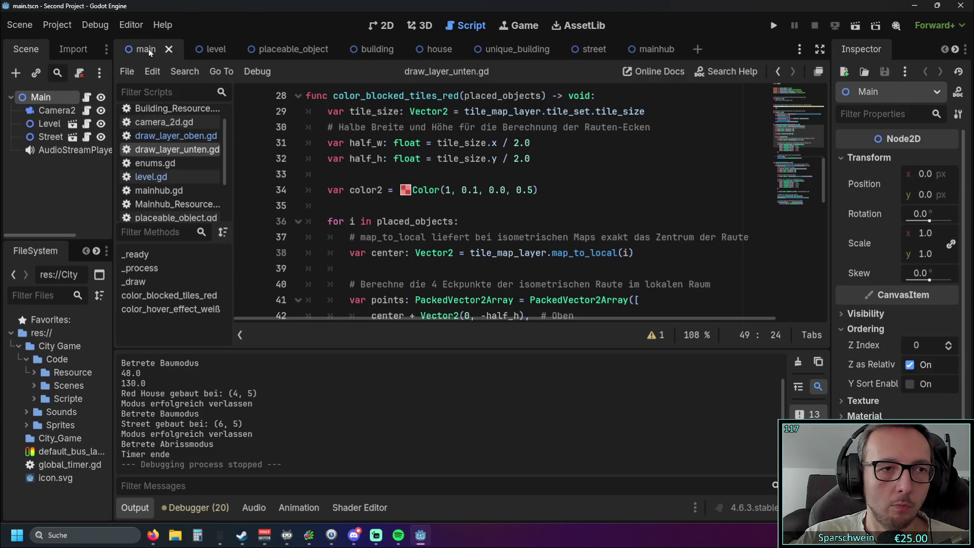
Run the level scene and place a house on the map
{"action": "left_click", "coordinate": [192, 50]}
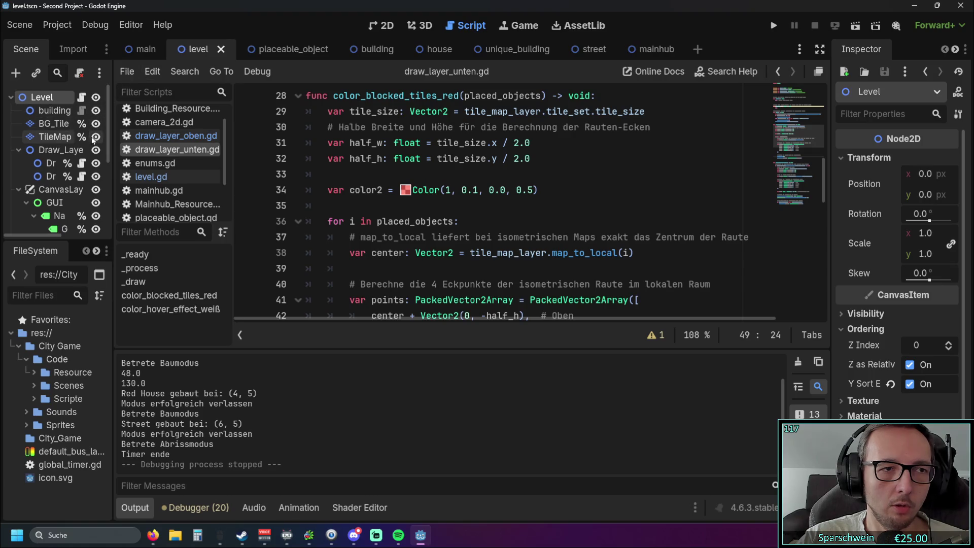
{"action": "left_click", "coordinate": [774, 26]}
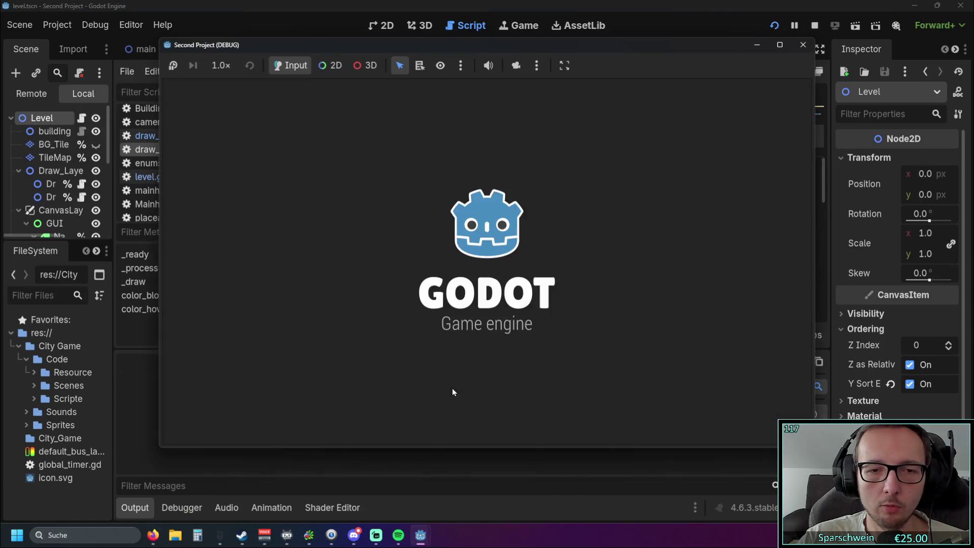
{"action": "left_click", "coordinate": [453, 415]}
{"action": "left_click", "coordinate": [465, 260]}
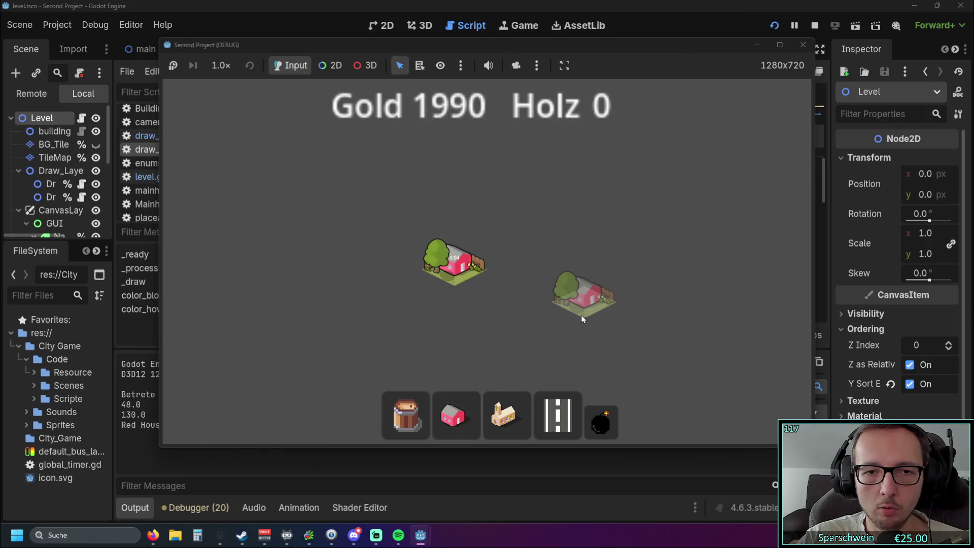
{"action": "left_click", "coordinate": [558, 415]}
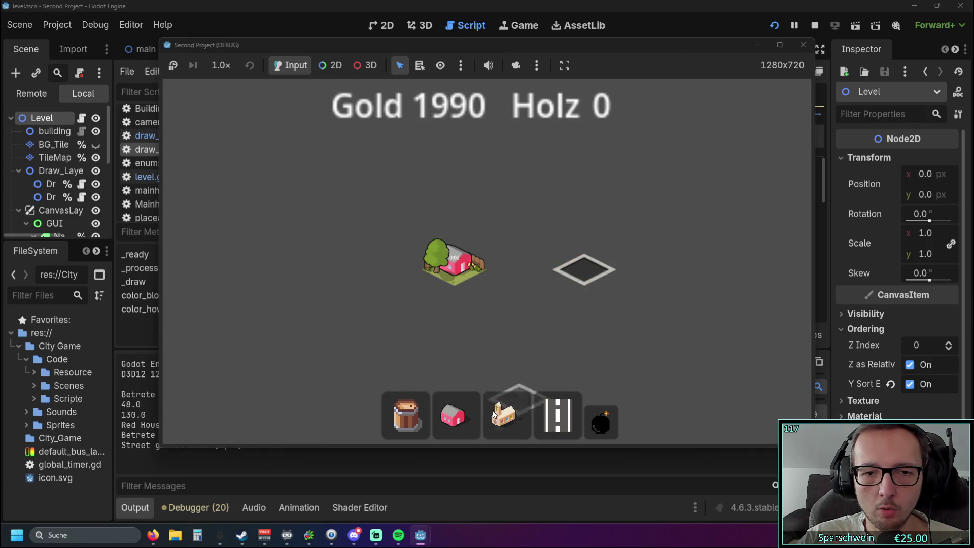
{"action": "left_click", "coordinate": [453, 415]}
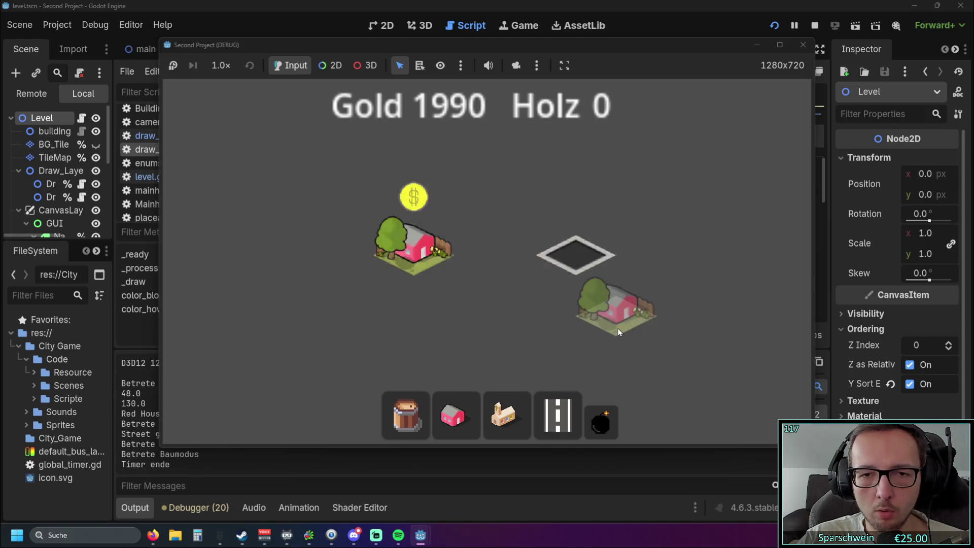
Pan the view, place a second red house, try demolition mode, then stop the game
{"action": "scroll", "coordinate": [619, 332], "scroll_direction": "up", "scroll_amount": 3}
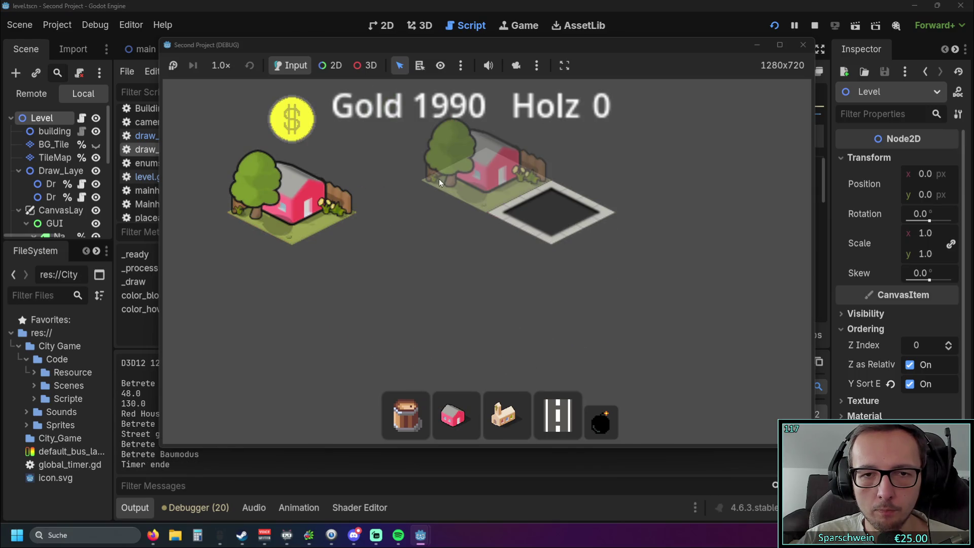
{"action": "left_click_drag", "start_coordinate": [434, 171], "coordinate": [455, 200]}
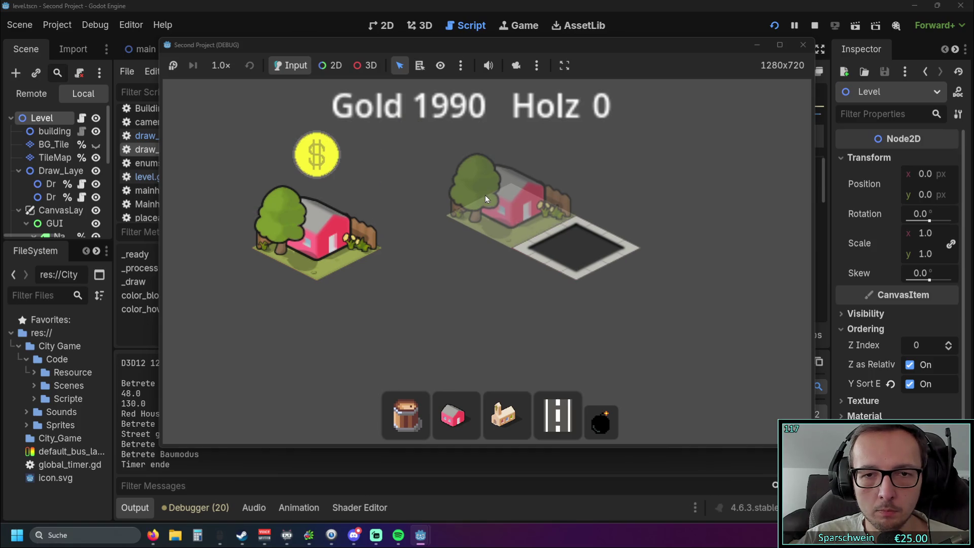
{"action": "left_click", "coordinate": [466, 181]}
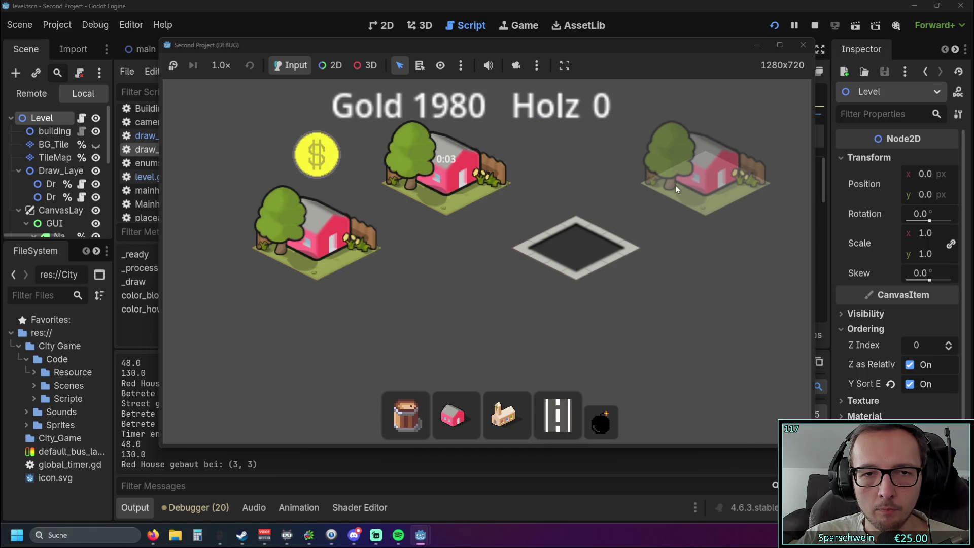
{"action": "right_click", "coordinate": [674, 185]}
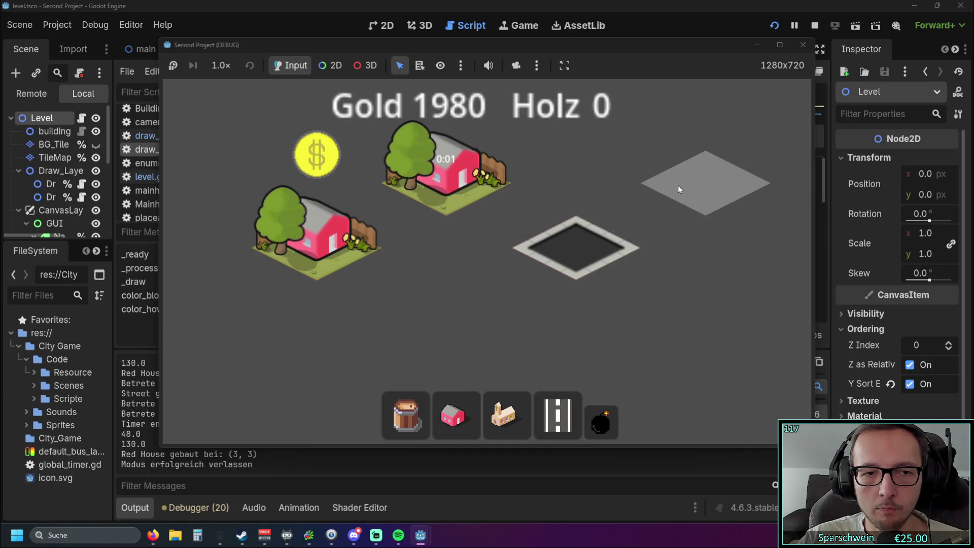
{"action": "left_click", "coordinate": [453, 415]}
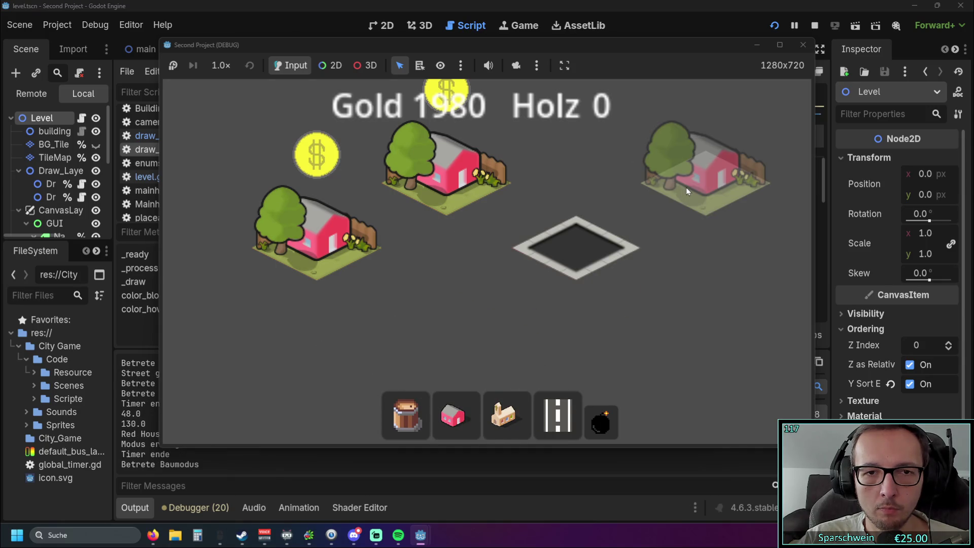
{"action": "right_click", "coordinate": [686, 188]}
{"action": "left_click", "coordinate": [453, 414]}
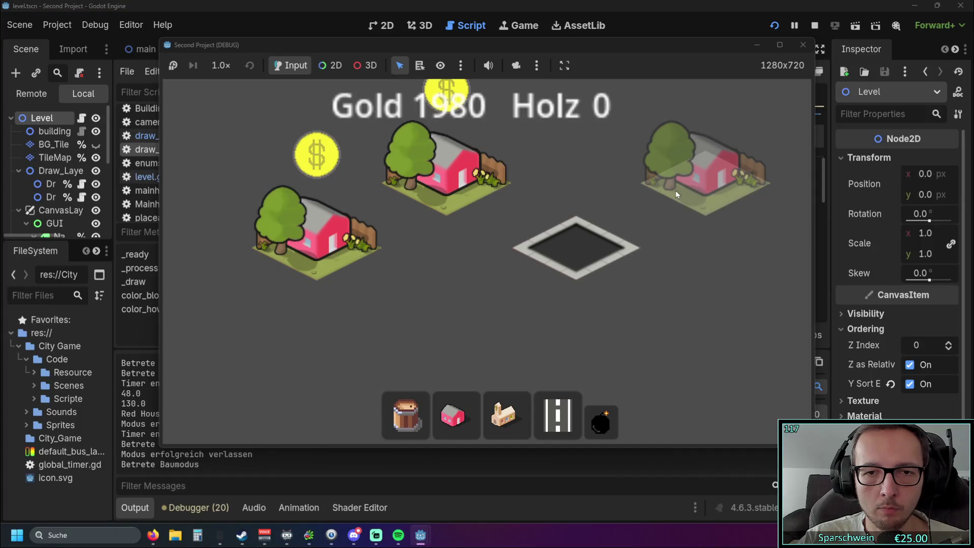
{"action": "right_click", "coordinate": [675, 191]}
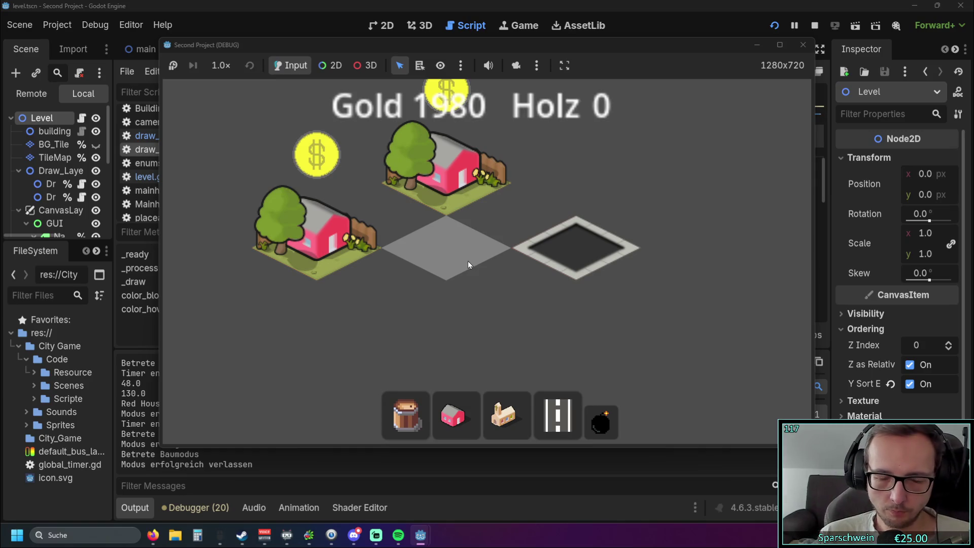
{"action": "left_click", "coordinate": [600, 421]}
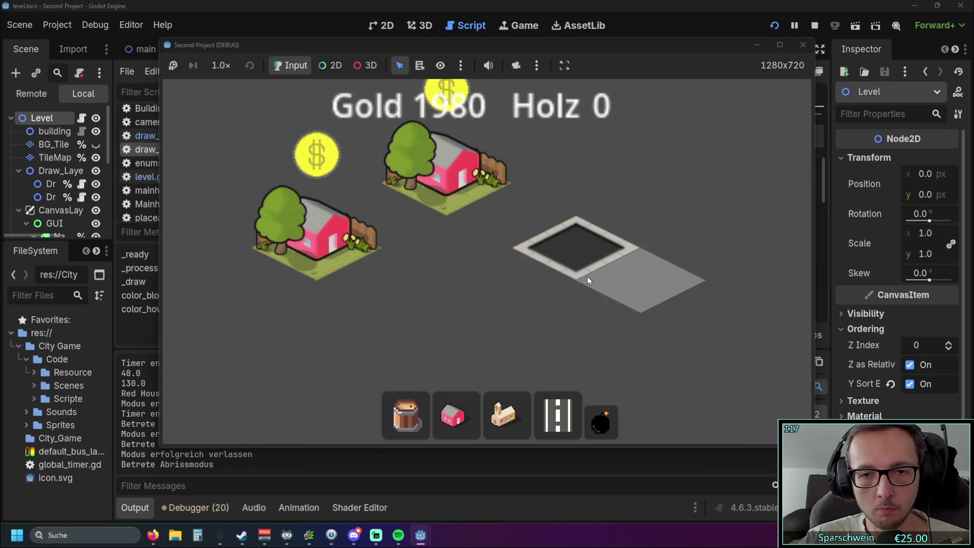
{"action": "left_click", "coordinate": [807, 45]}
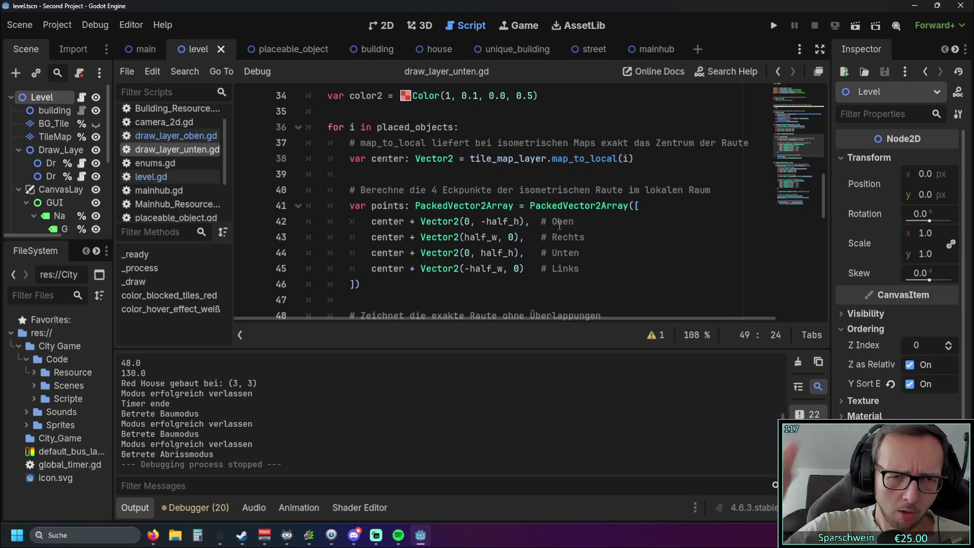
{"action": "scroll", "coordinate": [553, 233], "scroll_direction": "down", "scroll_amount": 3}
{"action": "scroll", "coordinate": [543, 245], "scroll_direction": "up", "scroll_amount": 2}
{"action": "scroll", "coordinate": [515, 261], "scroll_direction": "up", "scroll_amount": 2}
{"action": "scroll", "coordinate": [510, 263], "scroll_direction": "down", "scroll_amount": 2}
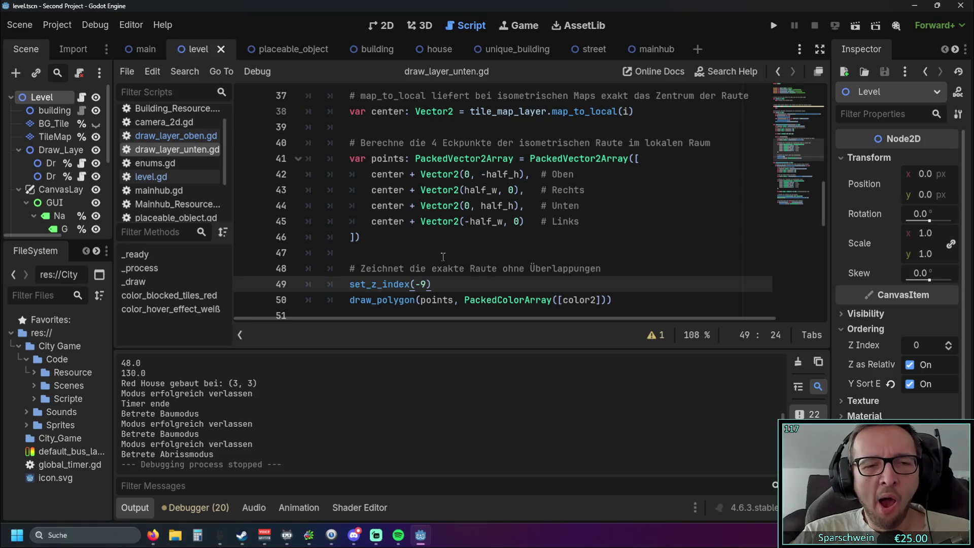
{"action": "scroll", "coordinate": [407, 250], "scroll_direction": "up", "scroll_amount": 4}
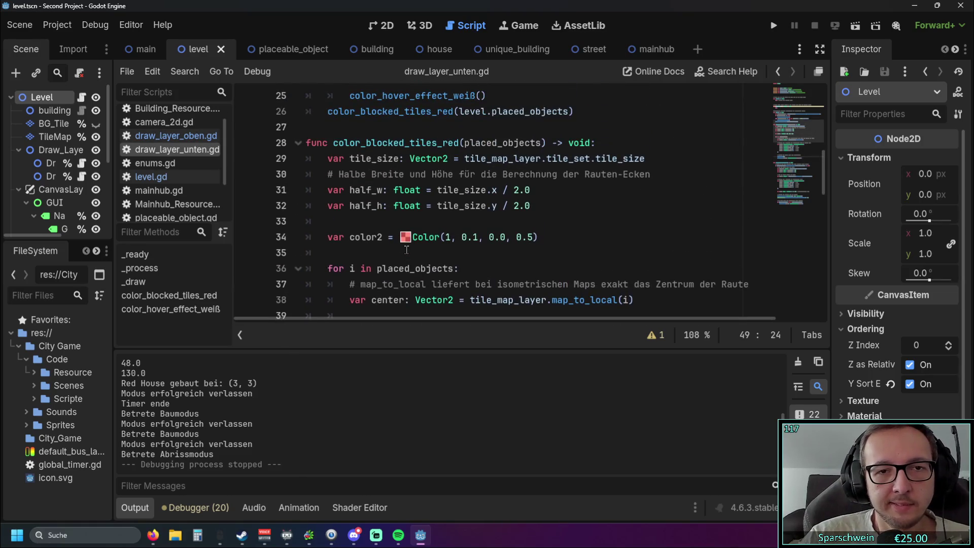
{"action": "left_click_drag", "start_coordinate": [344, 143], "coordinate": [455, 143]}
{"action": "scroll", "coordinate": [533, 195], "scroll_direction": "down", "scroll_amount": 2}
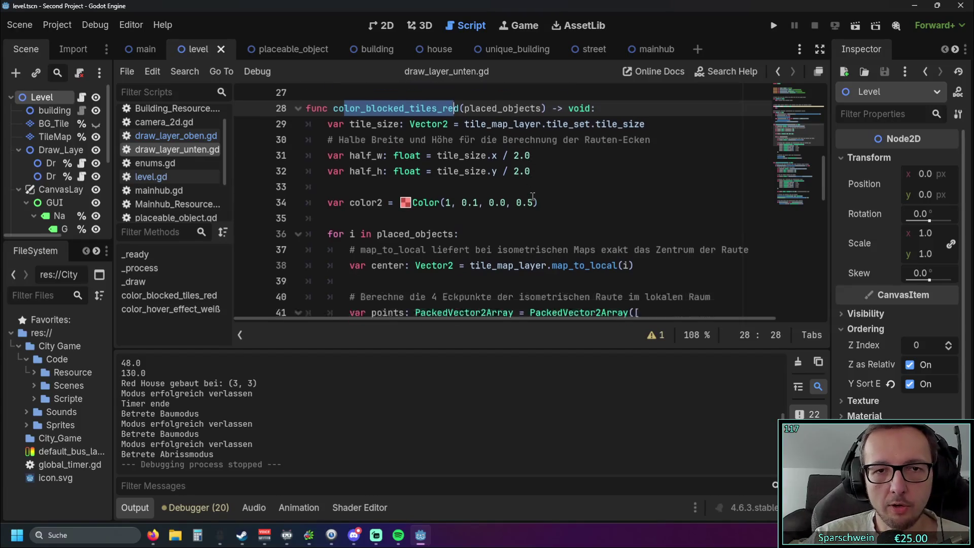
{"action": "scroll", "coordinate": [533, 196], "scroll_direction": "down", "scroll_amount": 1}
{"action": "scroll", "coordinate": [560, 192], "scroll_direction": "down", "scroll_amount": 1}
{"action": "mouse_move", "coordinate": [556, 202]}
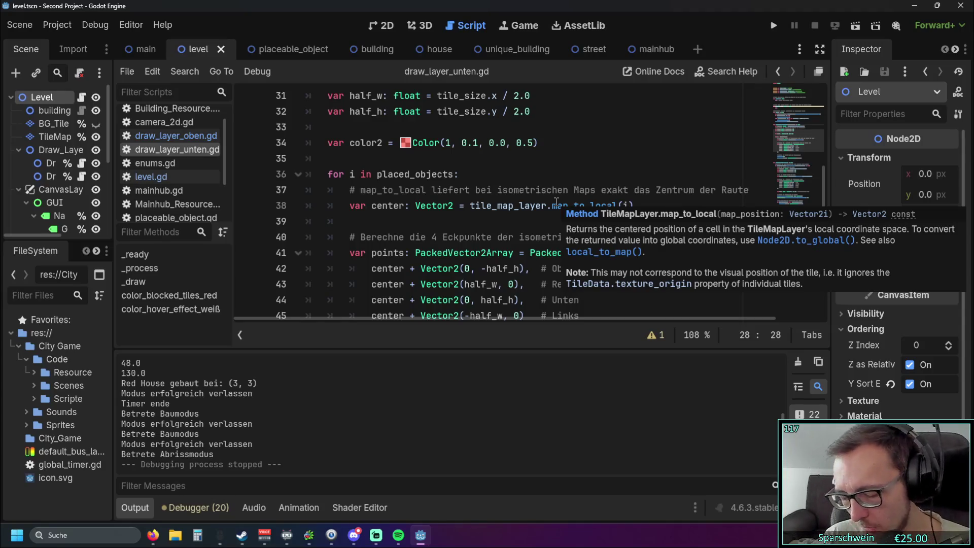
{"action": "scroll", "coordinate": [542, 200], "scroll_direction": "down", "scroll_amount": 5}
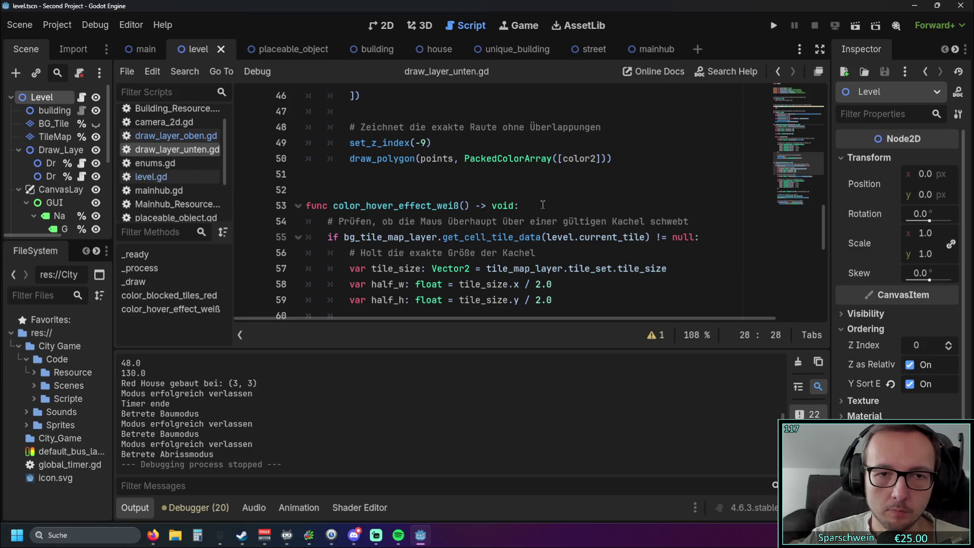
{"action": "scroll", "coordinate": [542, 201], "scroll_direction": "down", "scroll_amount": 4}
{"action": "scroll", "coordinate": [568, 197], "scroll_direction": "down", "scroll_amount": 3}
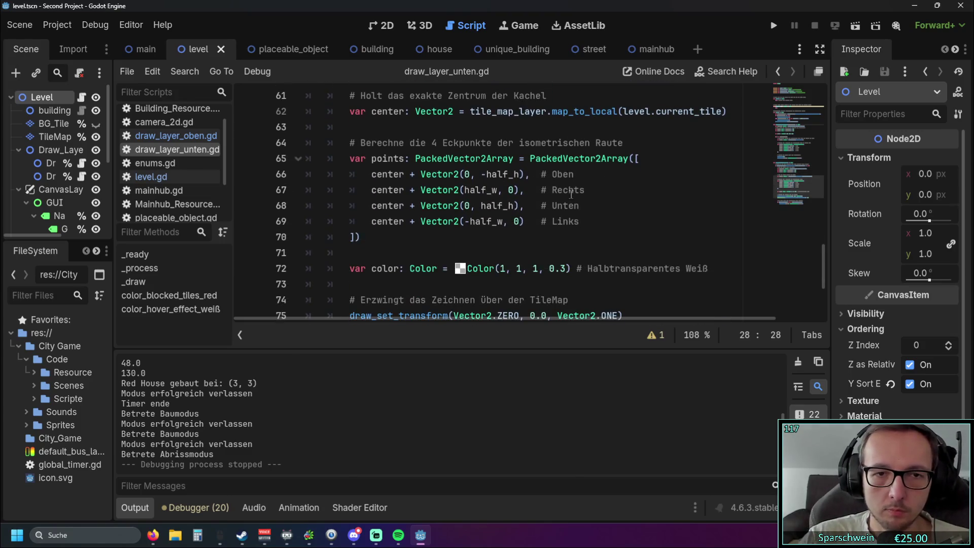
{"action": "scroll", "coordinate": [596, 197], "scroll_direction": "up", "scroll_amount": 1}
{"action": "scroll", "coordinate": [661, 226], "scroll_direction": "down", "scroll_amount": 2}
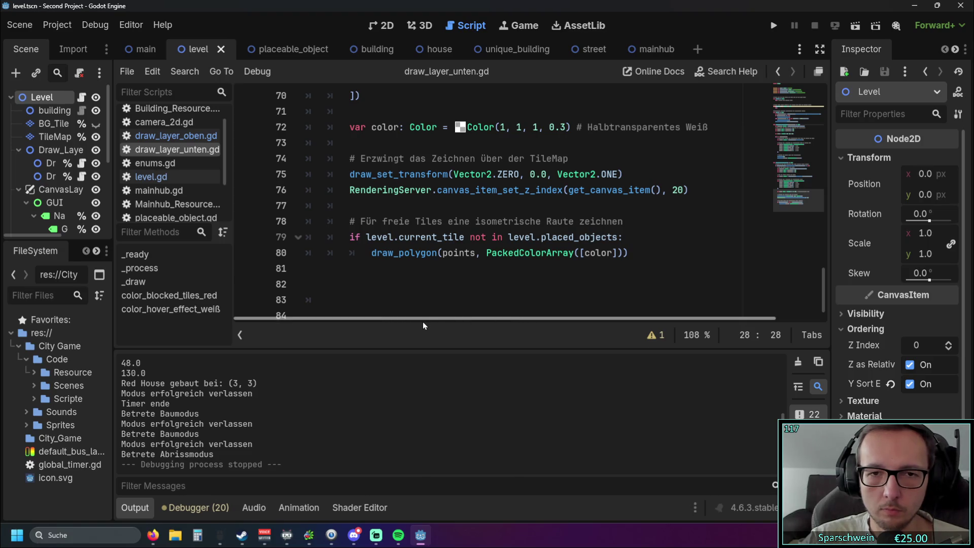
{"action": "scroll", "coordinate": [497, 245], "scroll_direction": "up", "scroll_amount": 5}
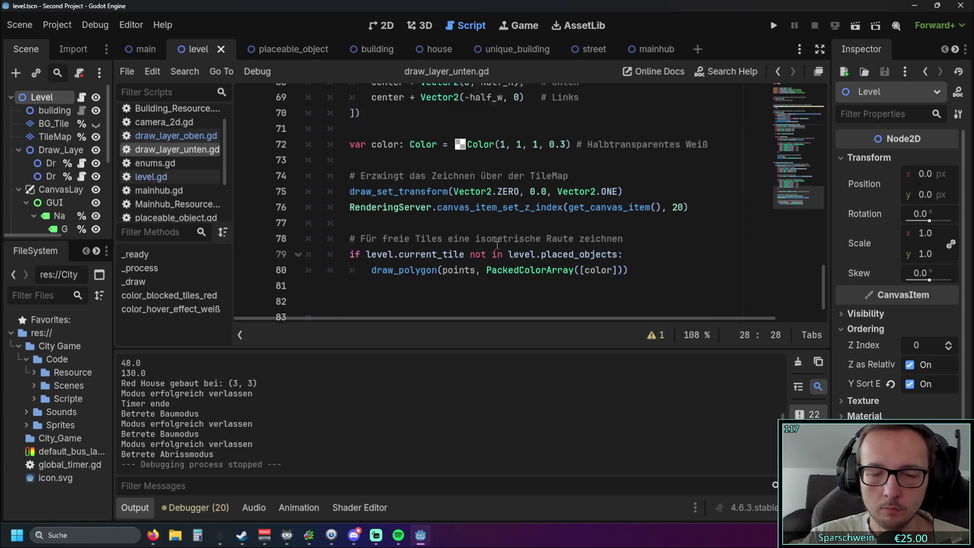
{"action": "scroll", "coordinate": [497, 245], "scroll_direction": "up", "scroll_amount": 6}
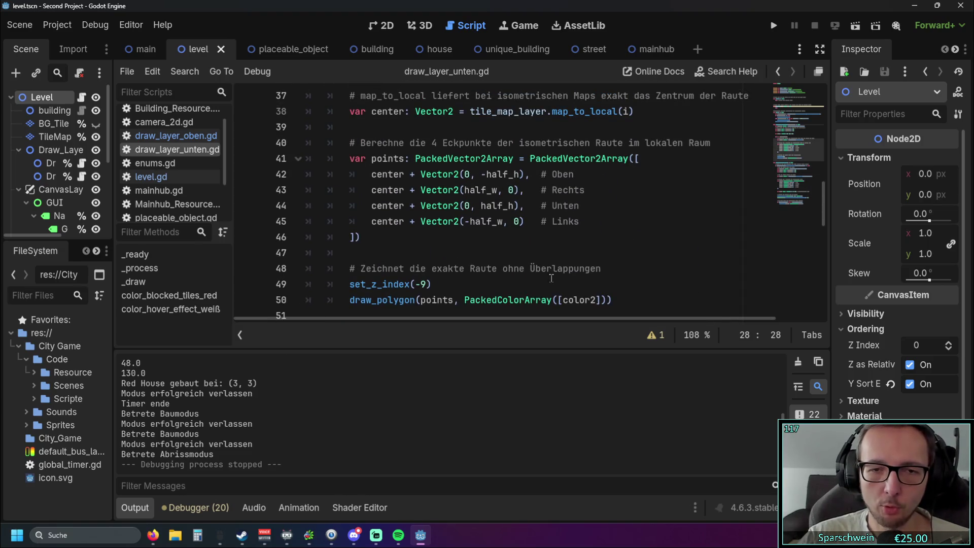
{"action": "scroll", "coordinate": [621, 275], "scroll_direction": "down", "scroll_amount": 1}
{"action": "scroll", "coordinate": [621, 274], "scroll_direction": "down", "scroll_amount": 5}
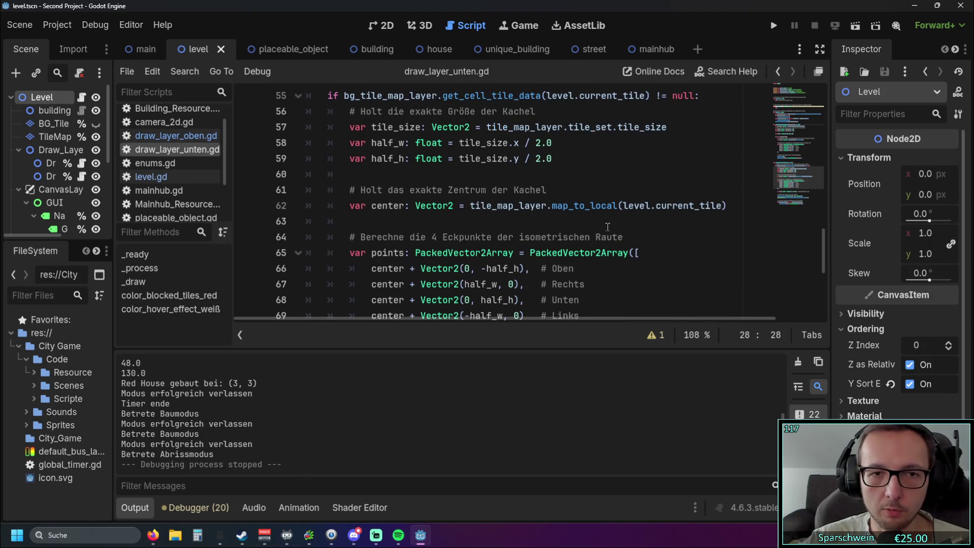
{"action": "scroll", "coordinate": [607, 228], "scroll_direction": "up", "scroll_amount": 1}
{"action": "mouse_move", "coordinate": [344, 143]}
{"action": "left_mouse_down"}
{"action": "mouse_move", "coordinate": [507, 158]}
{"action": "mouse_move", "coordinate": [440, 146]}
{"action": "left_mouse_up"}
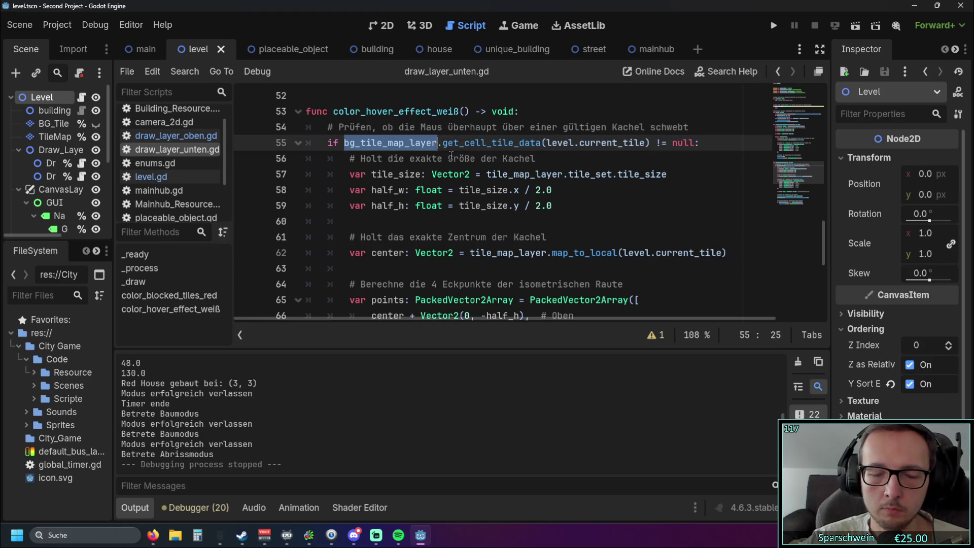
{"action": "left_click", "coordinate": [619, 208]}
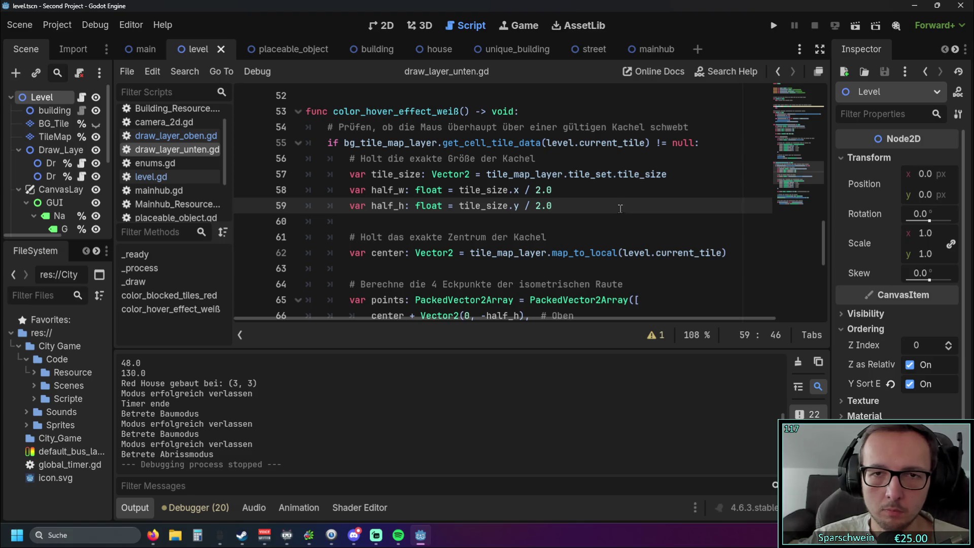
In draw_layer_oben.gd, replace the deconstruct elif body with the copied hover-diamond code
{"action": "scroll", "coordinate": [622, 206], "scroll_direction": "down", "scroll_amount": 5}
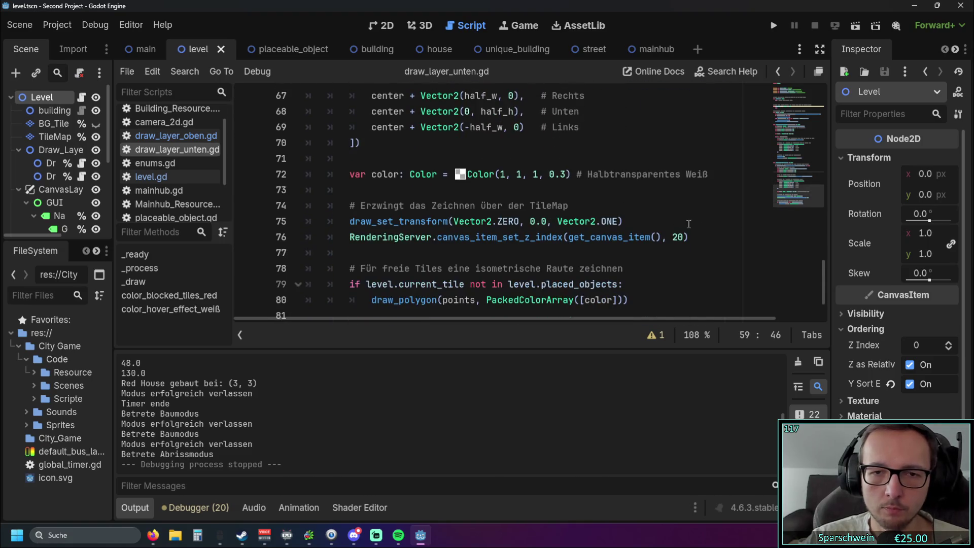
{"action": "scroll", "coordinate": [696, 237], "scroll_direction": "down", "scroll_amount": 1}
{"action": "mouse_move", "coordinate": [696, 254]}
{"action": "left_mouse_down"}
{"action": "mouse_move", "coordinate": [350, 178]}
{"action": "mouse_move", "coordinate": [350, 153]}
{"action": "mouse_move", "coordinate": [347, 206]}
{"action": "mouse_move", "coordinate": [309, 148]}
{"action": "mouse_move", "coordinate": [251, 134]}
{"action": "left_mouse_up"}
{"action": "left_click", "coordinate": [177, 136]}
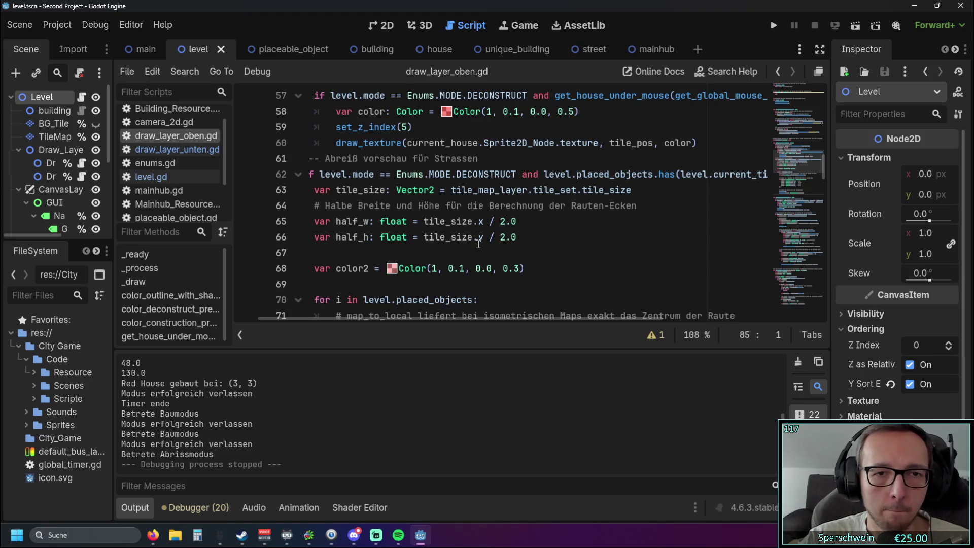
{"action": "scroll", "coordinate": [479, 243], "scroll_direction": "down", "scroll_amount": 2}
{"action": "scroll", "coordinate": [479, 243], "scroll_direction": "down", "scroll_amount": 2}
{"action": "mouse_move", "coordinate": [600, 284]}
{"action": "left_mouse_down"}
{"action": "mouse_move", "coordinate": [324, 222]}
{"action": "mouse_move", "coordinate": [315, 206]}
{"action": "mouse_move", "coordinate": [315, 223]}
{"action": "mouse_move", "coordinate": [275, 143]}
{"action": "left_mouse_up"}
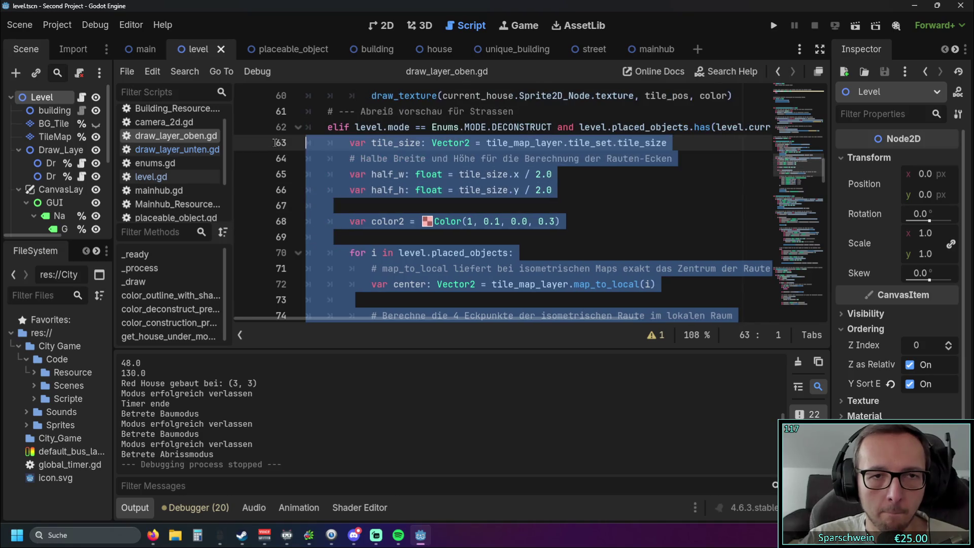
{"action": "key", "text": "Right"}
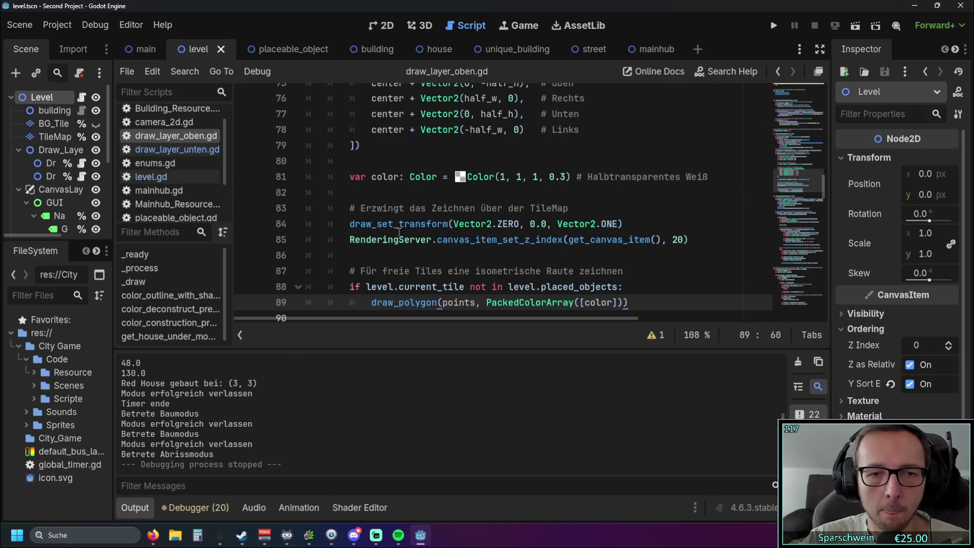
{"action": "scroll", "coordinate": [411, 230], "scroll_direction": "down", "scroll_amount": 2}
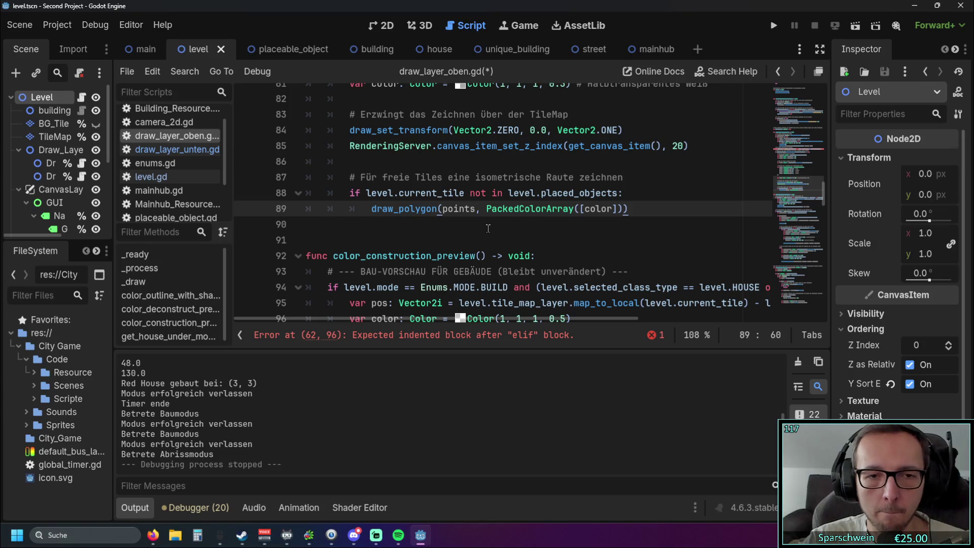
{"action": "scroll", "coordinate": [557, 229], "scroll_direction": "up", "scroll_amount": 8}
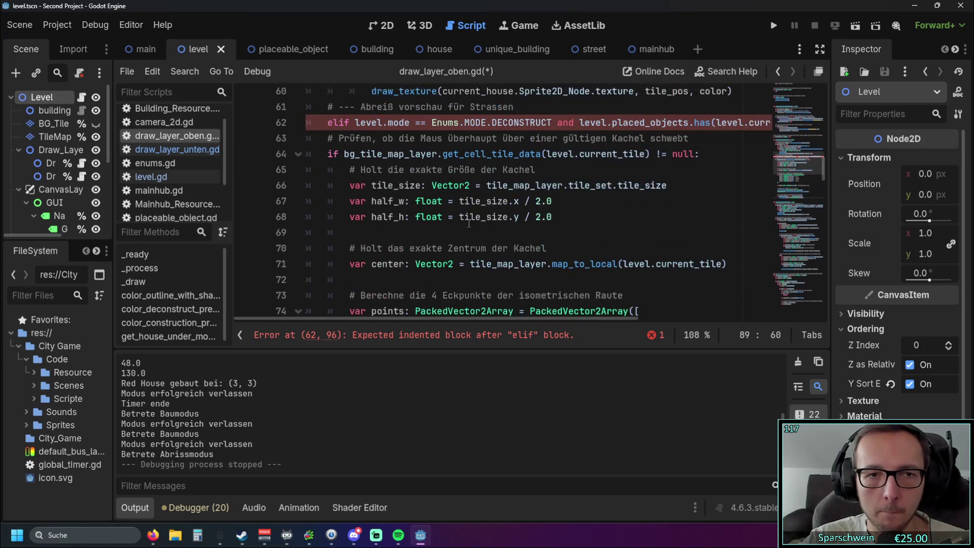
Delete the redundant comment and tile-data check on lines 63–65, leaving the diamond under the elif
{"action": "left_click", "coordinate": [326, 193]}
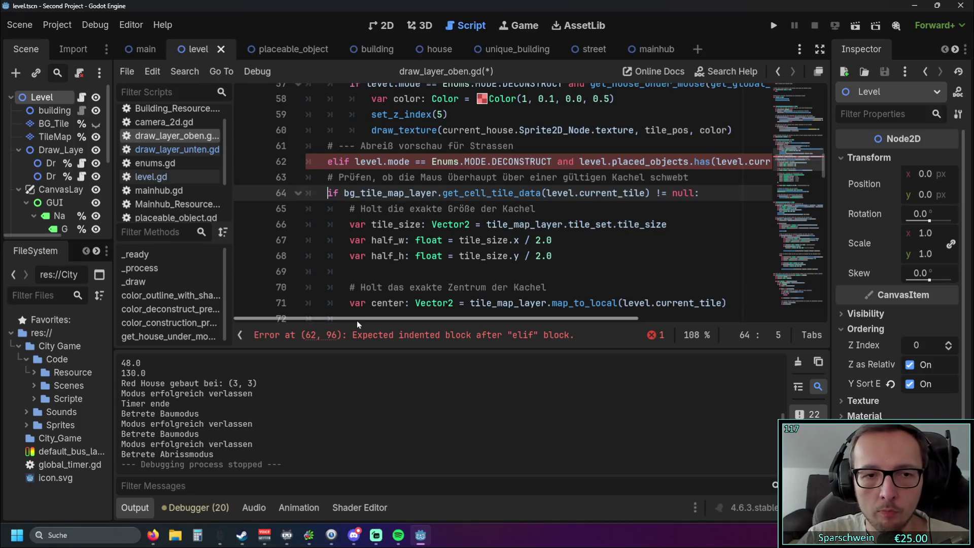
{"action": "mouse_move", "coordinate": [413, 321]}
{"action": "left_mouse_down"}
{"action": "mouse_move", "coordinate": [424, 320]}
{"action": "mouse_move", "coordinate": [377, 322]}
{"action": "left_mouse_up"}
{"action": "mouse_move", "coordinate": [345, 193]}
{"action": "left_mouse_down"}
{"action": "mouse_move", "coordinate": [945, 208]}
{"action": "mouse_move", "coordinate": [728, 196]}
{"action": "left_mouse_up"}
{"action": "left_click", "coordinate": [640, 223]}
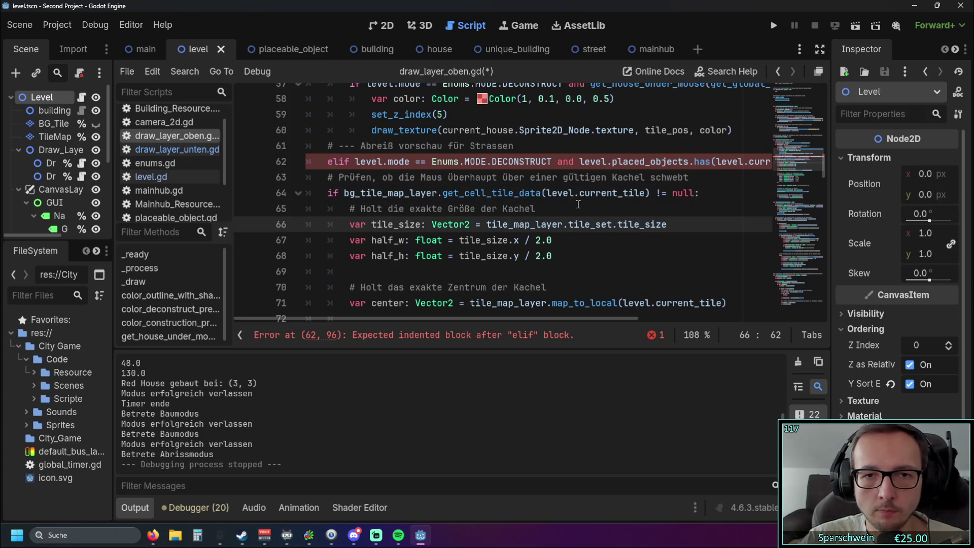
{"action": "mouse_move", "coordinate": [538, 208]}
{"action": "left_mouse_down"}
{"action": "mouse_move", "coordinate": [406, 177]}
{"action": "mouse_move", "coordinate": [281, 176]}
{"action": "left_mouse_up"}
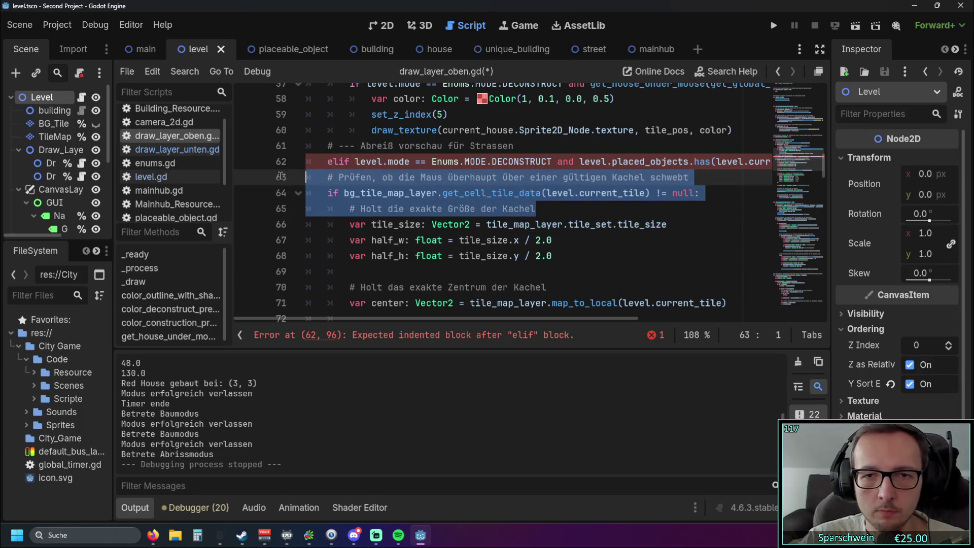
{"action": "key", "text": "Delete"}
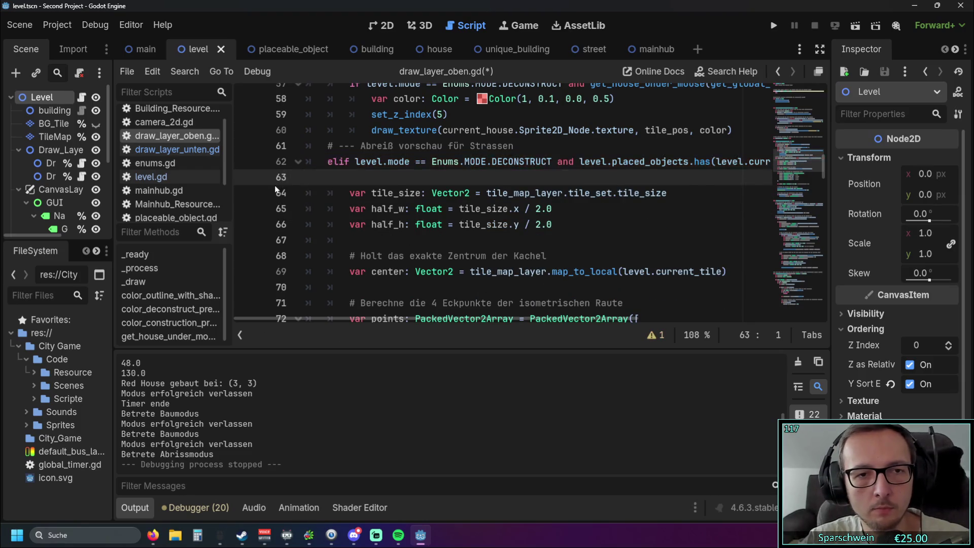
{"action": "key", "text": "BackSpace"}
{"action": "scroll", "coordinate": [525, 202], "scroll_direction": "down", "scroll_amount": 4}
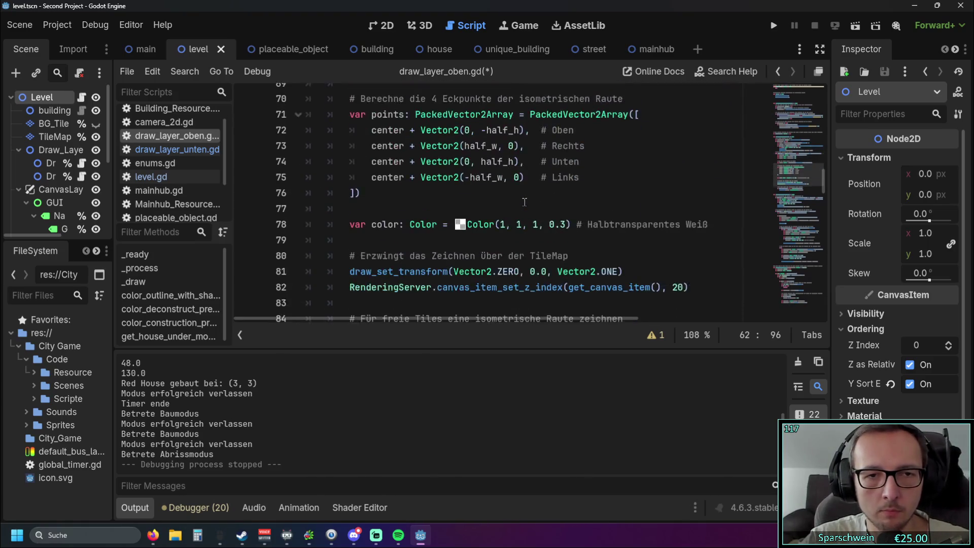
{"action": "scroll", "coordinate": [524, 202], "scroll_direction": "down", "scroll_amount": 4}
{"action": "left_click", "coordinate": [645, 196]}
Test-run the game: place a street tile, enter demolition mode to see the pale diamond, then stop
{"action": "left_click", "coordinate": [774, 25]}
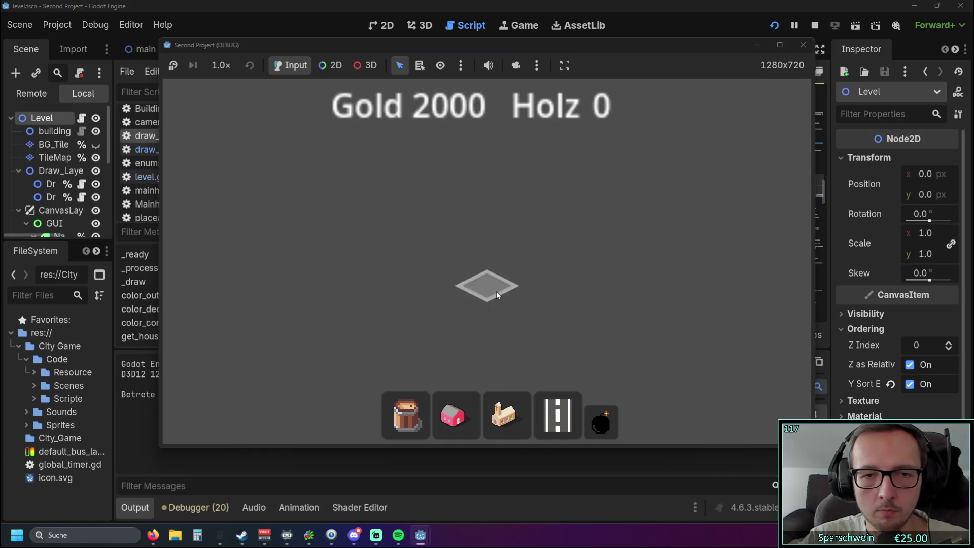
{"action": "left_click", "coordinate": [496, 291]}
{"action": "right_click", "coordinate": [533, 332]}
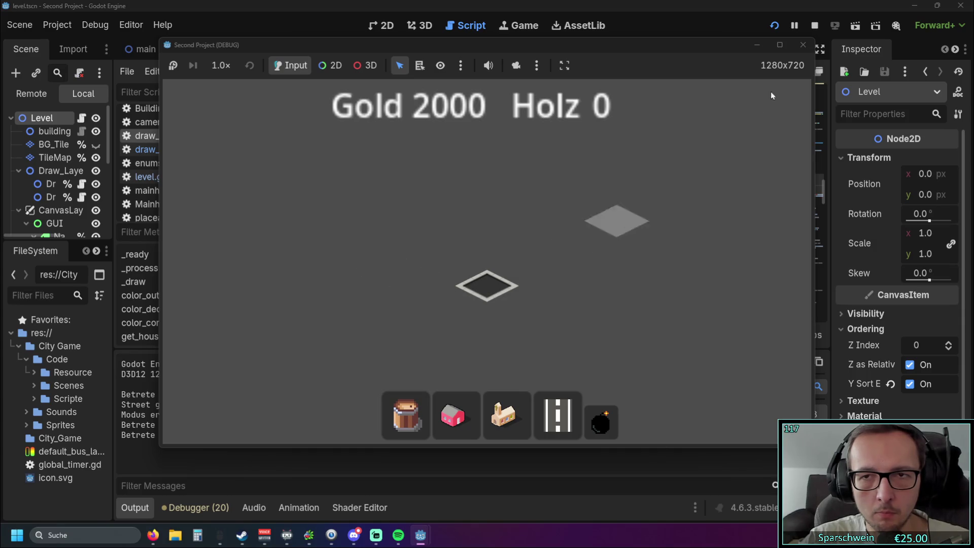
{"action": "left_click", "coordinate": [803, 45]}
{"action": "scroll", "coordinate": [553, 203], "scroll_direction": "up", "scroll_amount": 2}
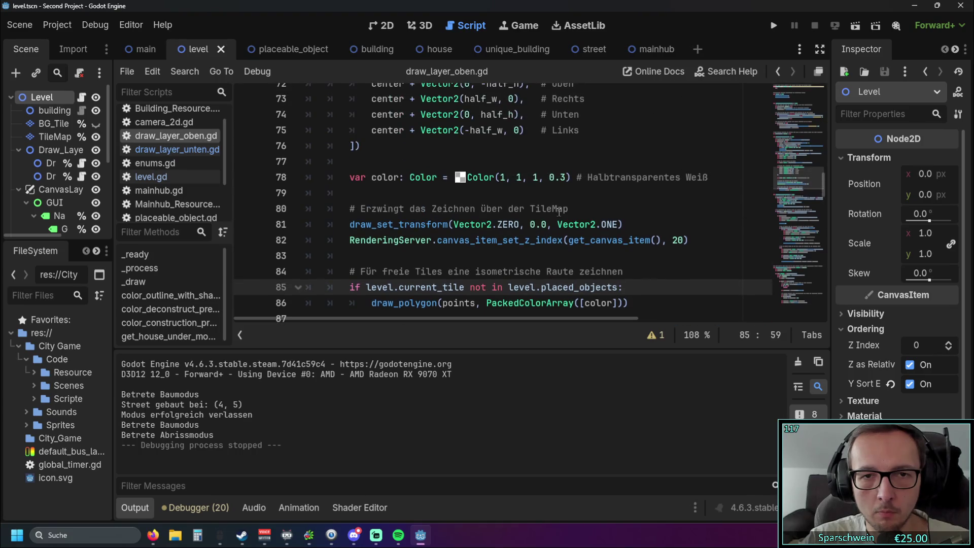
Change the diamond colour on line 78 from Color(1,1,1,0.3) to Color(1,0.1,0.0,0.5)
{"action": "scroll", "coordinate": [602, 209], "scroll_direction": "up", "scroll_amount": 2}
{"action": "scroll", "coordinate": [603, 209], "scroll_direction": "down", "scroll_amount": 2}
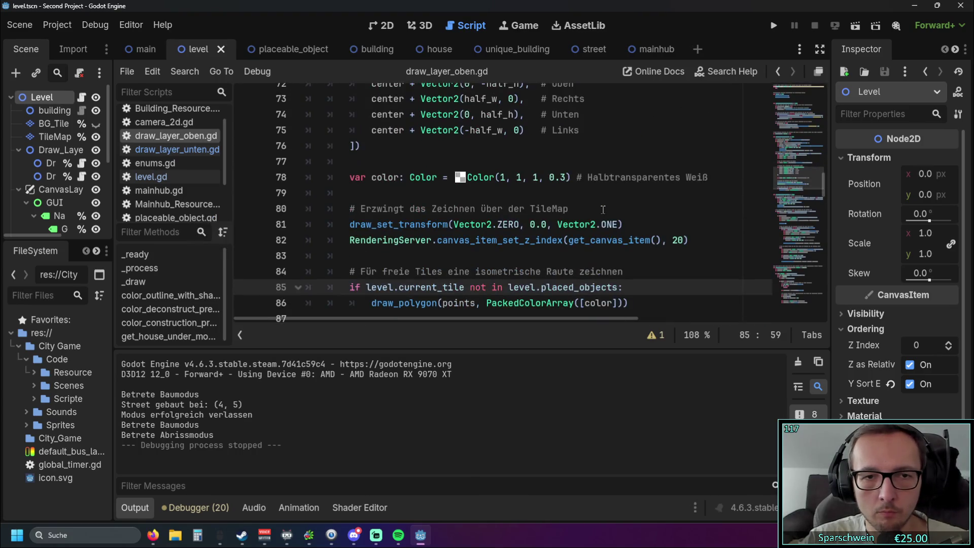
{"action": "scroll", "coordinate": [622, 210], "scroll_direction": "down", "scroll_amount": 1}
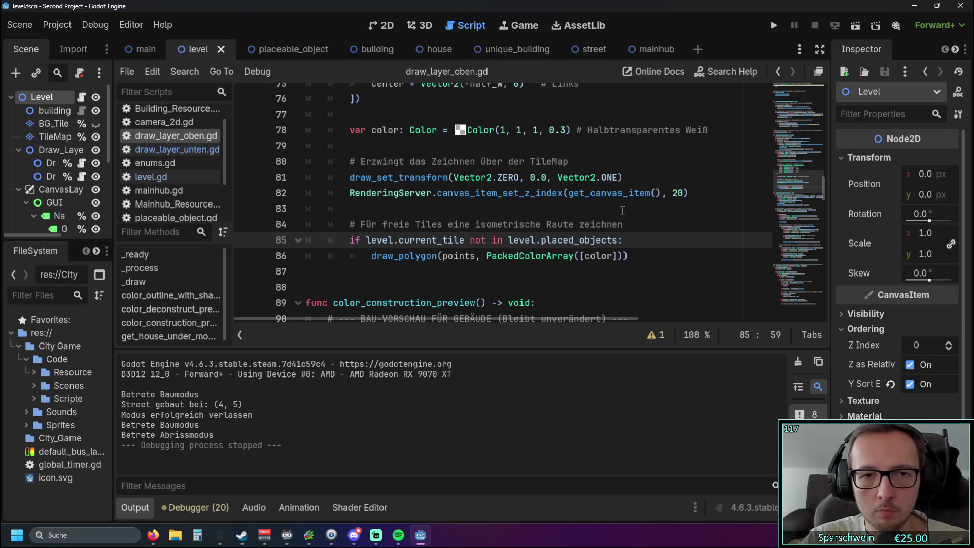
{"action": "scroll", "coordinate": [619, 213], "scroll_direction": "up", "scroll_amount": 2}
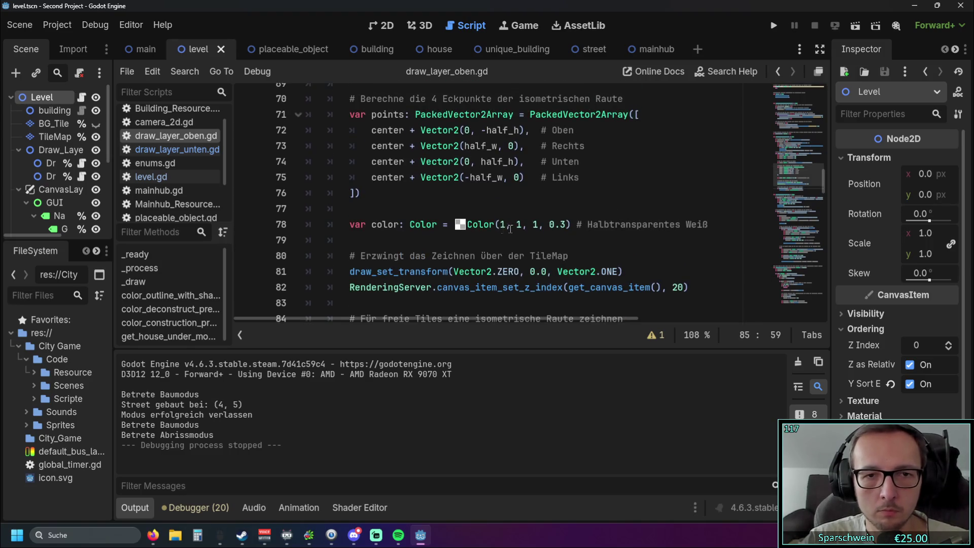
{"action": "scroll", "coordinate": [538, 223], "scroll_direction": "down", "scroll_amount": 6}
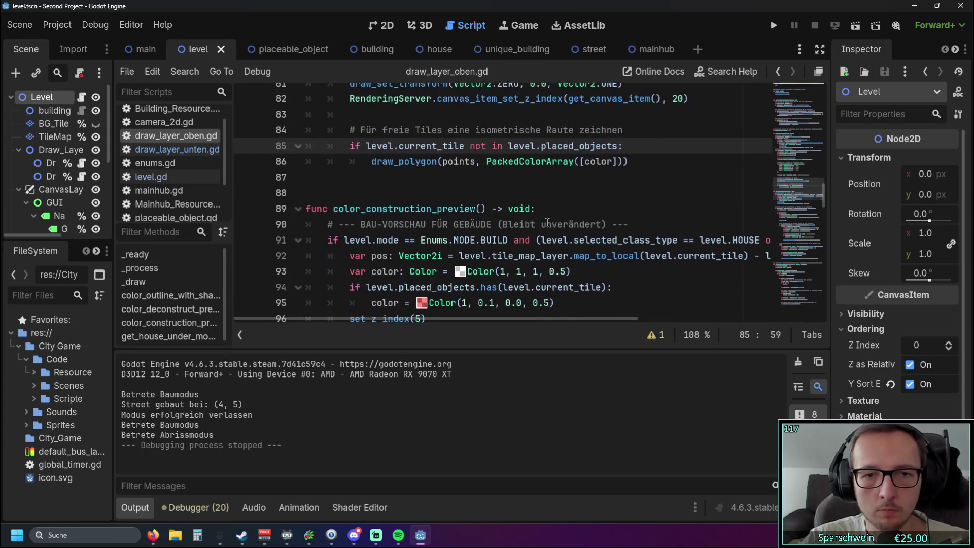
{"action": "left_click_drag", "start_coordinate": [556, 208], "coordinate": [412, 208]}
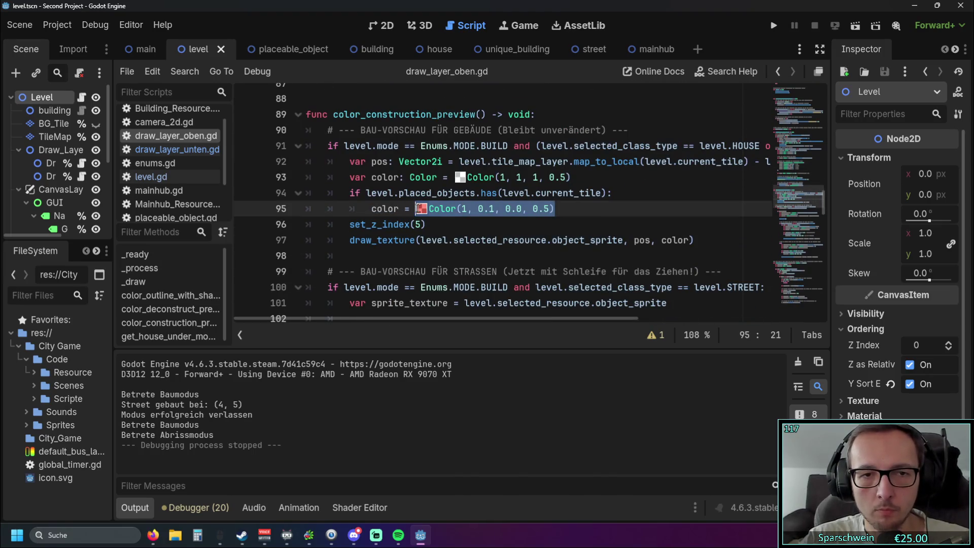
{"action": "scroll", "coordinate": [550, 217], "scroll_direction": "up", "scroll_amount": 5}
{"action": "scroll", "coordinate": [550, 217], "scroll_direction": "up", "scroll_amount": 1}
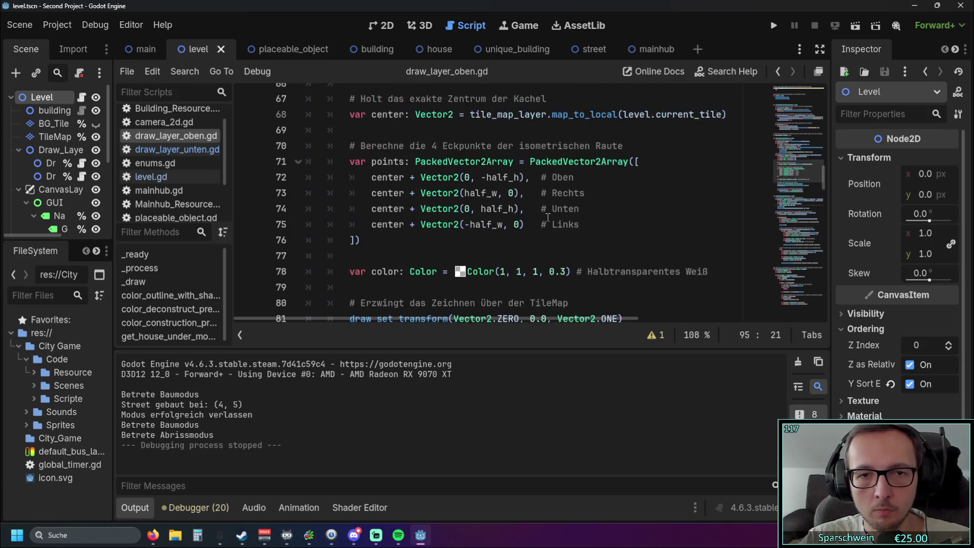
{"action": "left_click_drag", "start_coordinate": [569, 224], "coordinate": [500, 224]}
{"action": "type", "text": "1, 0.1, 0.0, 0.5"}
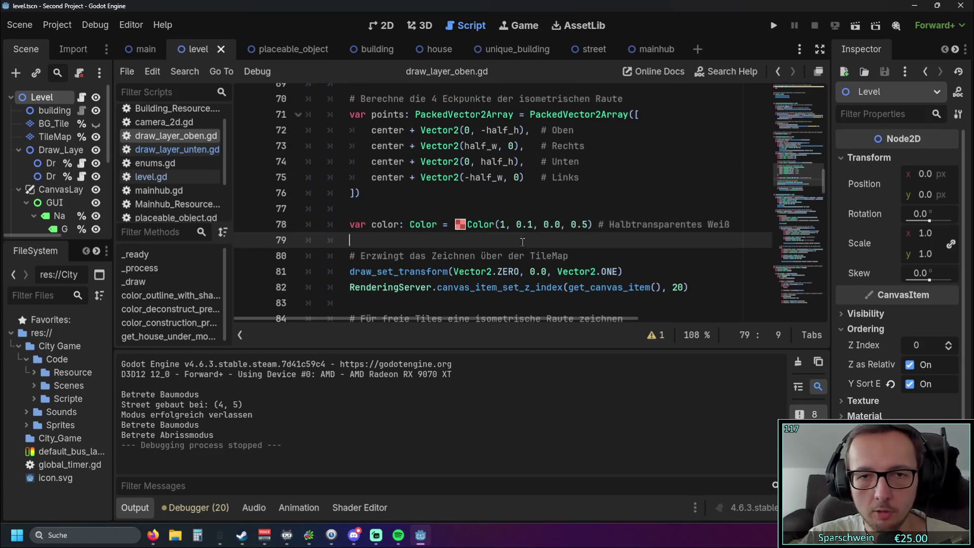
Copy set_z_index(5) from the build preview under the draw-over comment, then run the game
{"action": "scroll", "coordinate": [501, 241], "scroll_direction": "down", "scroll_amount": 6}
{"action": "left_click", "coordinate": [414, 224]}
{"action": "key", "text": "shift+Home"}
{"action": "key", "text": "ctrl+c"}
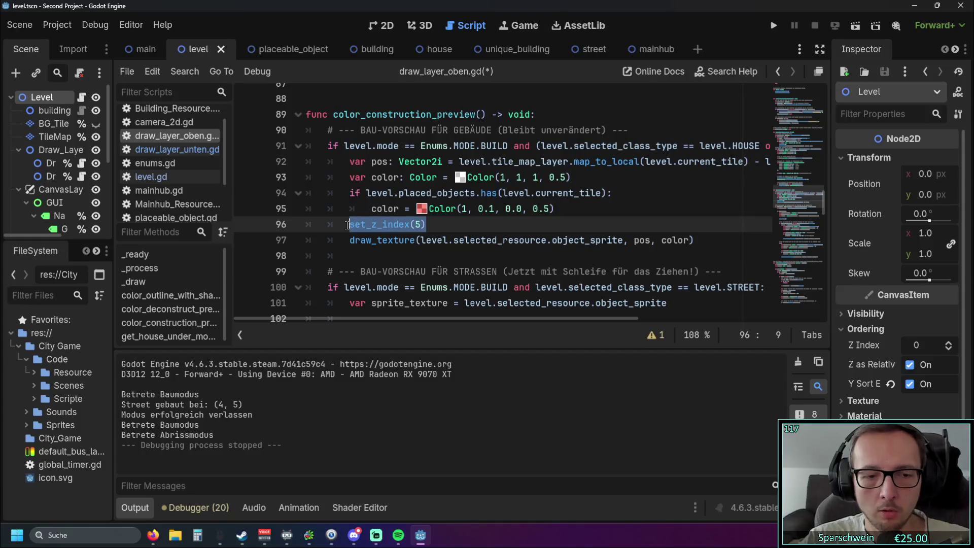
{"action": "scroll", "coordinate": [571, 220], "scroll_direction": "up", "scroll_amount": 5}
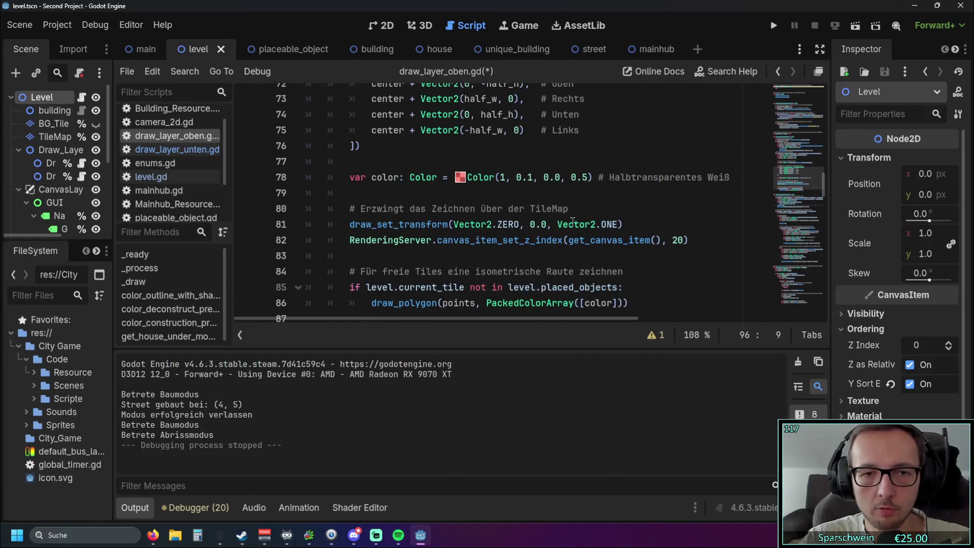
{"action": "left_click", "coordinate": [585, 213]}
{"action": "key", "text": "Return"}
{"action": "key", "text": "ctrl+v"}
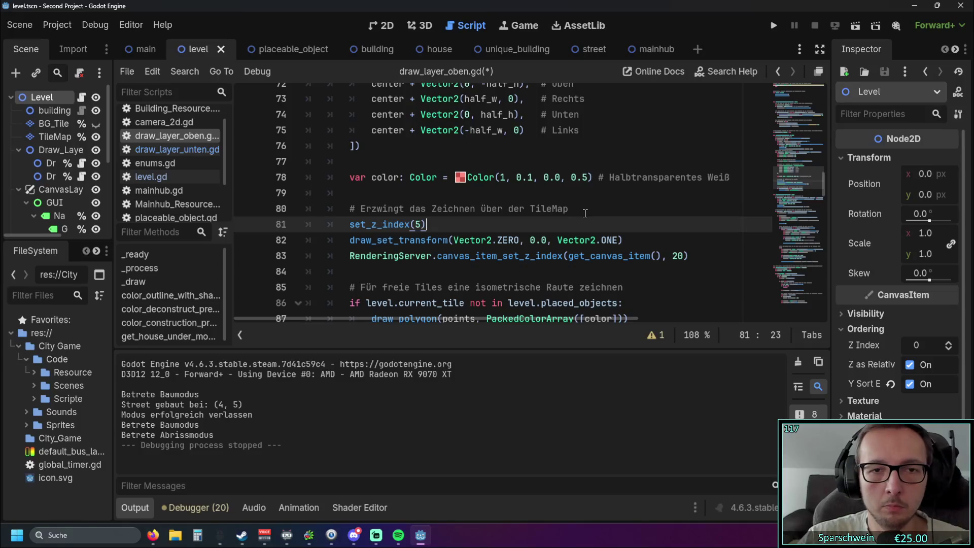
{"action": "key", "text": "Up"}
{"action": "key", "text": "Up"}
{"action": "left_click", "coordinate": [775, 27]}
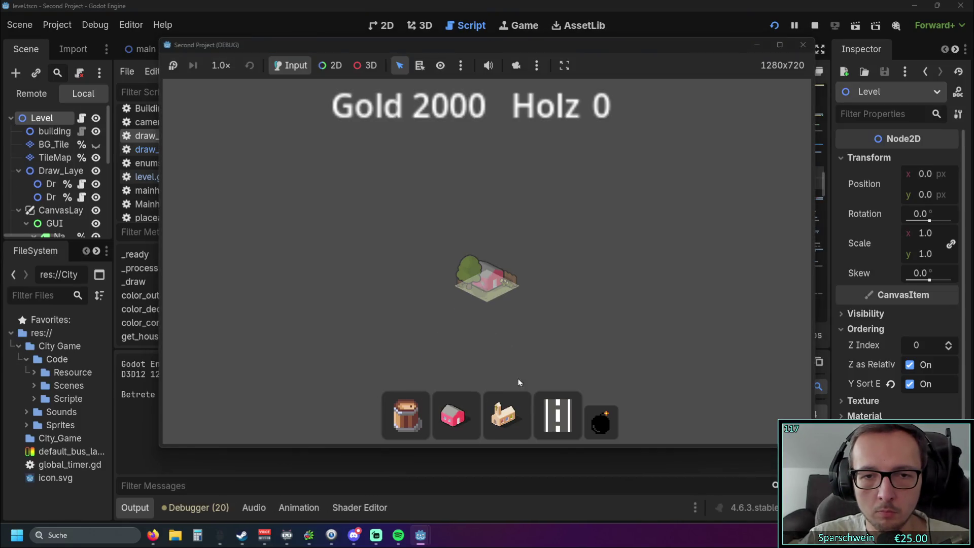
Place a street tile, switch to demolish mode, then close the game and return to the script
{"action": "left_click", "coordinate": [557, 414]}
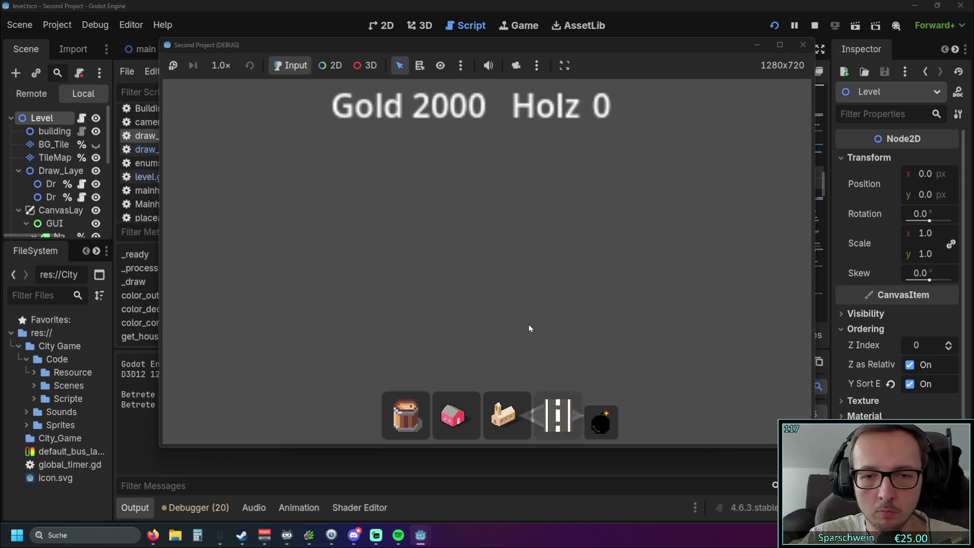
{"action": "left_click", "coordinate": [602, 421]}
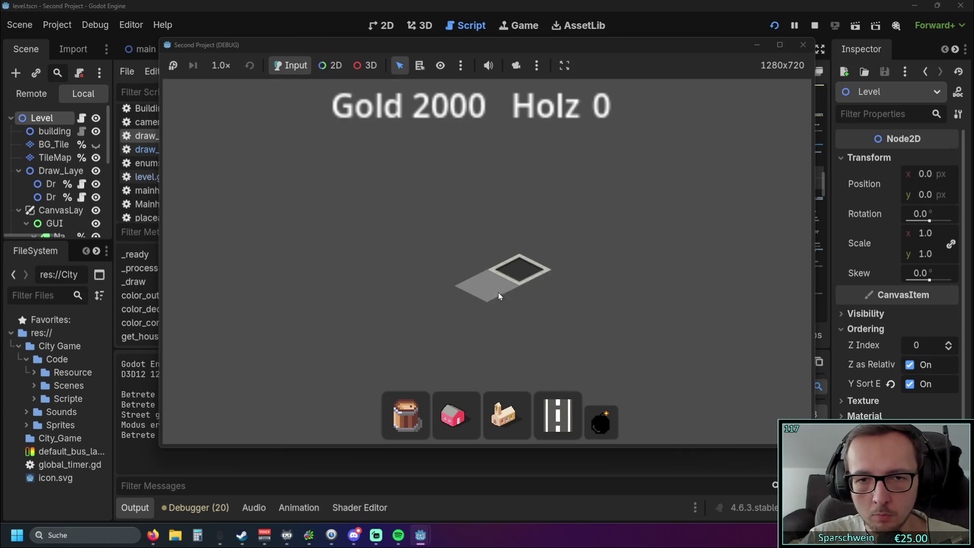
{"action": "left_click", "coordinate": [802, 44]}
{"action": "left_click", "coordinate": [602, 240]}
Make the BG_Tile background layer visible in the Scene tree and run the game again
{"action": "scroll", "coordinate": [624, 226], "scroll_direction": "up", "scroll_amount": 5}
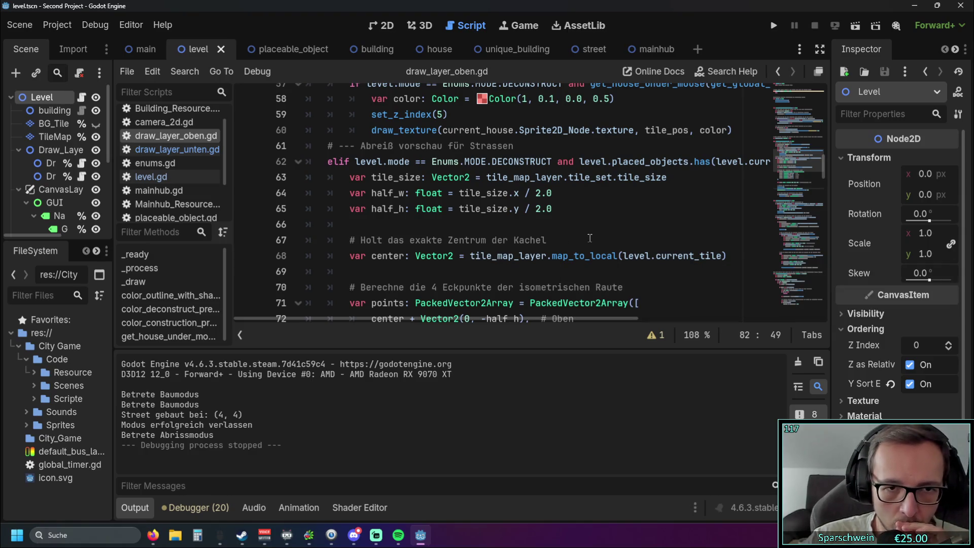
{"action": "scroll", "coordinate": [578, 233], "scroll_direction": "down", "scroll_amount": 4}
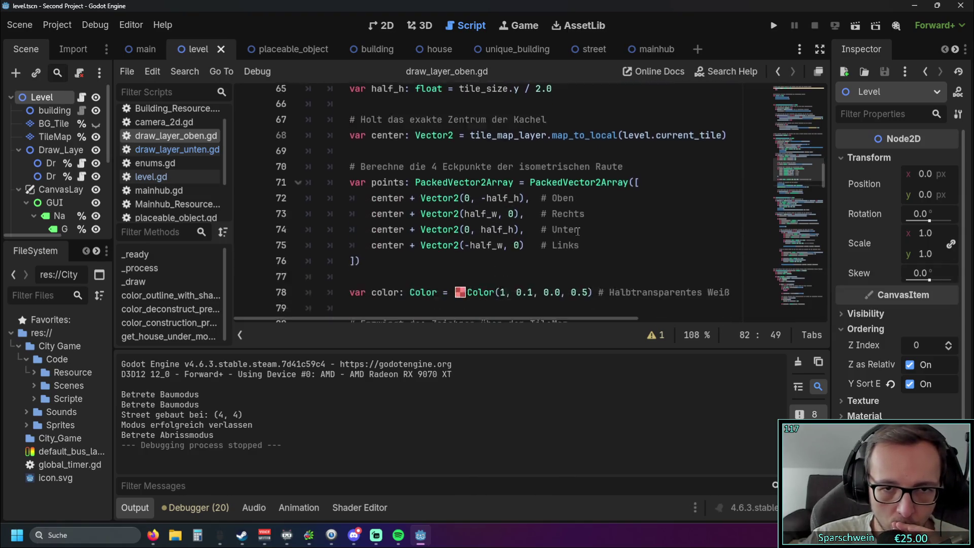
{"action": "left_click", "coordinate": [96, 123]}
{"action": "scroll", "coordinate": [507, 152], "scroll_direction": "down", "scroll_amount": 1}
{"action": "left_click", "coordinate": [771, 30]}
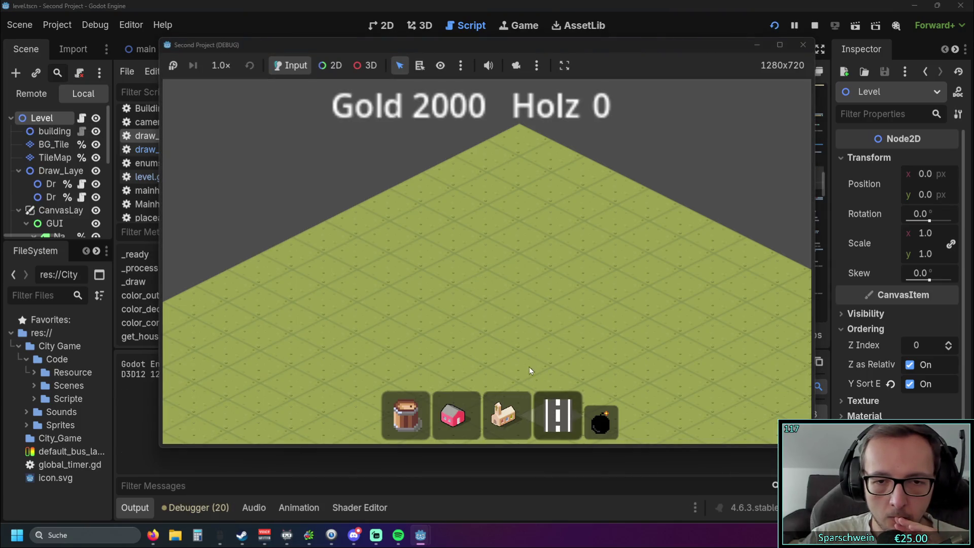
Build a street at tile (4, 5), switch to demolish mode to check the preview, then close the game
{"action": "left_click", "coordinate": [477, 285]}
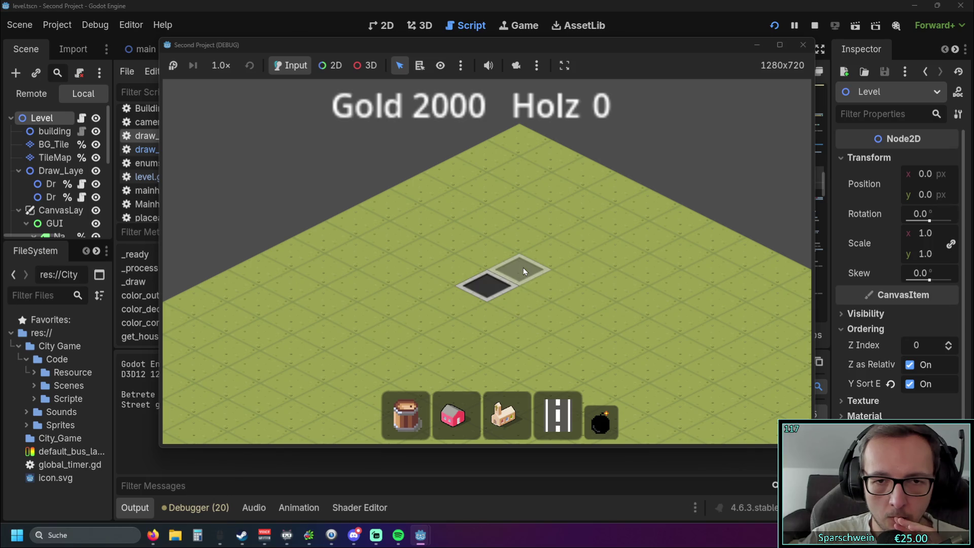
{"action": "left_click", "coordinate": [602, 413]}
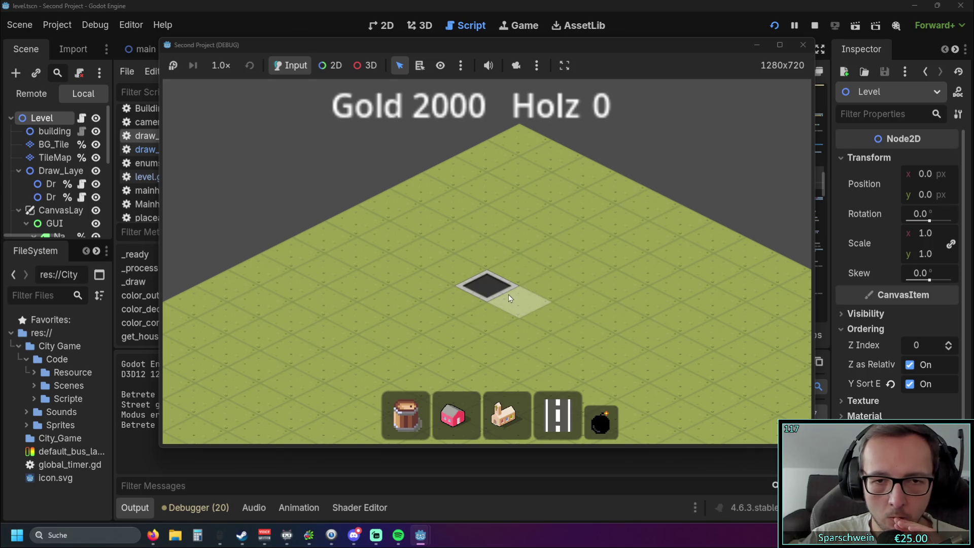
{"action": "scroll", "coordinate": [466, 320], "scroll_direction": "up", "scroll_amount": 3}
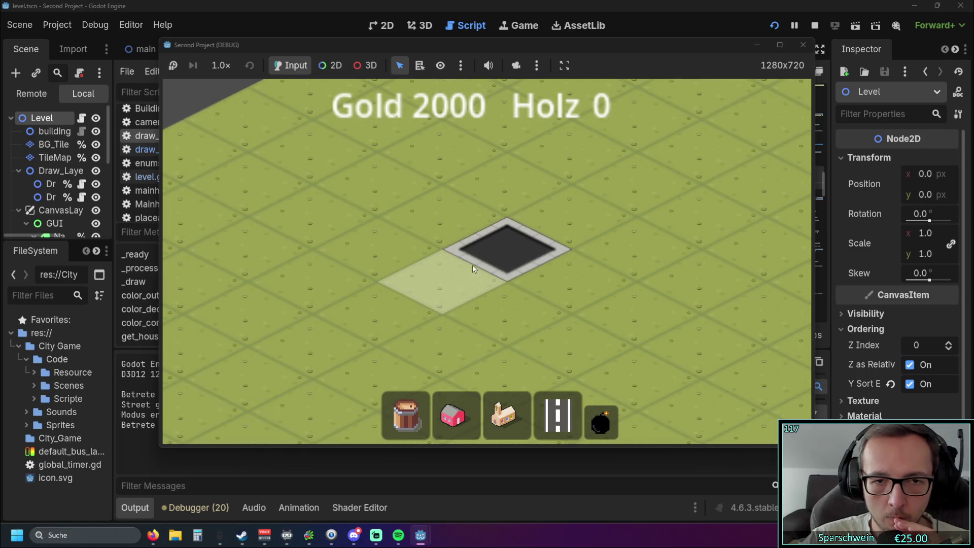
{"action": "left_click", "coordinate": [803, 44]}
{"action": "scroll", "coordinate": [537, 248], "scroll_direction": "down", "scroll_amount": 3}
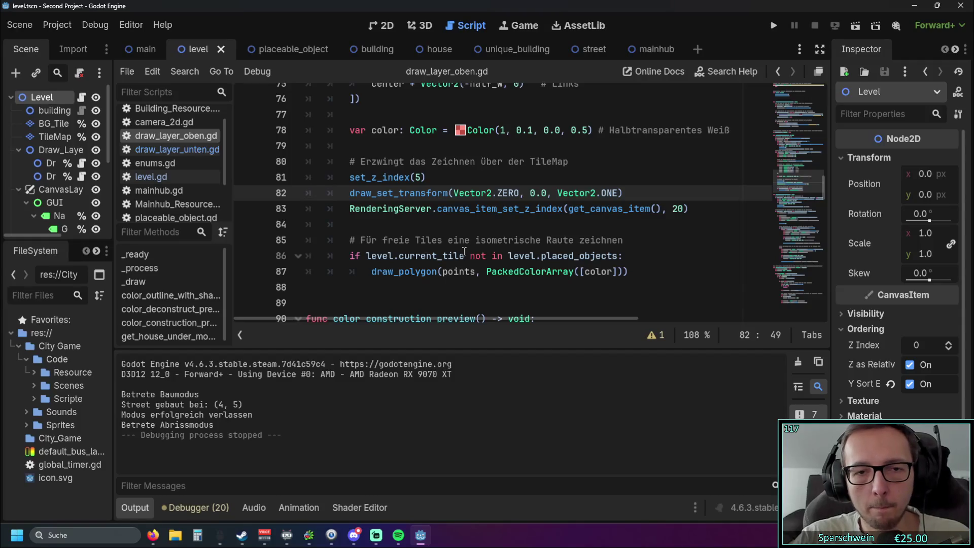
Remove 'not' from line 86's if condition so the diamond only draws on placed objects
{"action": "left_click_drag", "start_coordinate": [488, 257], "coordinate": [471, 257]}
{"action": "key", "text": "BackSpace"}
Move the set_z_index(5) line inside the placed-object if block with corrected indentation
{"action": "key", "text": "BackSpace"}
{"action": "key", "text": "Down"}
{"action": "key", "text": "Down"}
{"action": "left_click_drag", "start_coordinate": [428, 177], "coordinate": [272, 177]}
{"action": "key", "text": "BackSpace"}
{"action": "key", "text": "BackSpace"}
{"action": "left_click", "coordinate": [600, 241]}
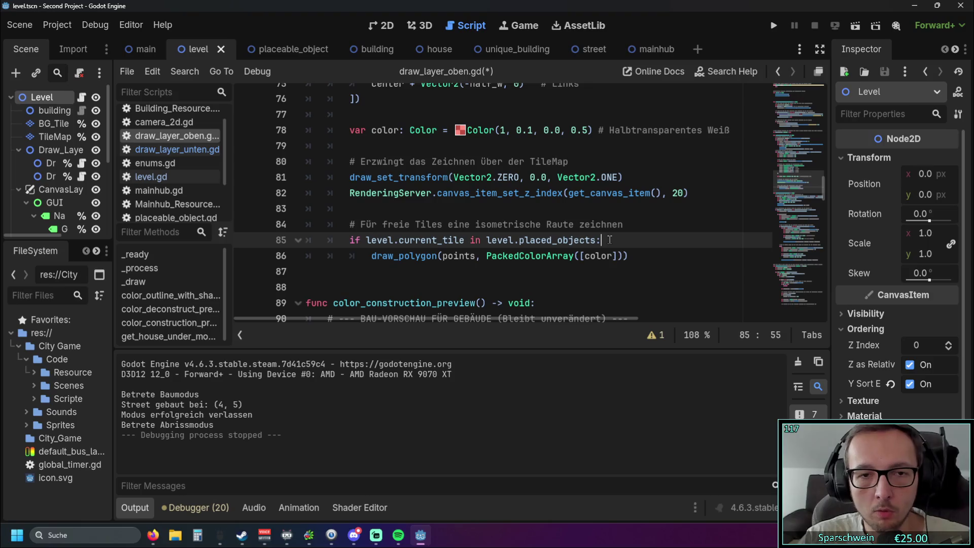
{"action": "key", "text": "Return"}
{"action": "key", "text": "ctrl+v"}
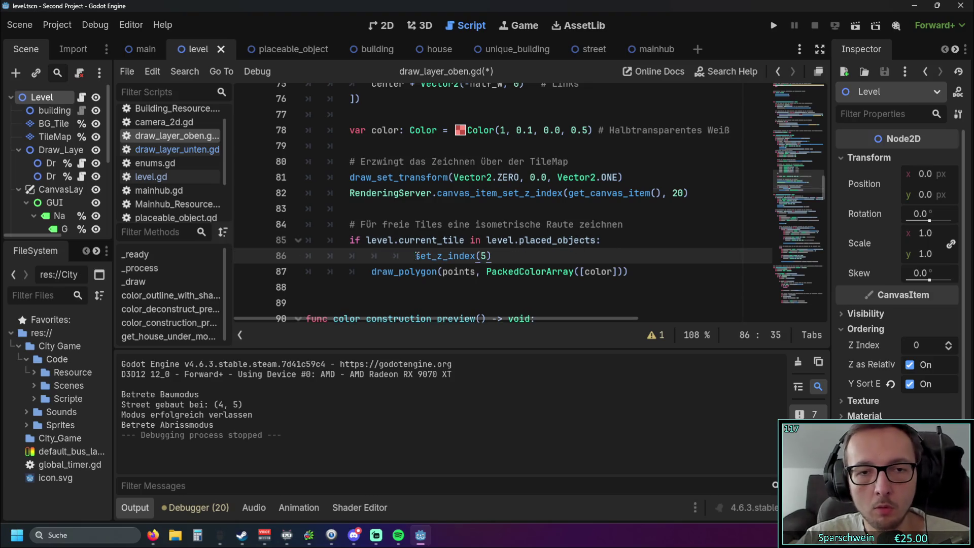
{"action": "key", "text": "shift+Tab"}
{"action": "key", "text": "shift+Tab"}
{"action": "left_click", "coordinate": [477, 302]}
{"action": "scroll", "coordinate": [571, 248], "scroll_direction": "up", "scroll_amount": 4}
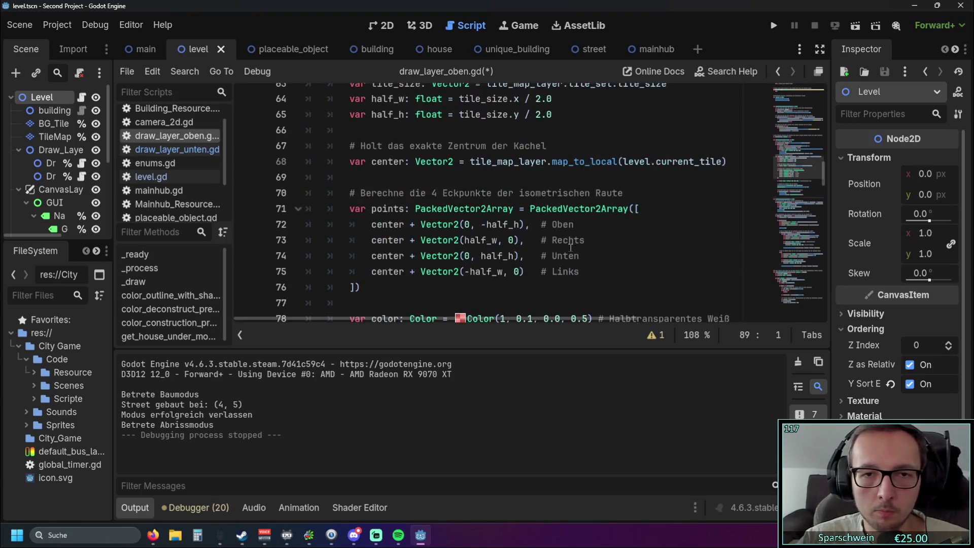
{"action": "scroll", "coordinate": [570, 247], "scroll_direction": "up", "scroll_amount": 4}
{"action": "scroll", "coordinate": [565, 245], "scroll_direction": "down", "scroll_amount": 1}
{"action": "scroll", "coordinate": [534, 315], "scroll_direction": "right", "scroll_amount": 2}
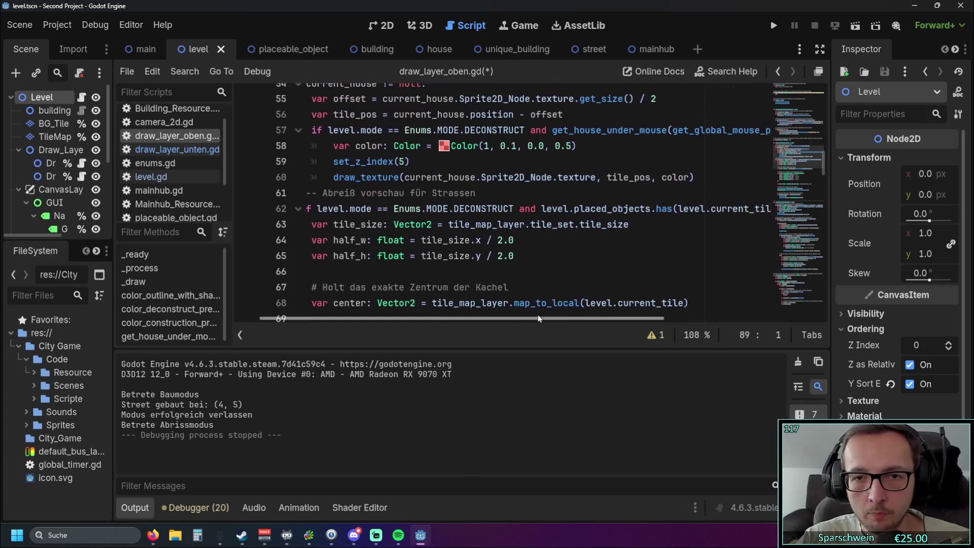
{"action": "scroll", "coordinate": [534, 315], "scroll_direction": "left", "scroll_amount": 2}
{"action": "scroll", "coordinate": [499, 260], "scroll_direction": "down", "scroll_amount": 6}
Run the game with F5, build a red house on the map, and enter demolish mode
{"action": "key", "text": "F5"}
{"action": "left_click", "coordinate": [455, 415]}
{"action": "left_click", "coordinate": [553, 276]}
{"action": "left_click", "coordinate": [603, 429]}
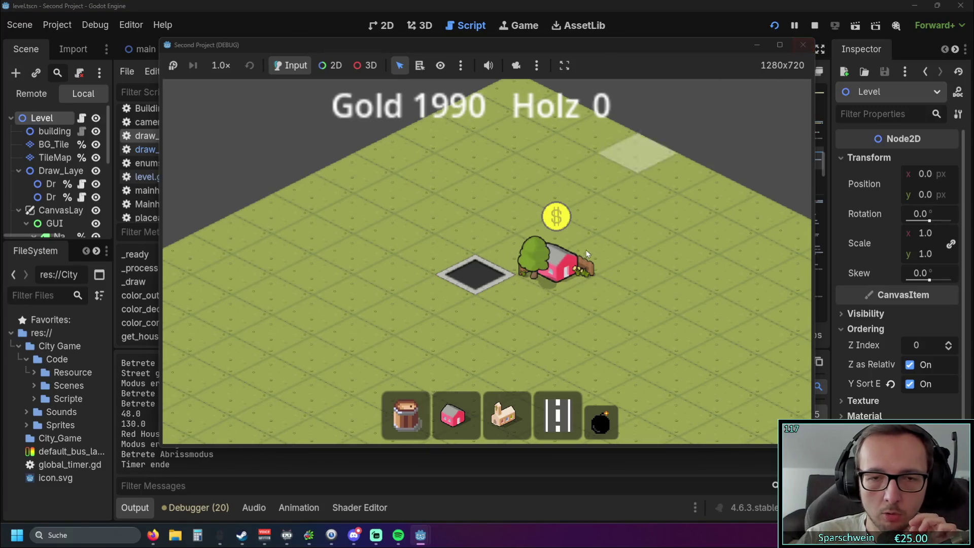
Switch the game back to street building and close the test run, returning to draw_layer_oben.gd
{"action": "left_click", "coordinate": [547, 431]}
{"action": "scroll", "coordinate": [465, 273], "scroll_direction": "up", "scroll_amount": 1}
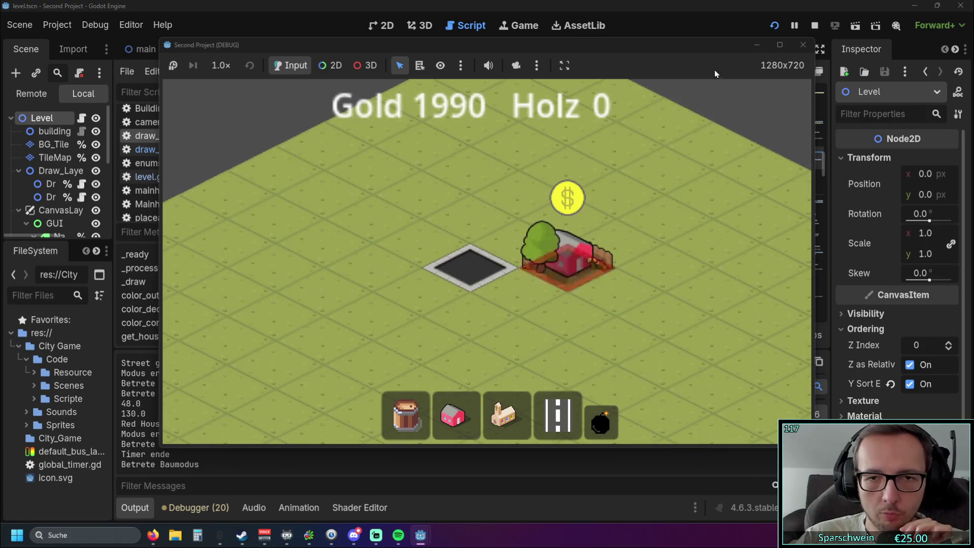
{"action": "left_click", "coordinate": [796, 50]}
{"action": "scroll", "coordinate": [600, 216], "scroll_direction": "down", "scroll_amount": 5}
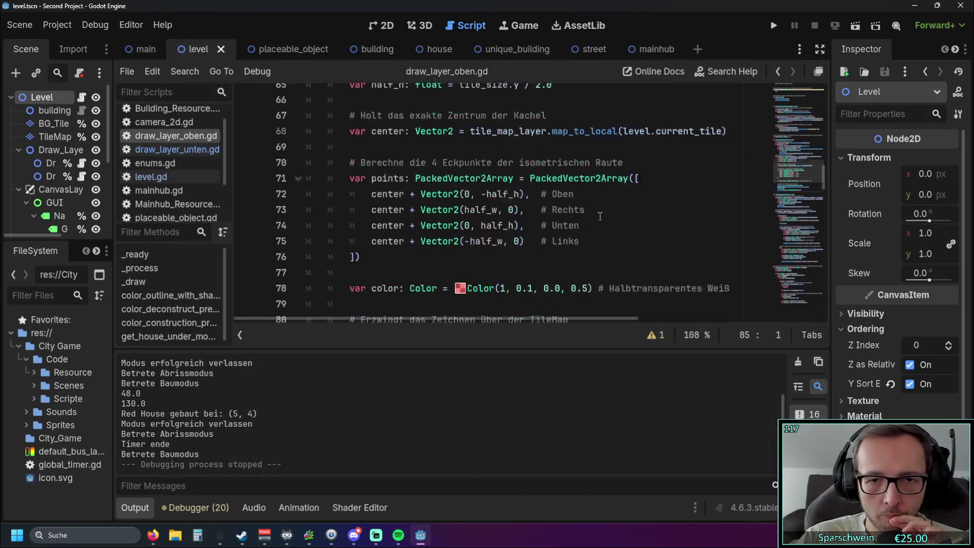
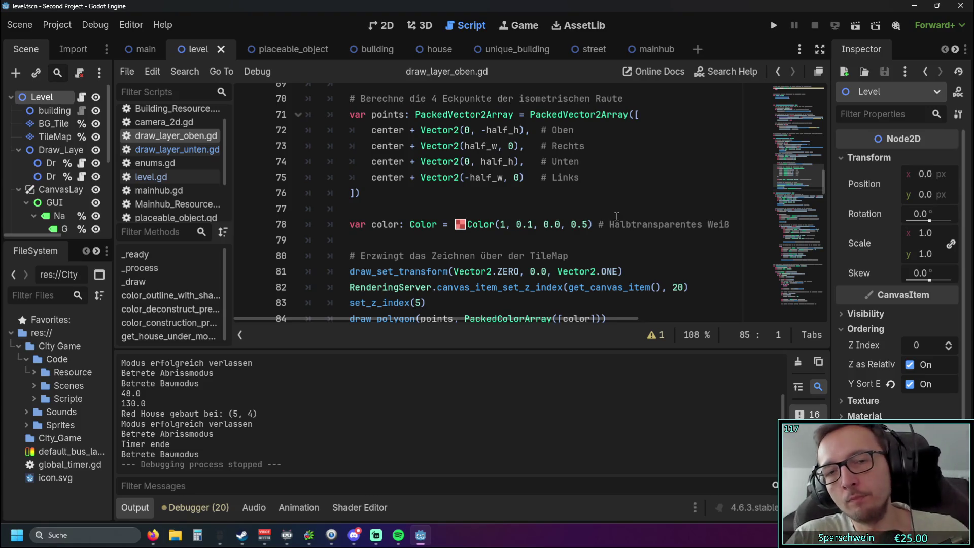
Change the line 78 highlight colour alpha from 0.5 to 0.25
{"action": "scroll", "coordinate": [619, 227], "scroll_direction": "down", "scroll_amount": 3}
{"action": "scroll", "coordinate": [630, 235], "scroll_direction": "up", "scroll_amount": 2}
{"action": "scroll", "coordinate": [630, 234], "scroll_direction": "up", "scroll_amount": 1}
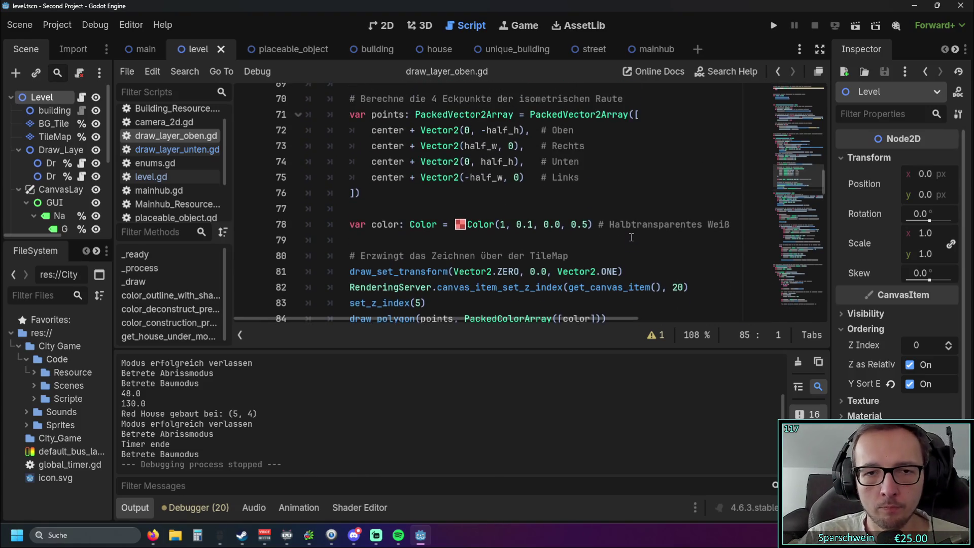
{"action": "left_click", "coordinate": [587, 225]}
{"action": "mouse_move", "coordinate": [618, 280]}
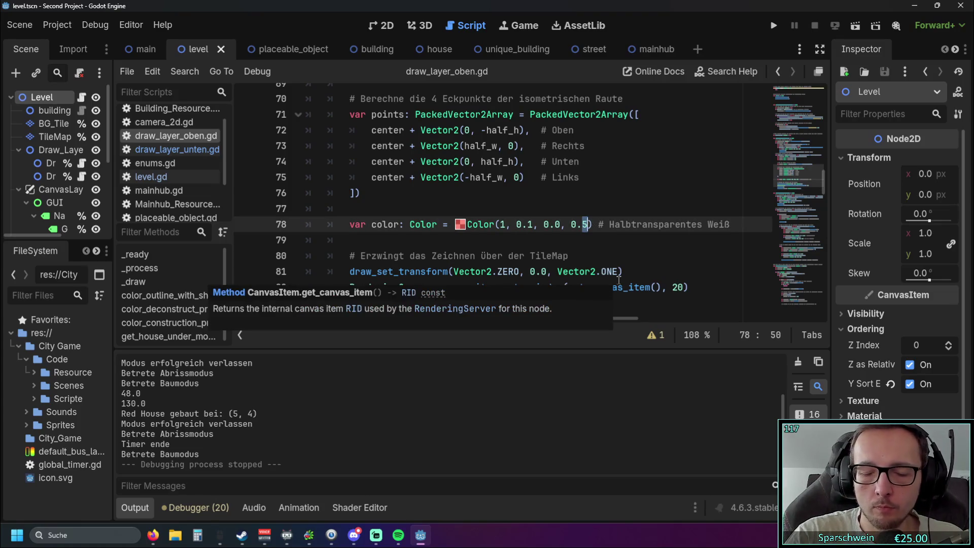
{"action": "type", "text": "2"}
{"action": "left_click", "coordinate": [720, 273]}
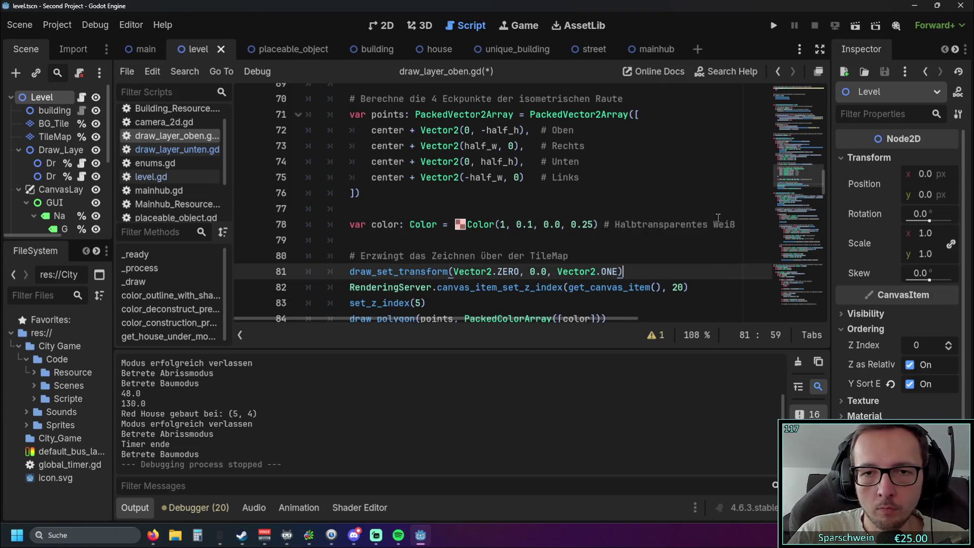
Run the game, place a street tile to check the highlight, then stop it
{"action": "left_click", "coordinate": [769, 27]}
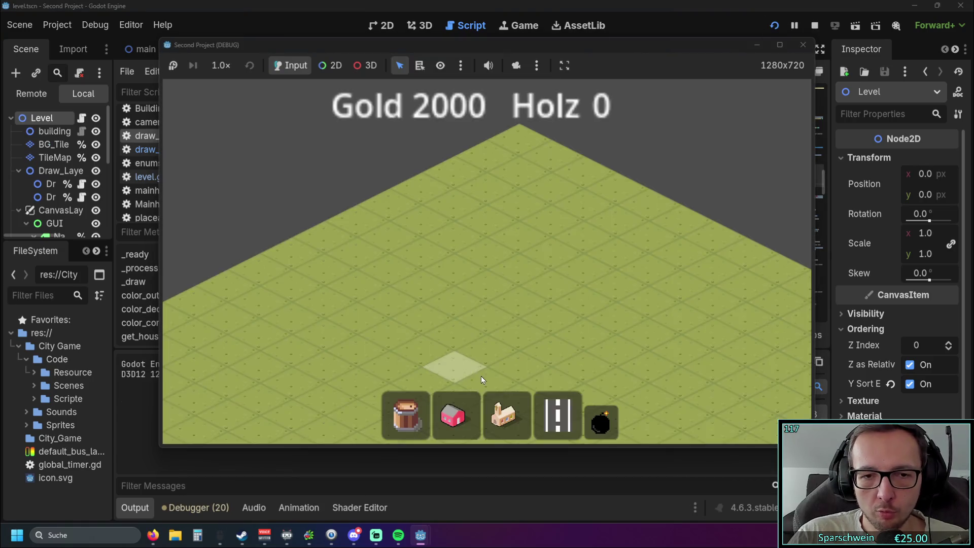
{"action": "left_click", "coordinate": [556, 410]}
{"action": "left_click", "coordinate": [493, 268]}
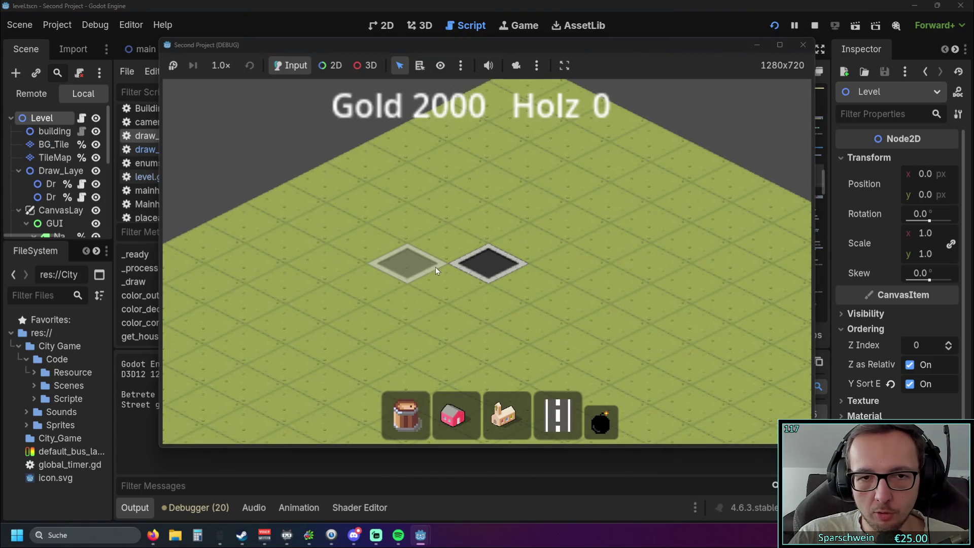
{"action": "scroll", "coordinate": [497, 265], "scroll_direction": "up", "scroll_amount": 3}
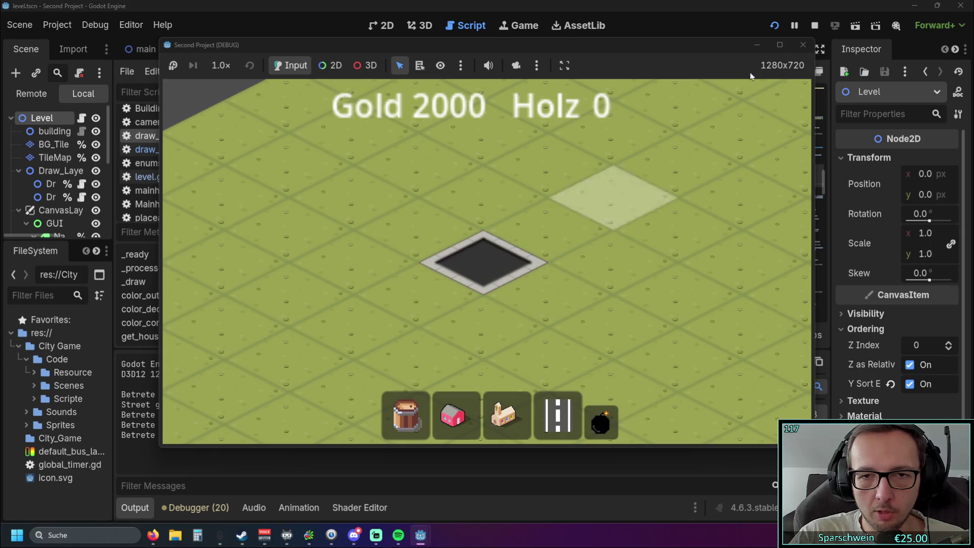
{"action": "left_click", "coordinate": [803, 46]}
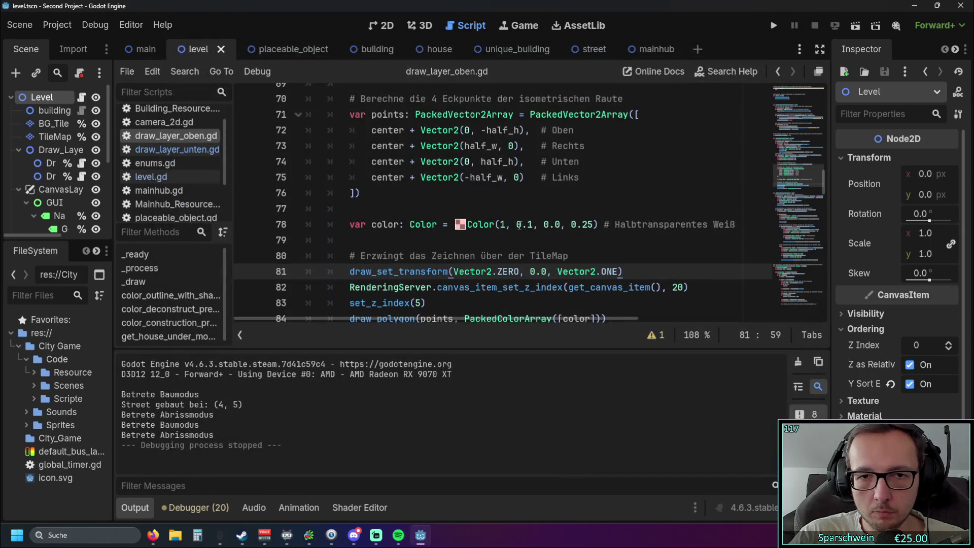
Darken the highlight red slightly in the line 78 colour picker
{"action": "left_click", "coordinate": [461, 225]}
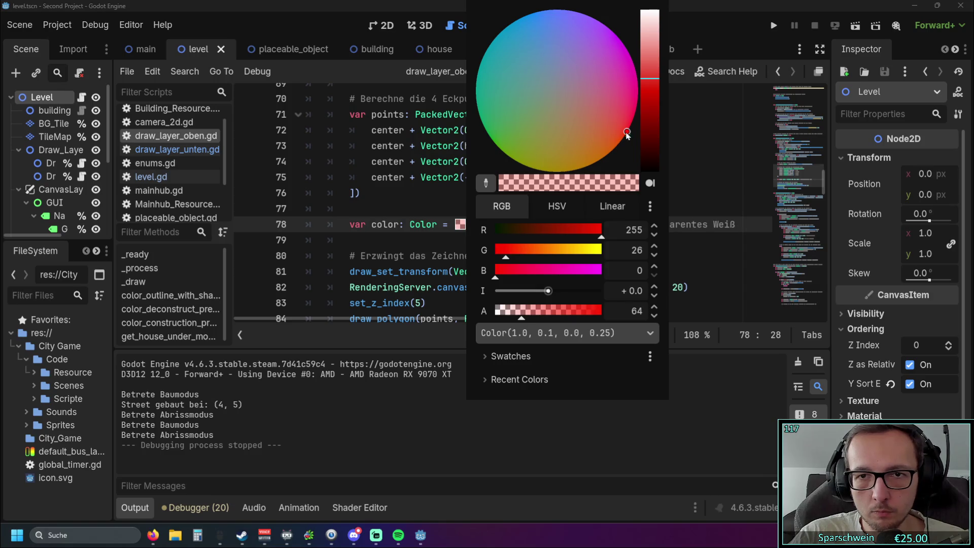
{"action": "left_click_drag", "start_coordinate": [658, 82], "coordinate": [657, 95]}
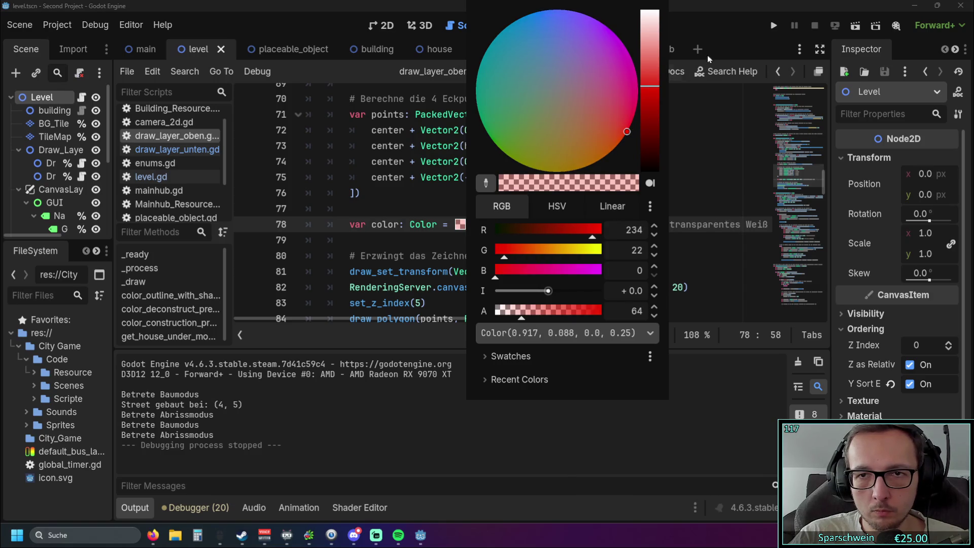
{"action": "left_click", "coordinate": [778, 32]}
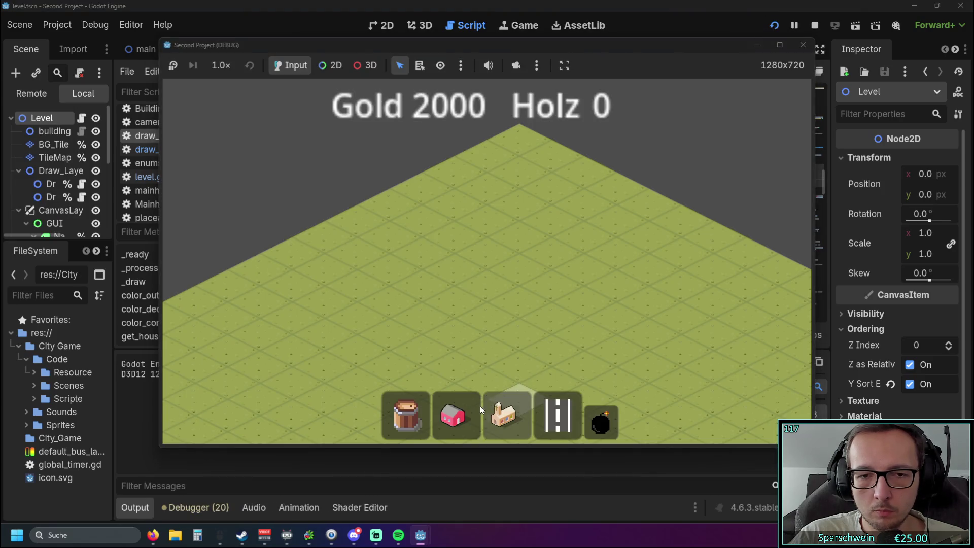
Playtest house, street and demolition modes with the darker red, placing a street at (6, 5), then stop
{"action": "left_click", "coordinate": [479, 406]}
{"action": "key", "text": "4"}
{"action": "left_click", "coordinate": [569, 307]}
{"action": "key", "text": "5"}
{"action": "key", "text": "4"}
{"action": "key", "text": "5"}
{"action": "key", "text": "Escape"}
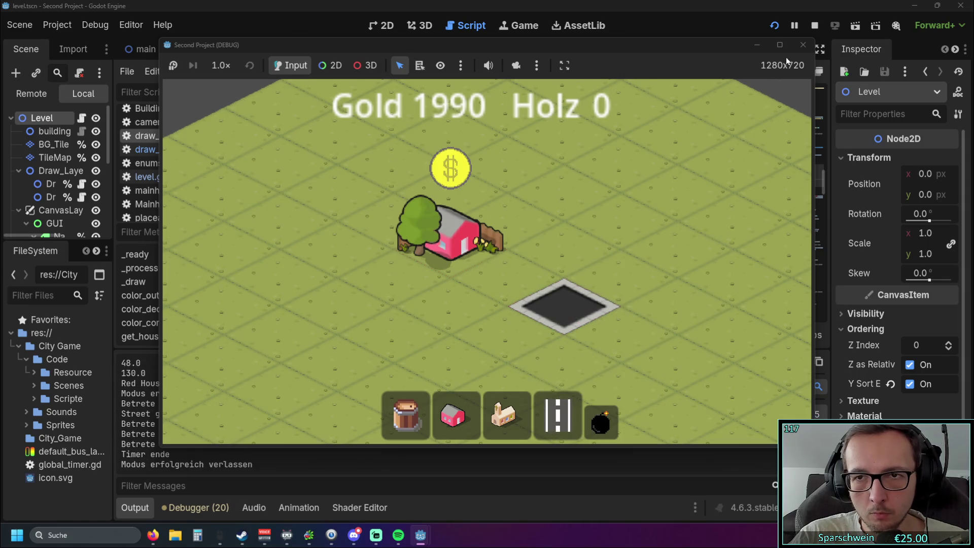
{"action": "key", "text": "F8"}
Raise the highlight opacity from 64 to 82 and test it in street building mode
{"action": "left_click", "coordinate": [460, 226]}
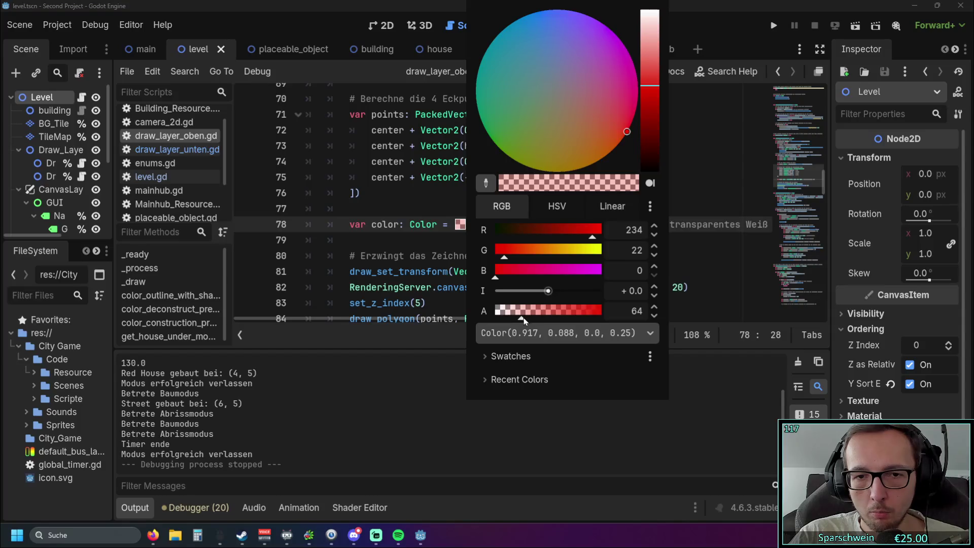
{"action": "left_click_drag", "start_coordinate": [531, 318], "coordinate": [538, 307]}
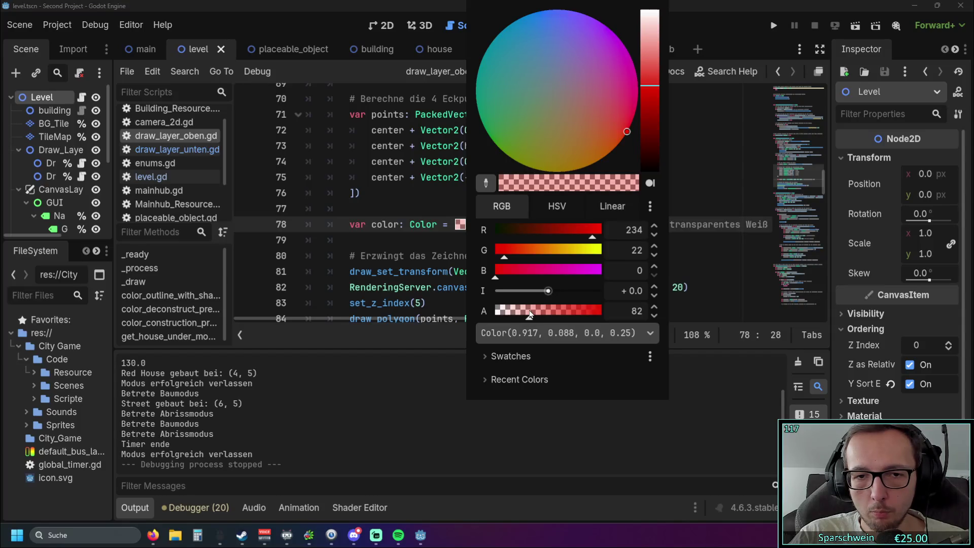
{"action": "left_click", "coordinate": [775, 32]}
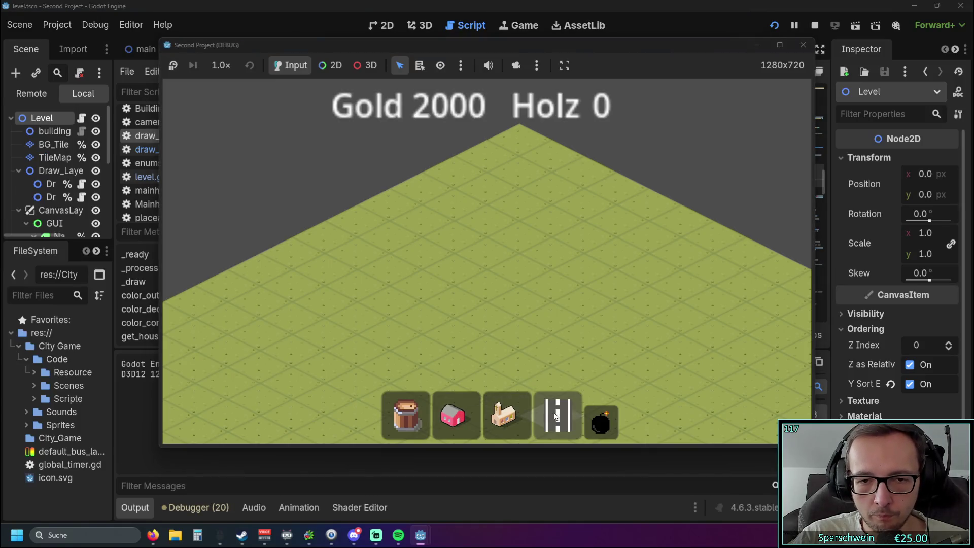
{"action": "left_click", "coordinate": [558, 415]}
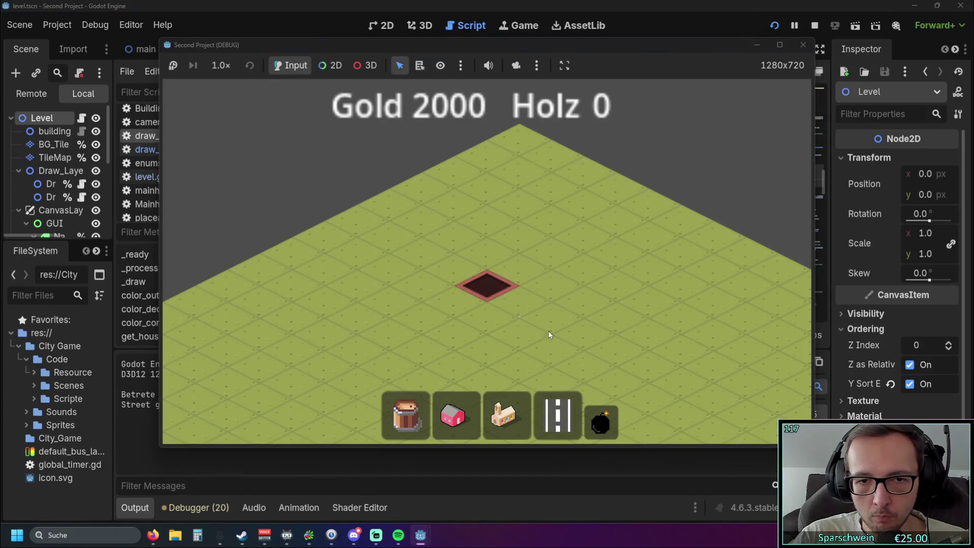
{"action": "scroll", "coordinate": [568, 401], "scroll_direction": "up", "scroll_amount": 2}
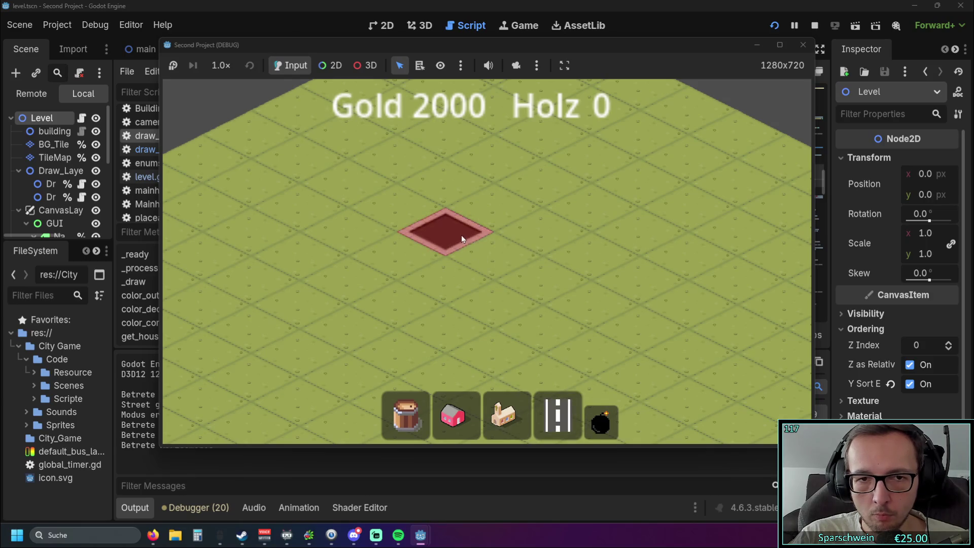
{"action": "left_click", "coordinate": [803, 46]}
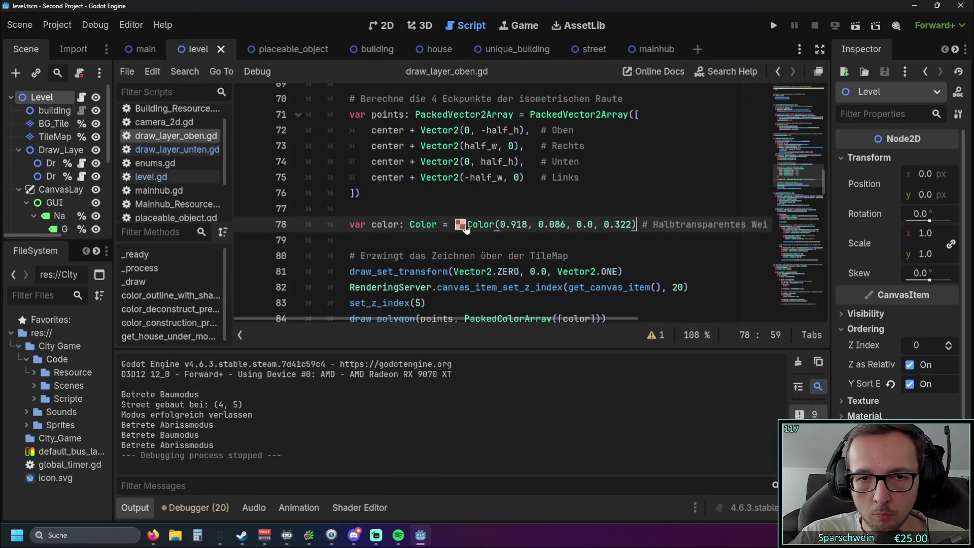
Set the highlight alpha to 0.4 and test it by placing a street tile in-game
{"action": "type", "text": "4"}
{"action": "left_click", "coordinate": [658, 205]}
{"action": "left_click", "coordinate": [773, 25]}
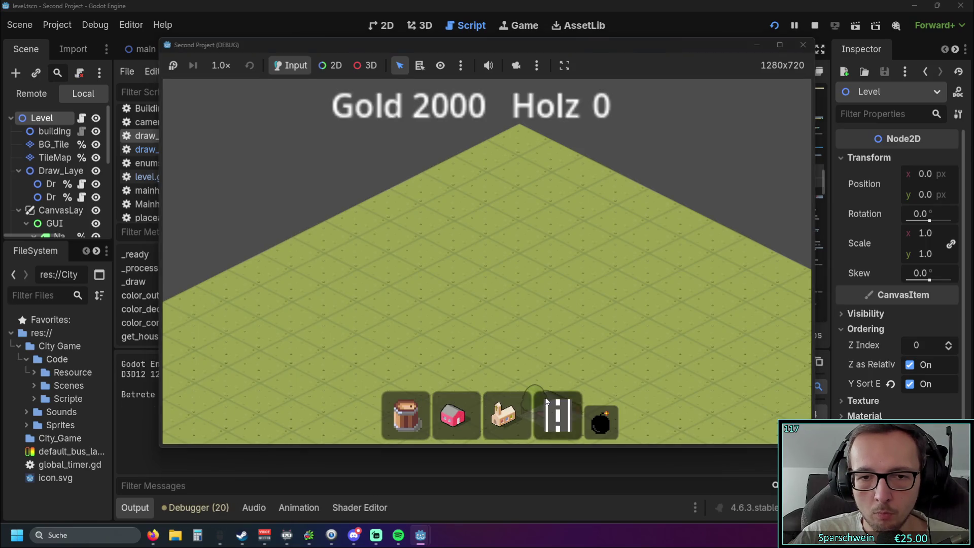
{"action": "left_click", "coordinate": [558, 416]}
{"action": "scroll", "coordinate": [512, 299], "scroll_direction": "up", "scroll_amount": 2}
{"action": "left_click", "coordinate": [499, 282]}
{"action": "key", "text": "x"}
{"action": "key", "text": "Escape"}
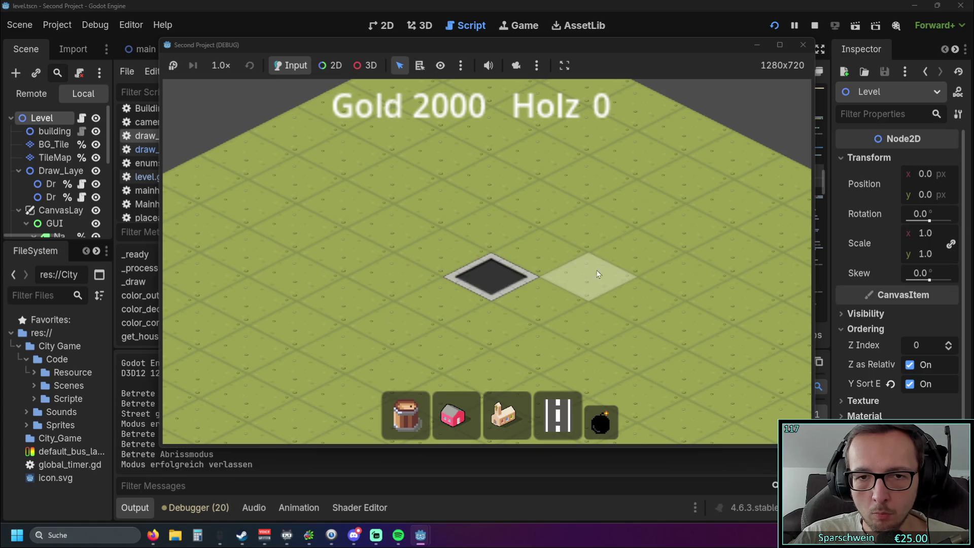
{"action": "key", "text": "F8"}
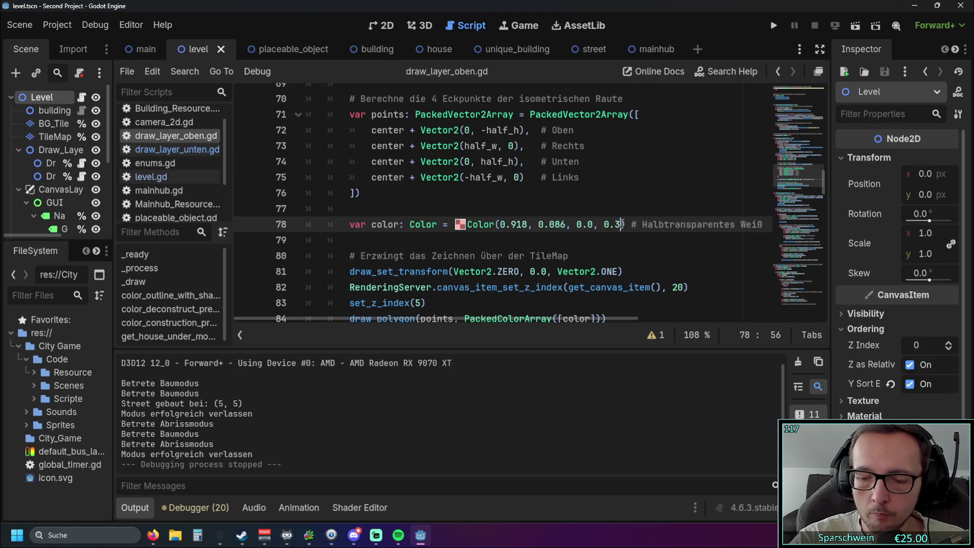
Change the alpha to 0.38 and check it in street building mode
{"action": "type", "text": "8"}
{"action": "left_click", "coordinate": [773, 26]}
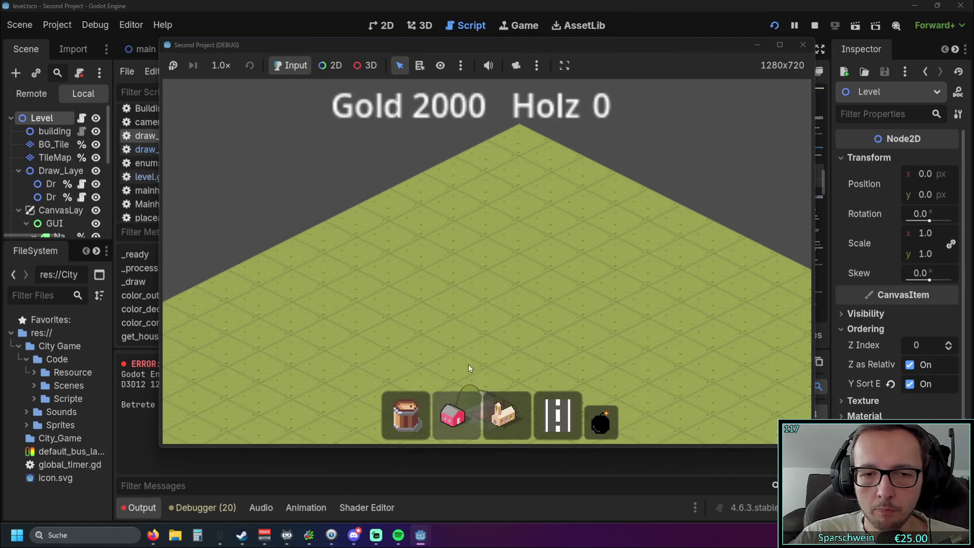
{"action": "scroll", "coordinate": [527, 307], "scroll_direction": "up", "scroll_amount": 2}
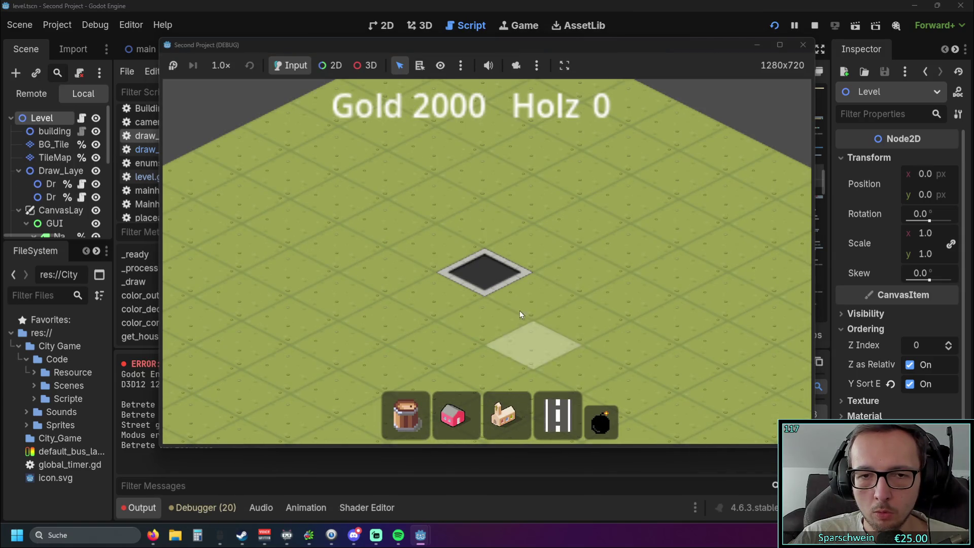
{"action": "left_click", "coordinate": [557, 421]}
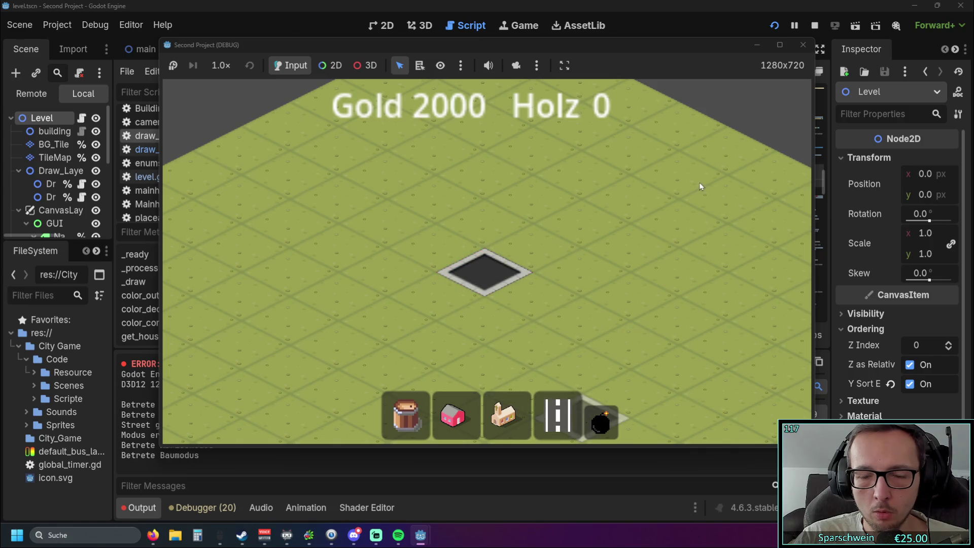
{"action": "left_click", "coordinate": [802, 45]}
Change the alpha to 0.35 and test it by placing a street tile, then stop the game
{"action": "left_click", "coordinate": [625, 225]}
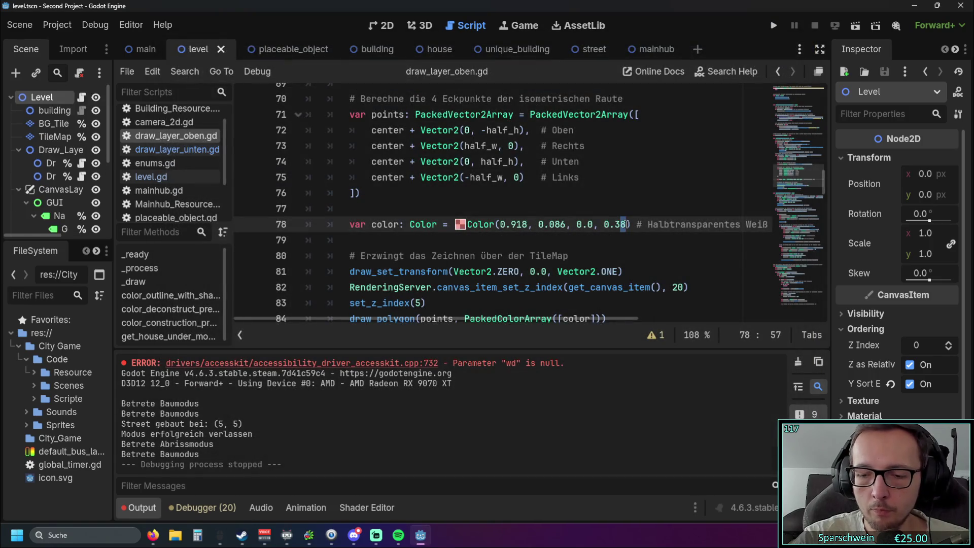
{"action": "key", "text": "BackSpace"}
{"action": "type", "text": "5"}
{"action": "left_click", "coordinate": [774, 28]}
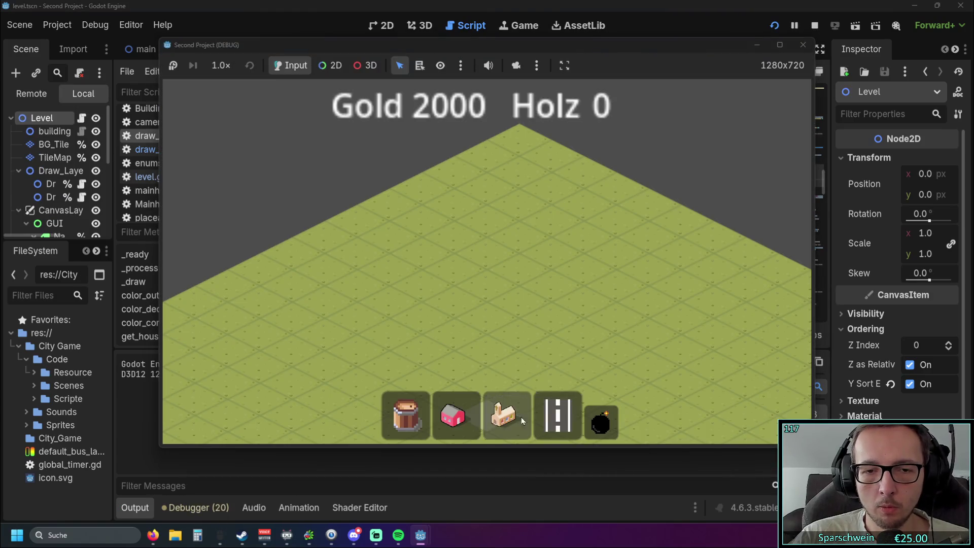
{"action": "left_click", "coordinate": [557, 416]}
{"action": "scroll", "coordinate": [511, 303], "scroll_direction": "up", "scroll_amount": 2}
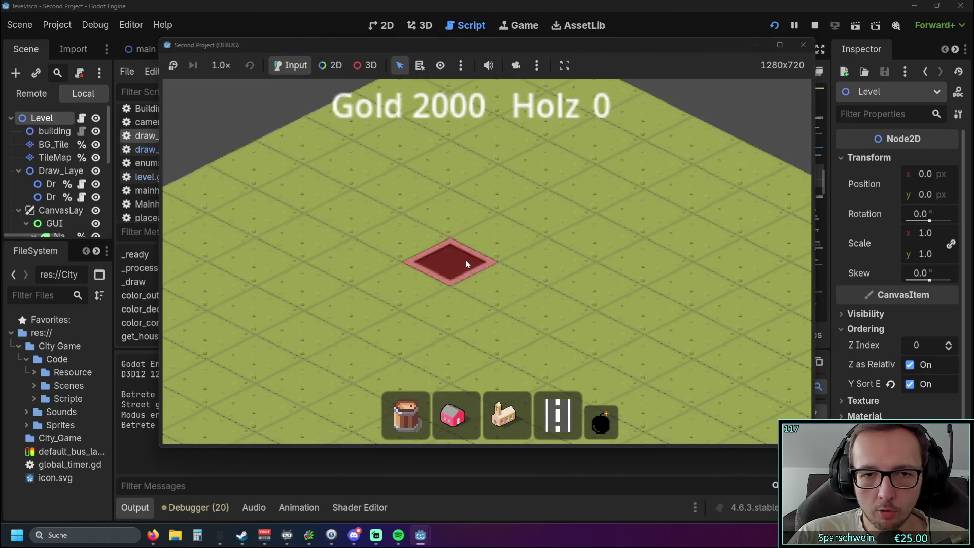
{"action": "left_click", "coordinate": [451, 249]}
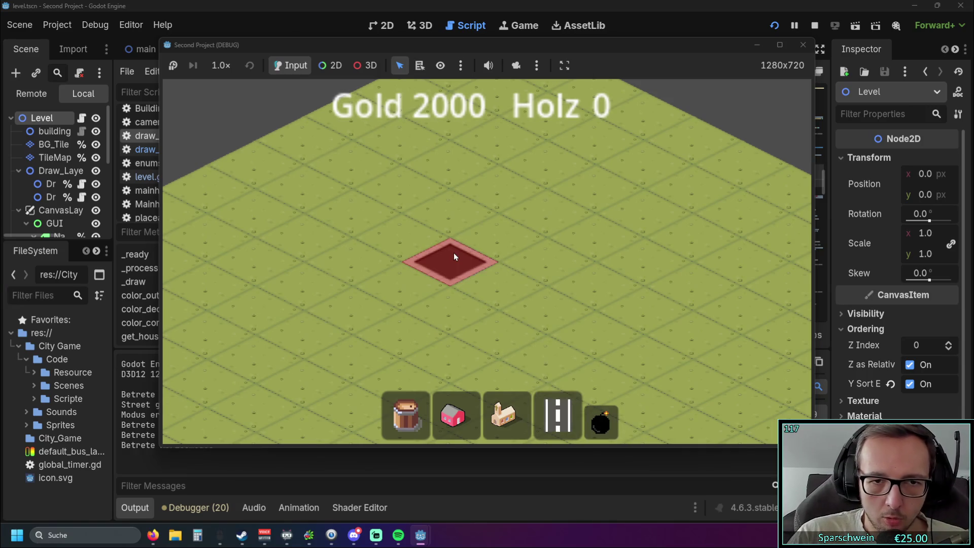
{"action": "left_click", "coordinate": [558, 414]}
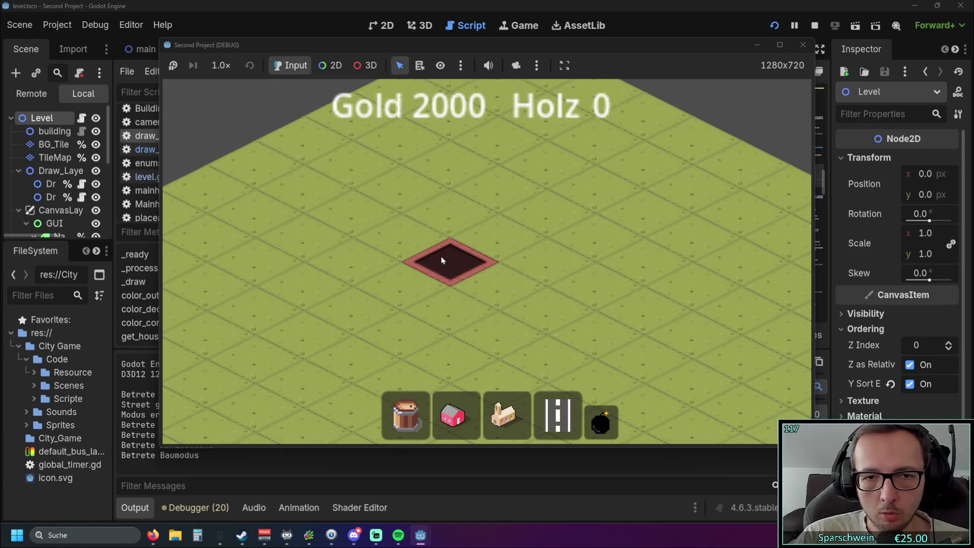
{"action": "left_click", "coordinate": [803, 45]}
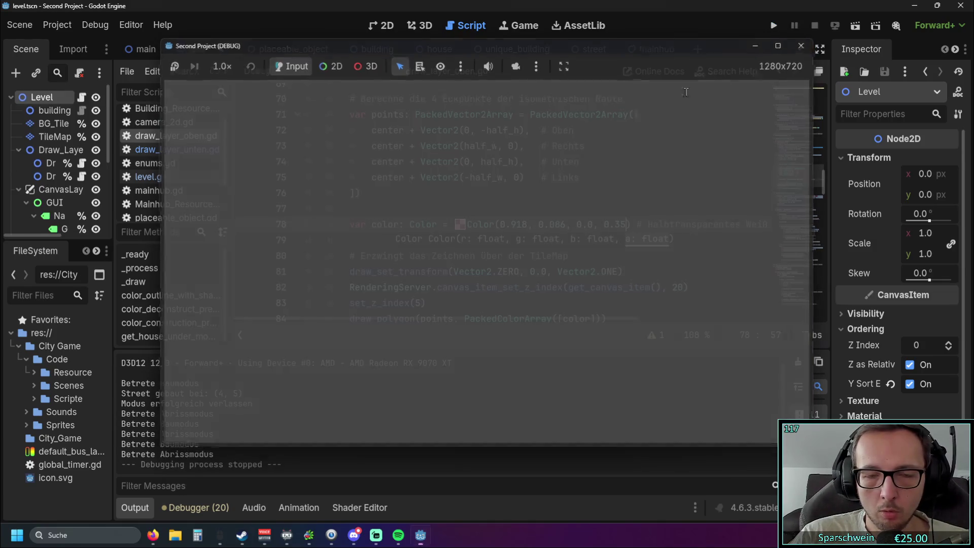
Push the line 78 highlight colour's red channel up to 255 in the colour picker
{"action": "left_click", "coordinate": [460, 224]}
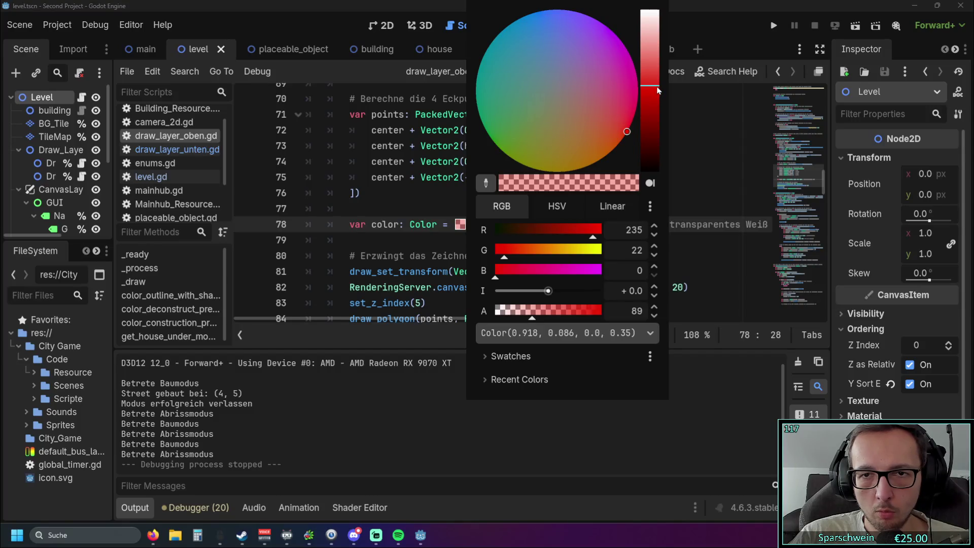
{"action": "left_click_drag", "start_coordinate": [658, 90], "coordinate": [658, 86]}
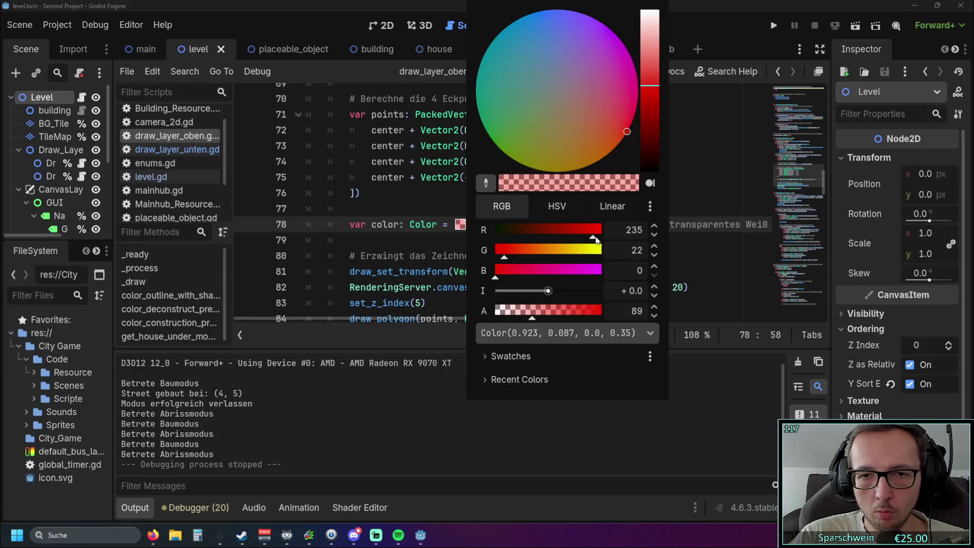
{"action": "left_click_drag", "start_coordinate": [595, 240], "coordinate": [609, 237]}
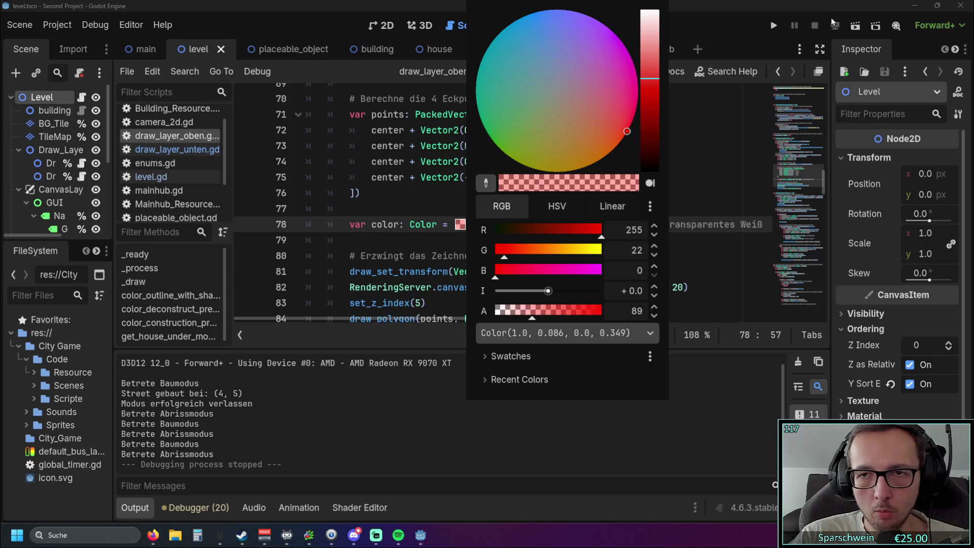
{"action": "left_click", "coordinate": [776, 25]}
Test the new colour in-game by toggling demolish and build modes, then stop
{"action": "left_click", "coordinate": [776, 25]}
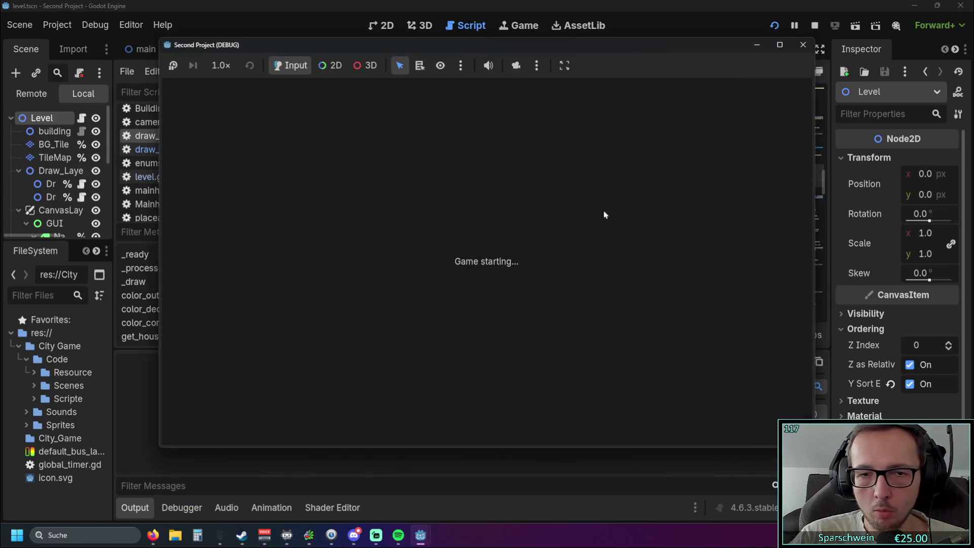
{"action": "scroll", "coordinate": [514, 290], "scroll_direction": "up", "scroll_amount": 2}
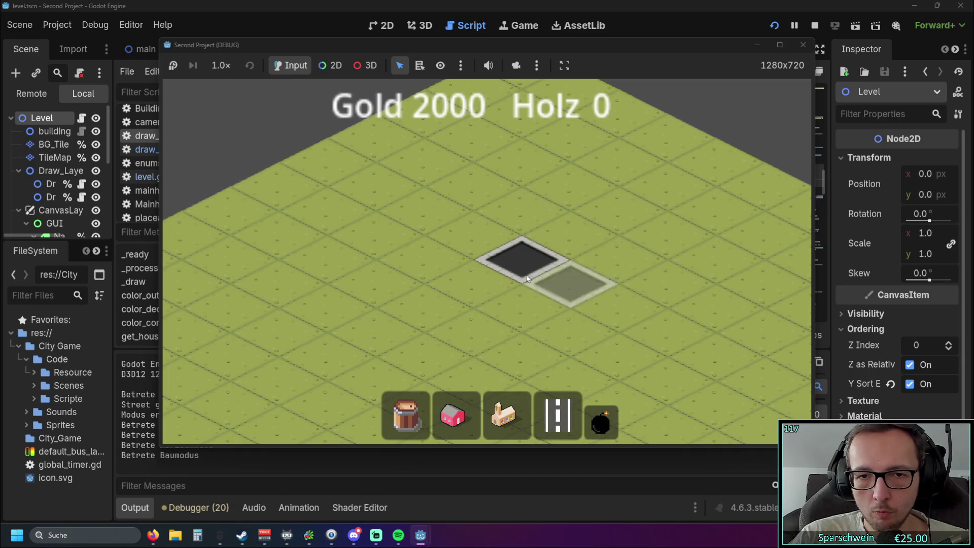
{"action": "left_click", "coordinate": [601, 421]}
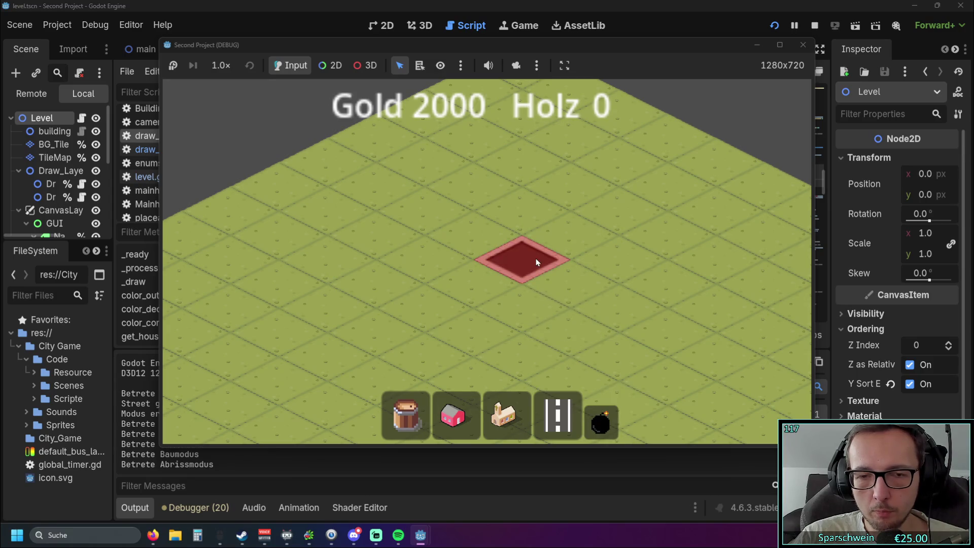
{"action": "right_click", "coordinate": [536, 272]}
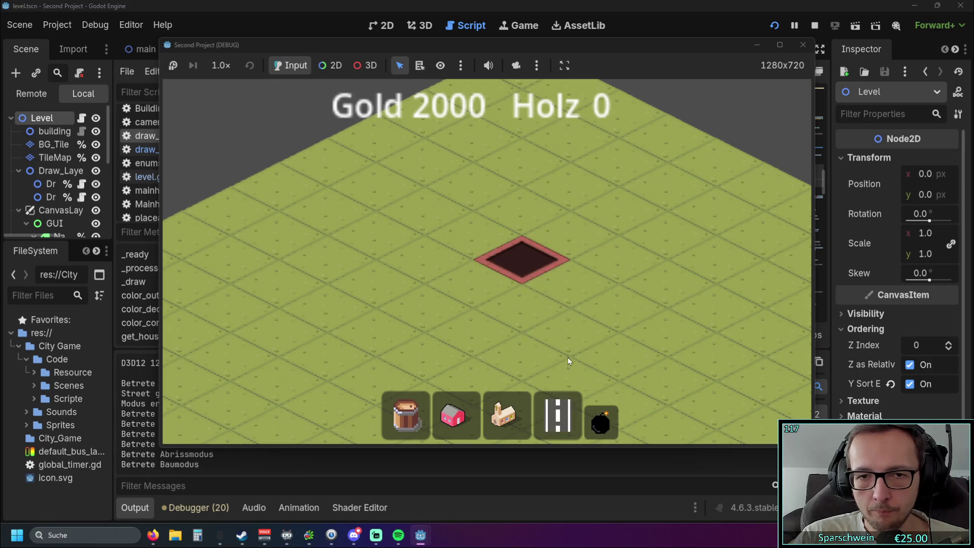
{"action": "right_click", "coordinate": [549, 264]}
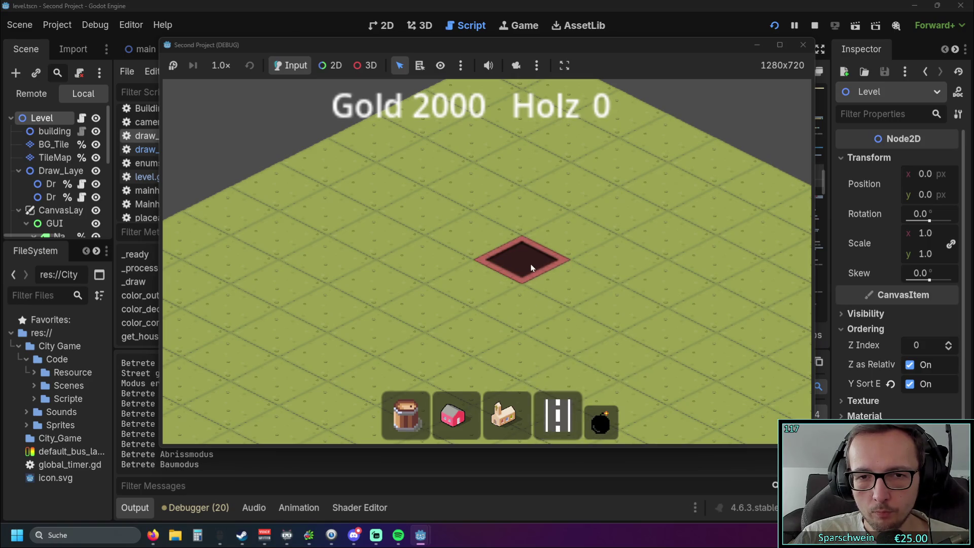
{"action": "scroll", "coordinate": [531, 264], "scroll_direction": "up", "scroll_amount": 2}
{"action": "left_click", "coordinate": [599, 422]}
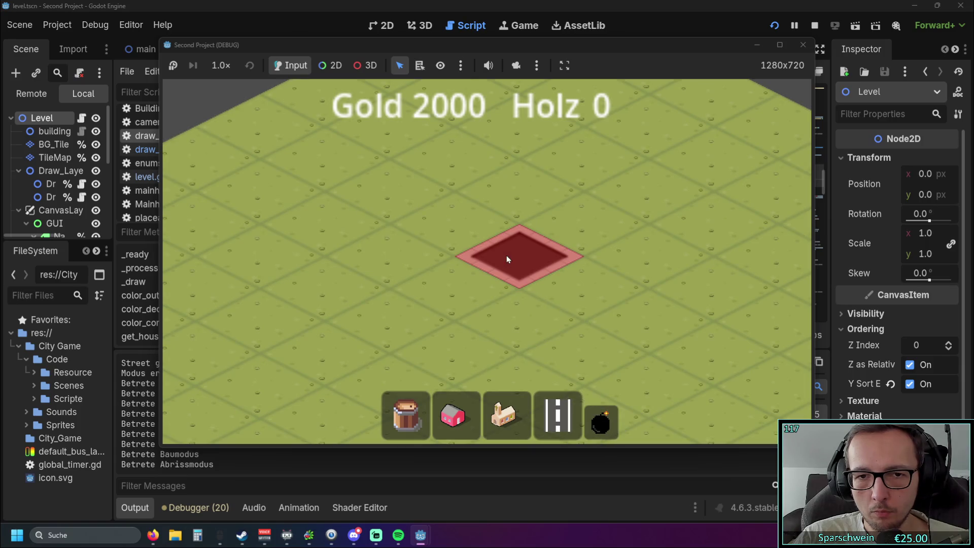
{"action": "left_click", "coordinate": [600, 422]}
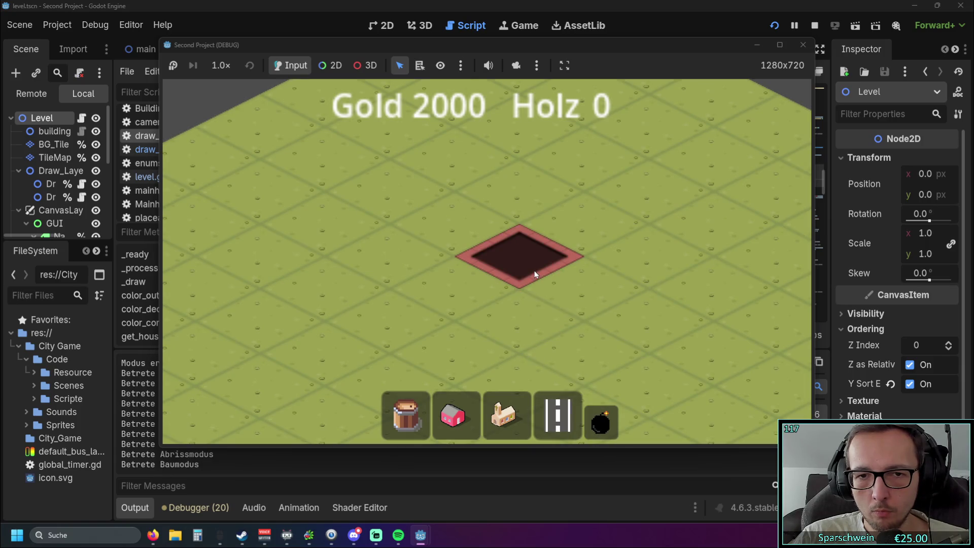
{"action": "left_click", "coordinate": [803, 45]}
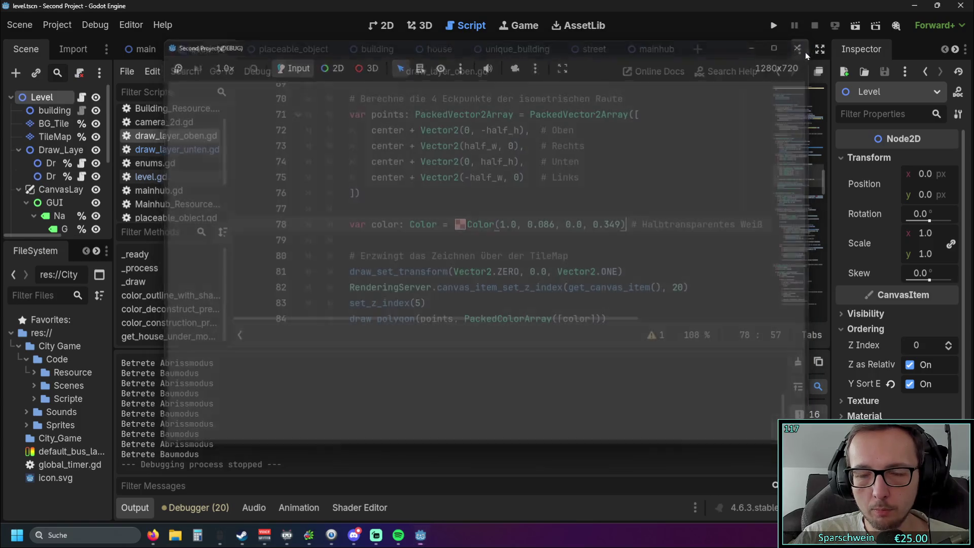
Set intensity to 0 and green to 0, making the highlight pure red
{"action": "left_click", "coordinate": [464, 226]}
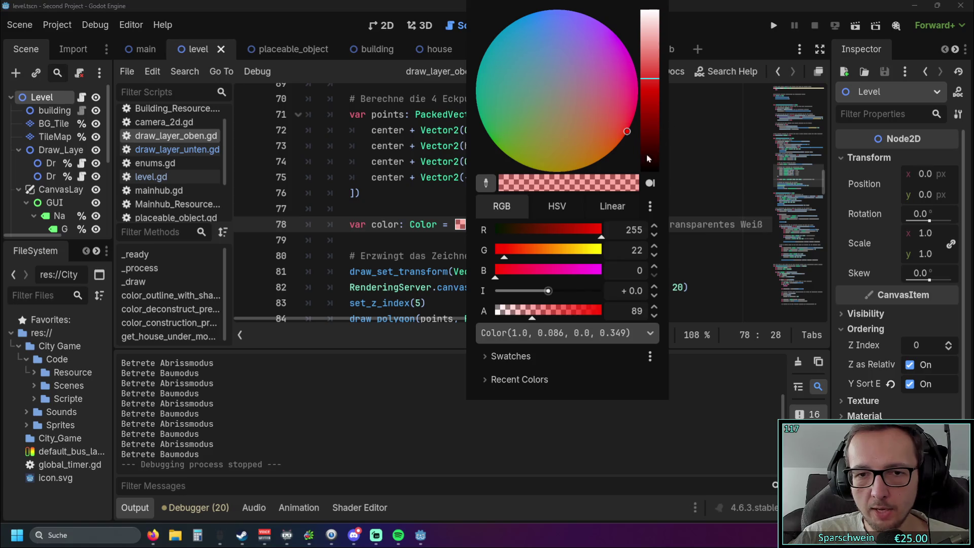
{"action": "mouse_move", "coordinate": [548, 292]}
{"action": "left_mouse_down"}
{"action": "mouse_move", "coordinate": [500, 293]}
{"action": "mouse_move", "coordinate": [599, 293]}
{"action": "mouse_move", "coordinate": [477, 295]}
{"action": "mouse_move", "coordinate": [554, 292]}
{"action": "mouse_move", "coordinate": [523, 293]}
{"action": "left_mouse_up"}
{"action": "right_click", "coordinate": [625, 293]}
{"action": "left_click", "coordinate": [606, 292]}
{"action": "type", "text": "0"}
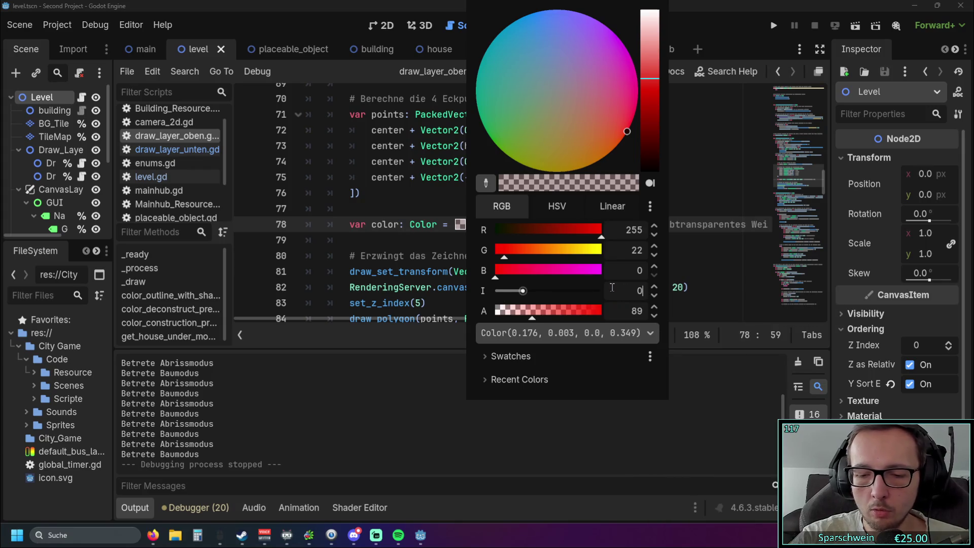
{"action": "key", "text": "Return"}
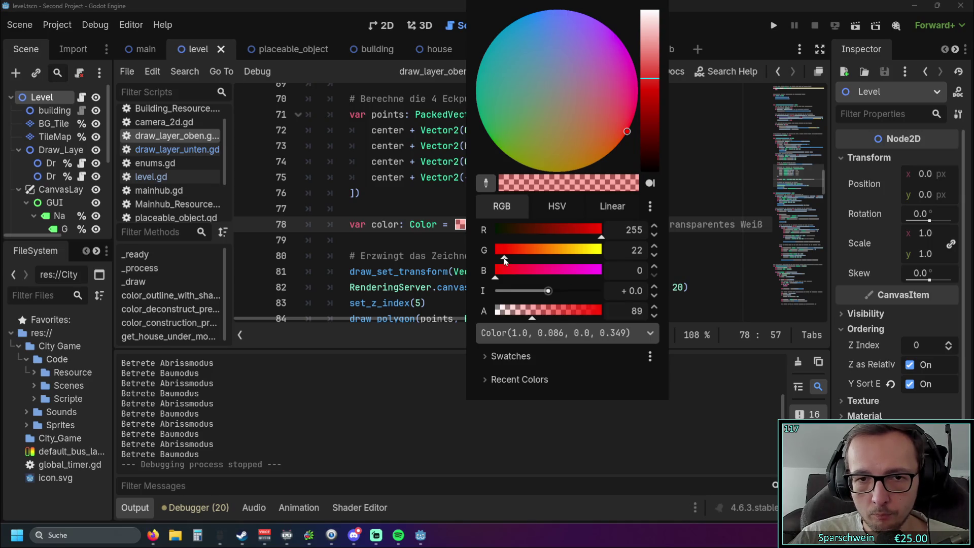
{"action": "left_click_drag", "start_coordinate": [509, 257], "coordinate": [490, 253]}
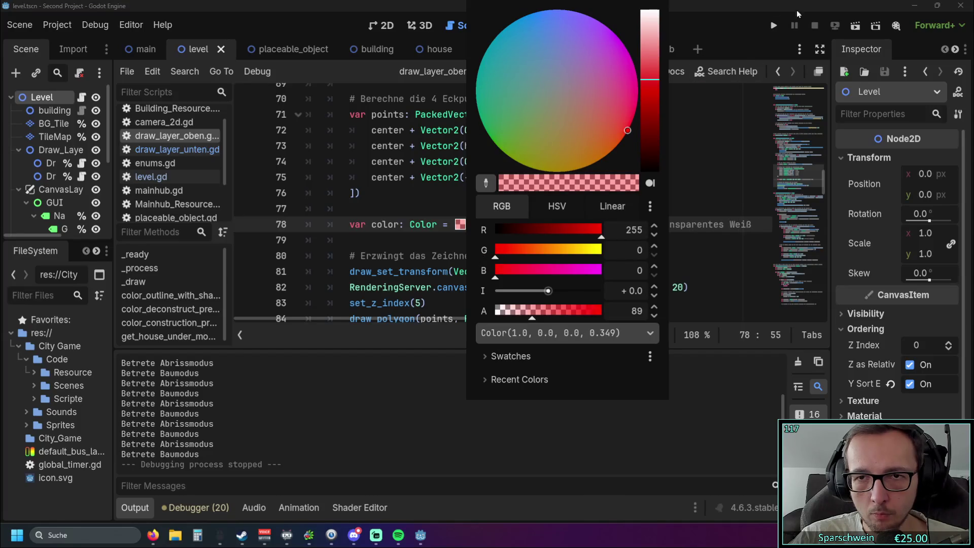
{"action": "left_click", "coordinate": [716, 161]}
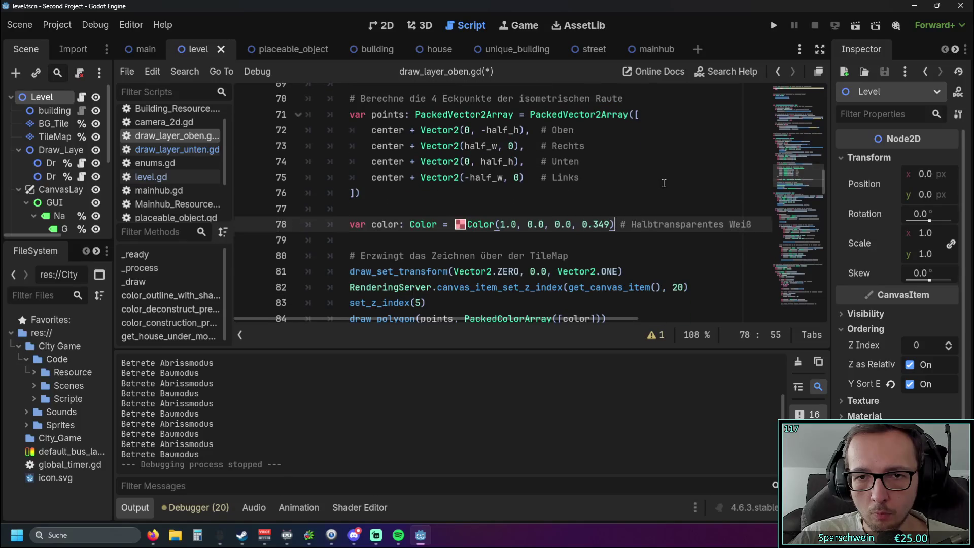
Test the pure red highlight in the running game, then stop it
{"action": "left_click", "coordinate": [776, 27]}
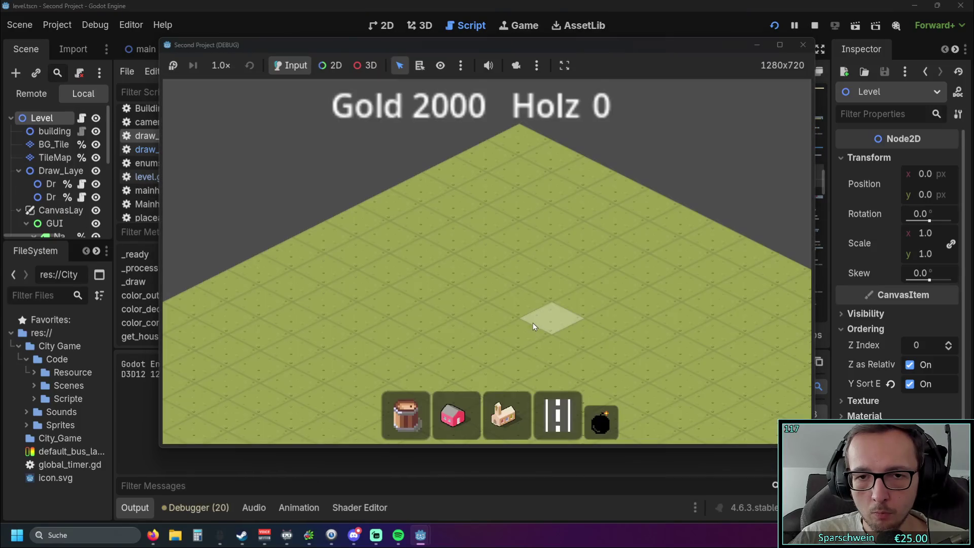
{"action": "left_click", "coordinate": [558, 416]}
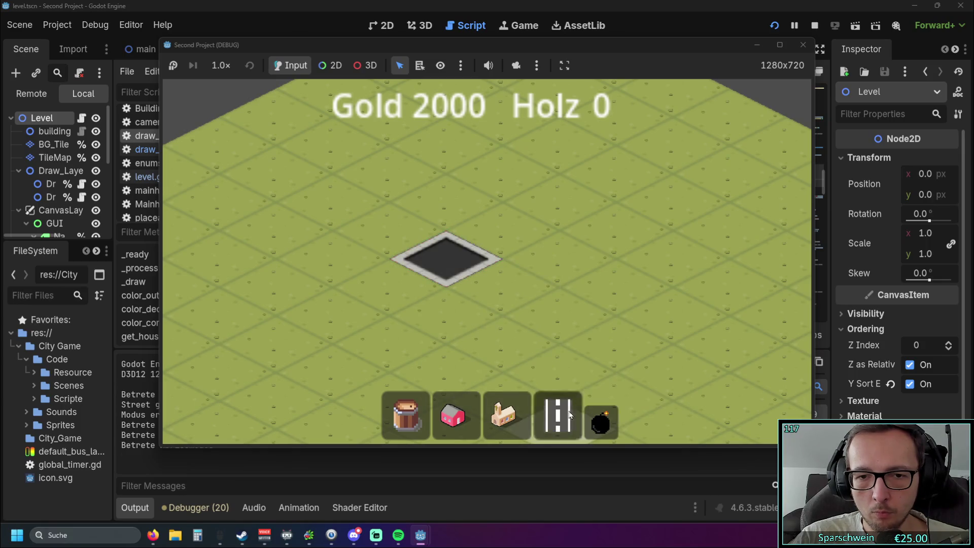
{"action": "left_click", "coordinate": [802, 45]}
{"action": "left_click", "coordinate": [460, 224]}
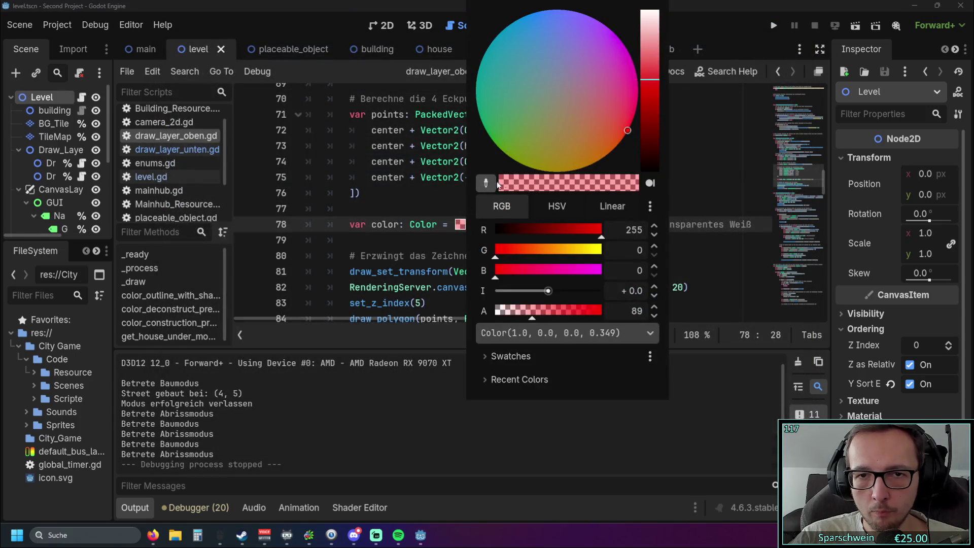
Darken the highlight red channel to 194 and check it in street building mode
{"action": "left_click_drag", "start_coordinate": [591, 235], "coordinate": [576, 235]}
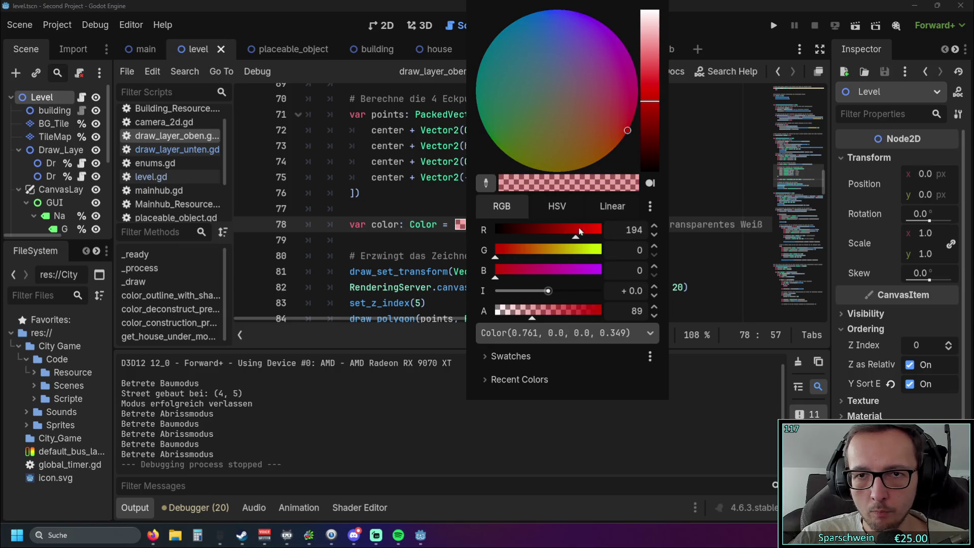
{"action": "left_click", "coordinate": [765, 54]}
{"action": "left_click", "coordinate": [773, 33]}
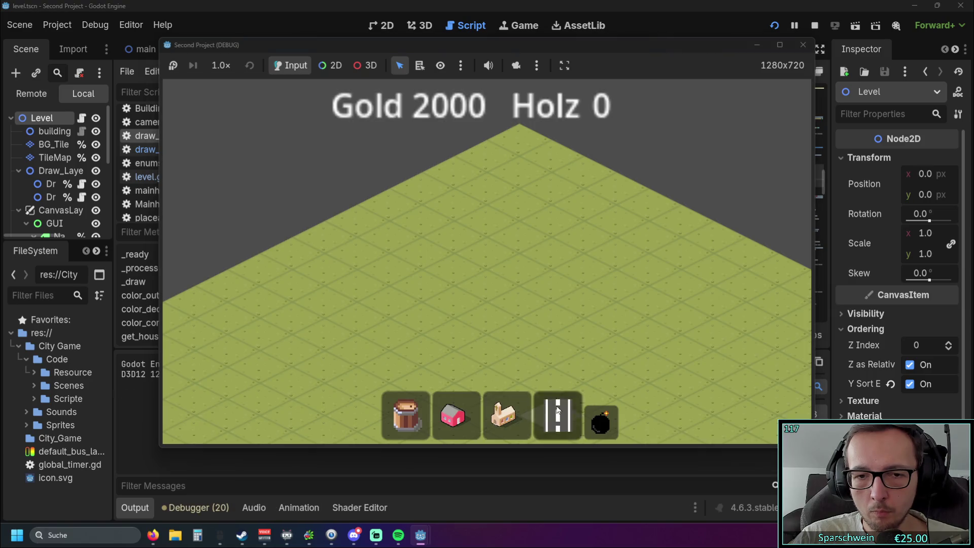
{"action": "left_click", "coordinate": [557, 410]}
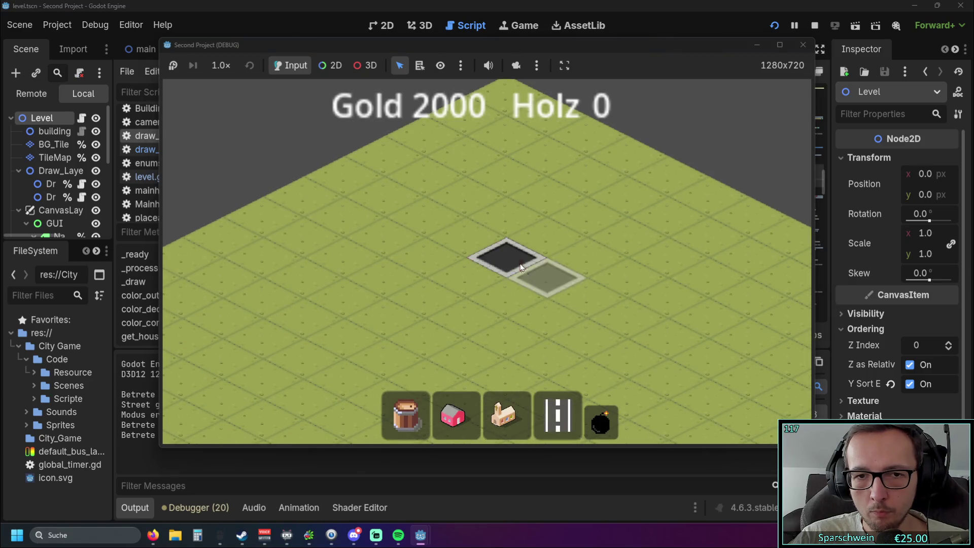
{"action": "left_click", "coordinate": [803, 44]}
Darken the red further, then round the code values to red 0.7 and alpha 0.4
{"action": "left_click", "coordinate": [460, 225]}
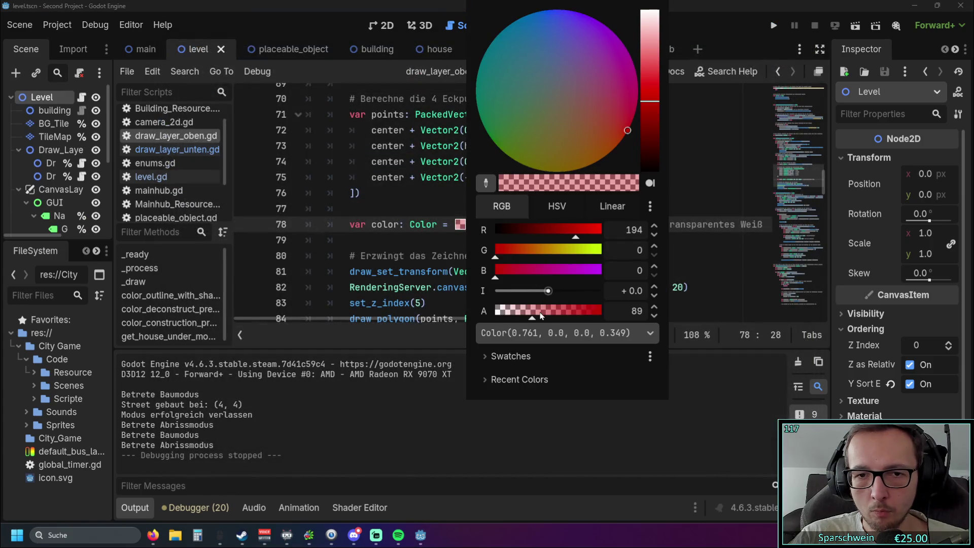
{"action": "left_click", "coordinate": [559, 234]}
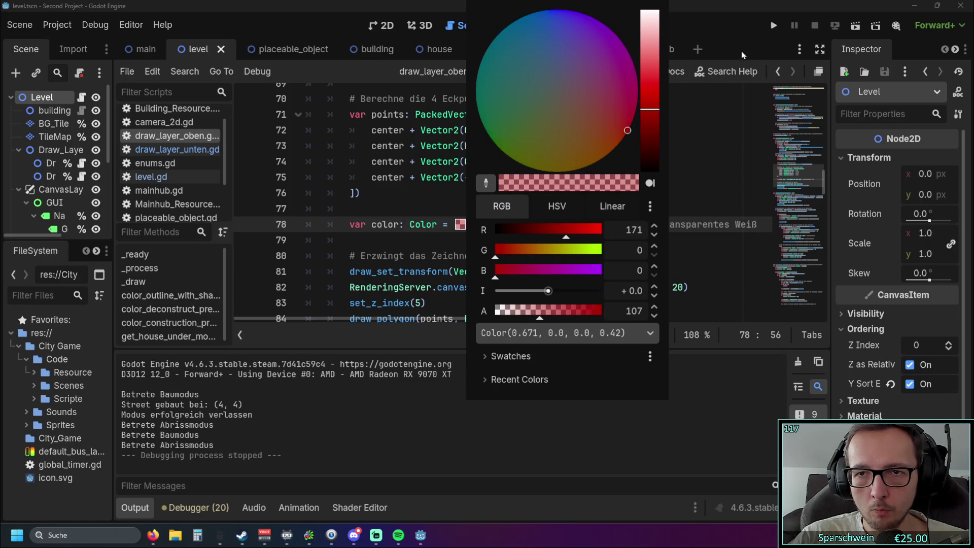
{"action": "left_click", "coordinate": [731, 40]}
{"action": "double_click", "coordinate": [525, 225]}
{"action": "type", "text": "7"}
{"action": "key", "text": "Up"}
{"action": "key", "text": "Up"}
{"action": "left_click", "coordinate": [594, 225]}
{"action": "key", "text": "Delete"}
{"action": "key", "text": "Up"}
{"action": "key", "text": "Up"}
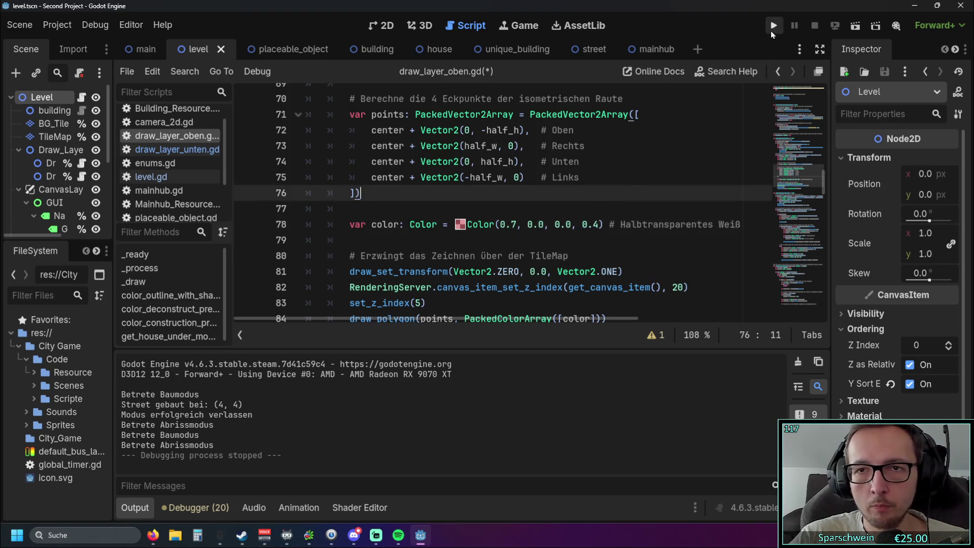
Run the game and demolish the tile left of centre, triggering the level.gd line 174 error
{"action": "left_click", "coordinate": [773, 26]}
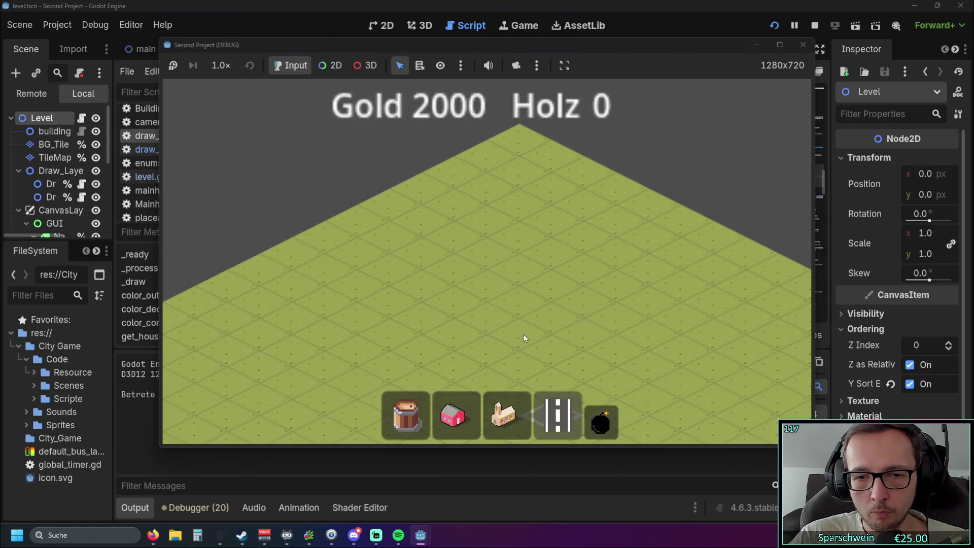
{"action": "left_click", "coordinate": [558, 415]}
{"action": "scroll", "coordinate": [553, 317], "scroll_direction": "up", "scroll_amount": 3}
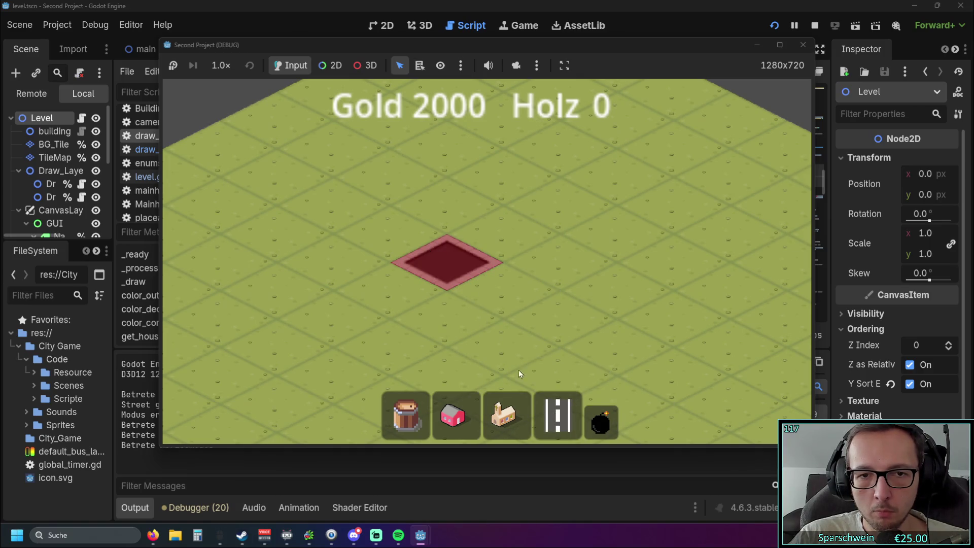
{"action": "left_click", "coordinate": [601, 421]}
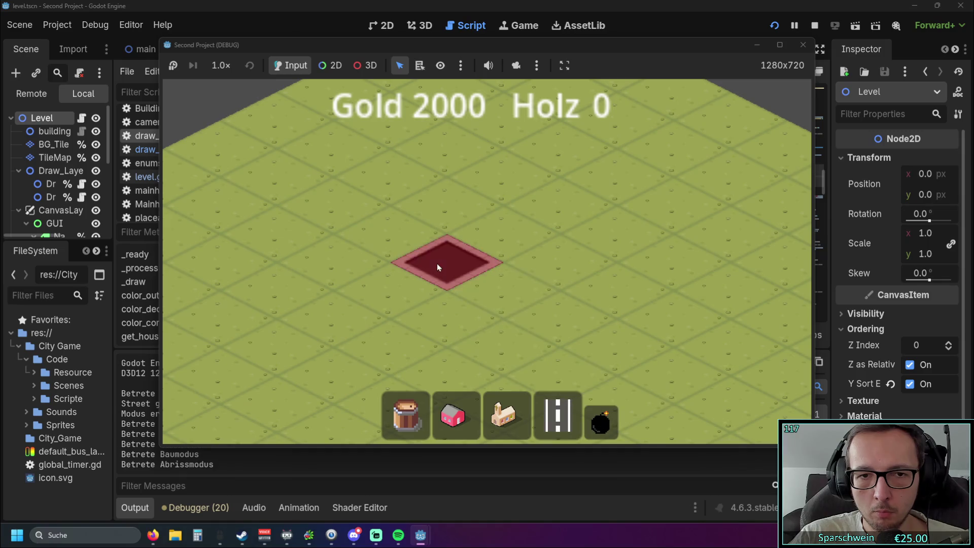
{"action": "left_click", "coordinate": [452, 272]}
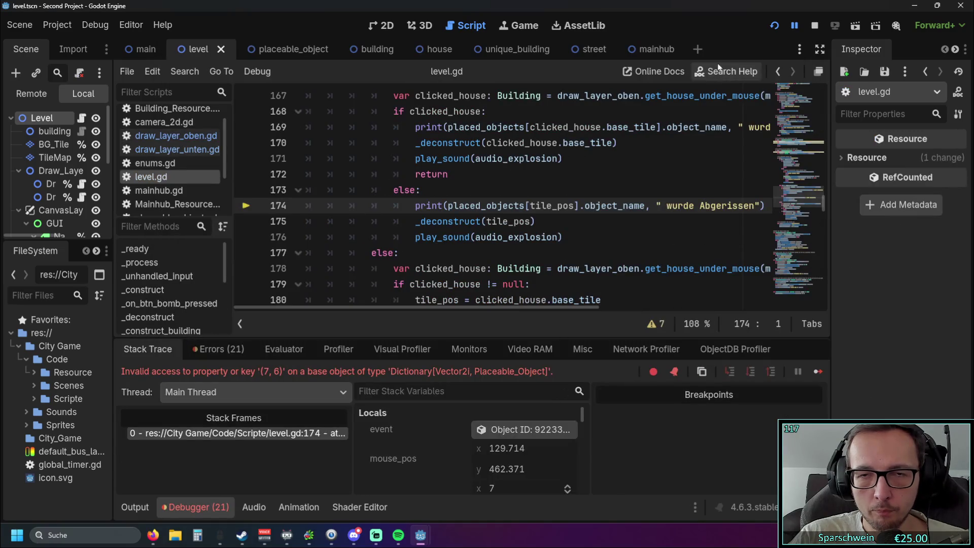
Restart the game, place a road tile, then cancel street building
{"action": "left_click", "coordinate": [773, 28]}
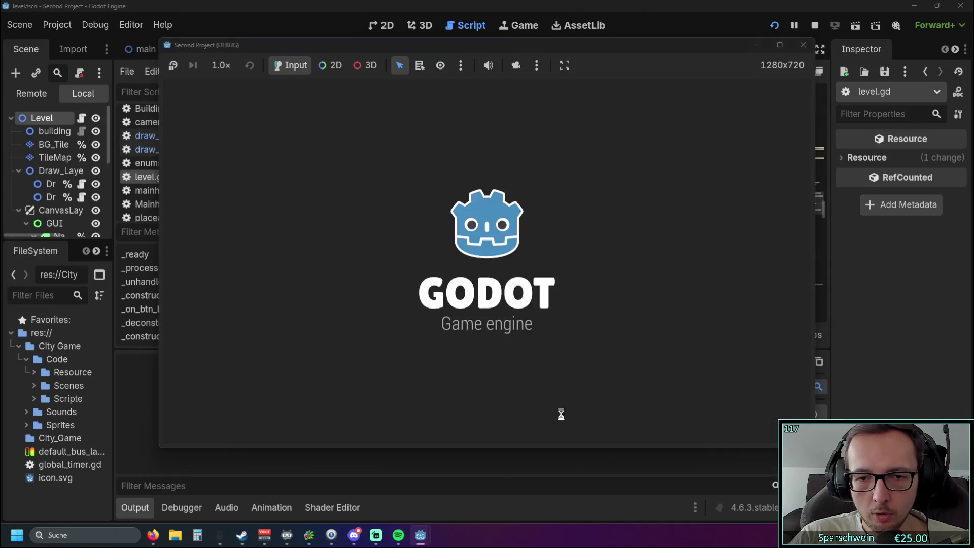
{"action": "left_click", "coordinate": [561, 417]}
{"action": "left_click", "coordinate": [532, 312]}
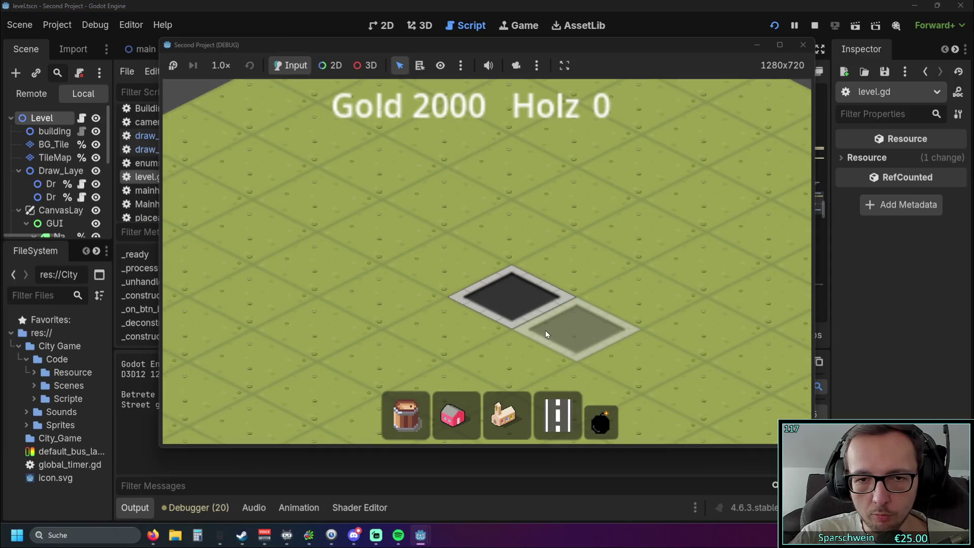
{"action": "right_click", "coordinate": [532, 340]}
Toggle repeatedly between build and demolition modes, then stop the game
{"action": "left_click", "coordinate": [513, 301]}
{"action": "left_click", "coordinate": [504, 297]}
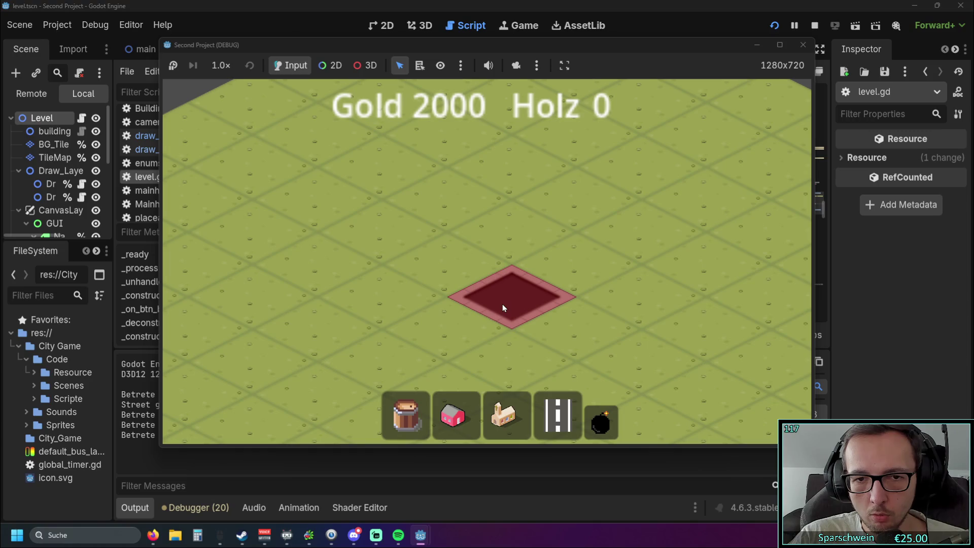
{"action": "left_click", "coordinate": [558, 415]}
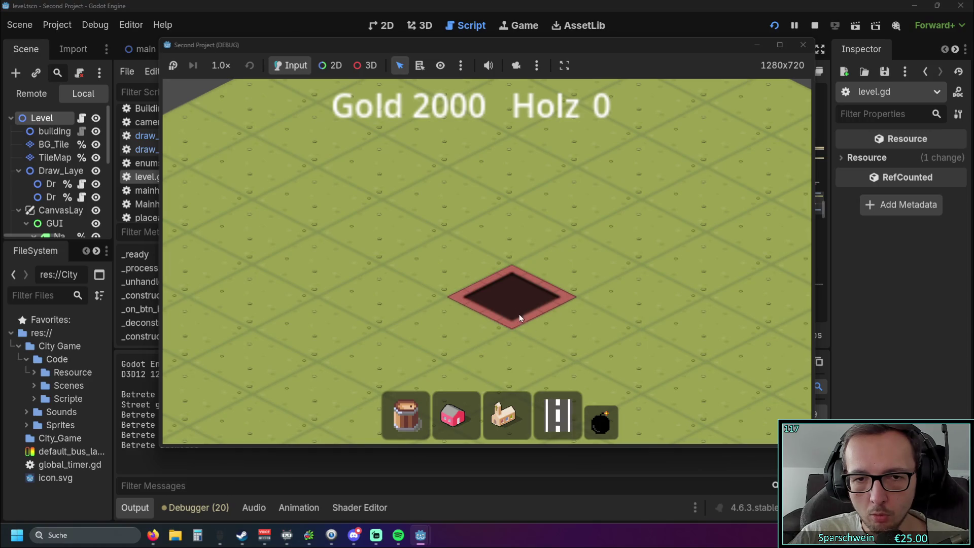
{"action": "left_click", "coordinate": [601, 421]}
{"action": "left_click", "coordinate": [596, 416]}
{"action": "left_click", "coordinate": [596, 416]}
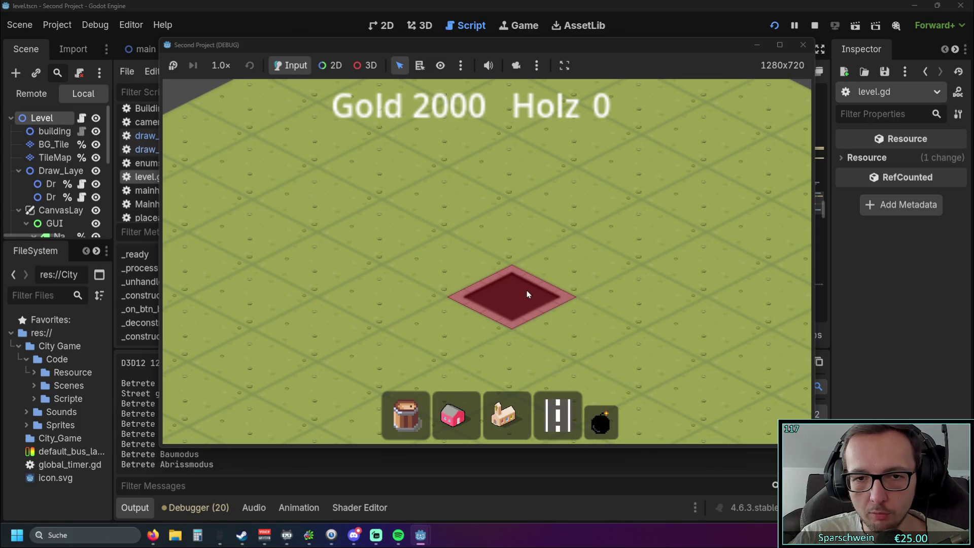
{"action": "left_click", "coordinate": [601, 422]}
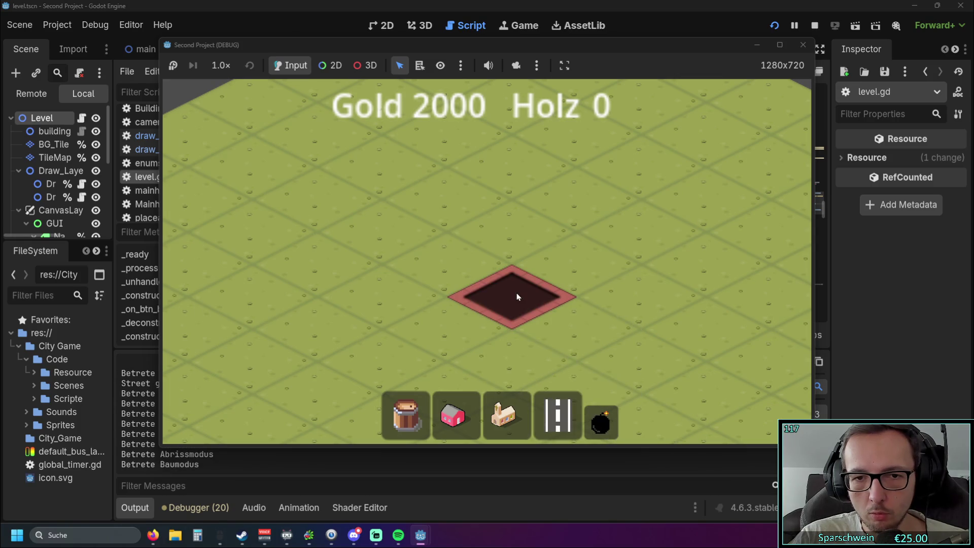
{"action": "left_click", "coordinate": [601, 421]}
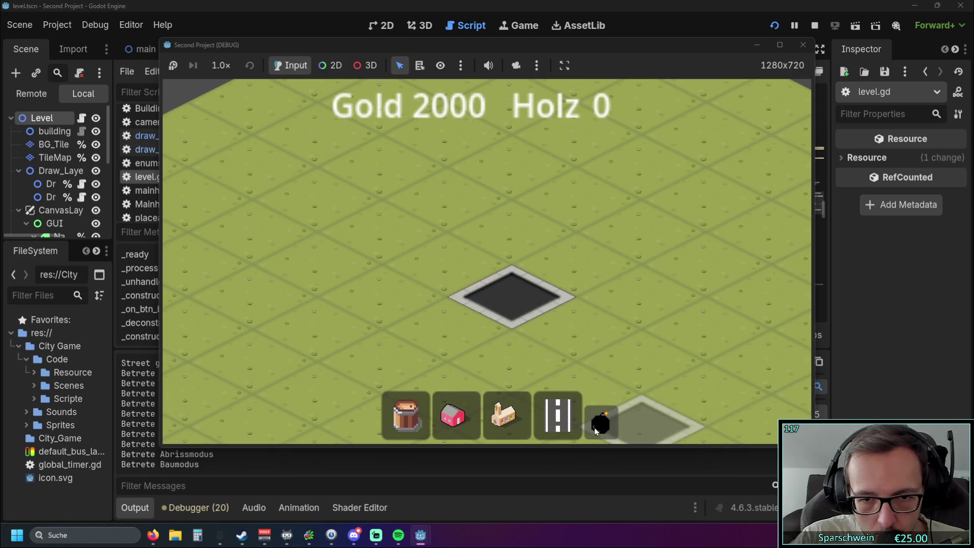
{"action": "left_click", "coordinate": [803, 44]}
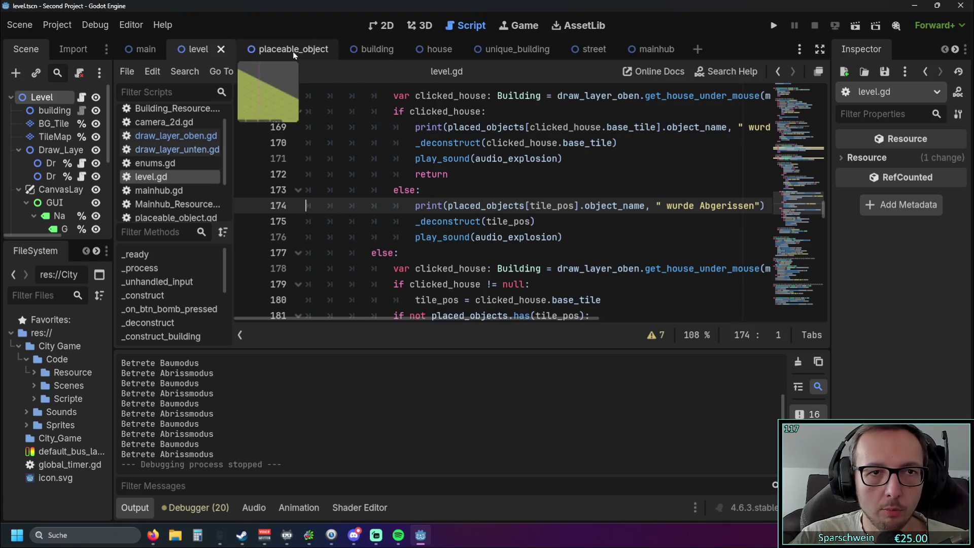
In draw_layer_oben.gd, apply a picked highlight colour with alpha 0.35 and test demolition mode
{"action": "left_click", "coordinate": [177, 135]}
{"action": "left_click", "coordinate": [459, 236]}
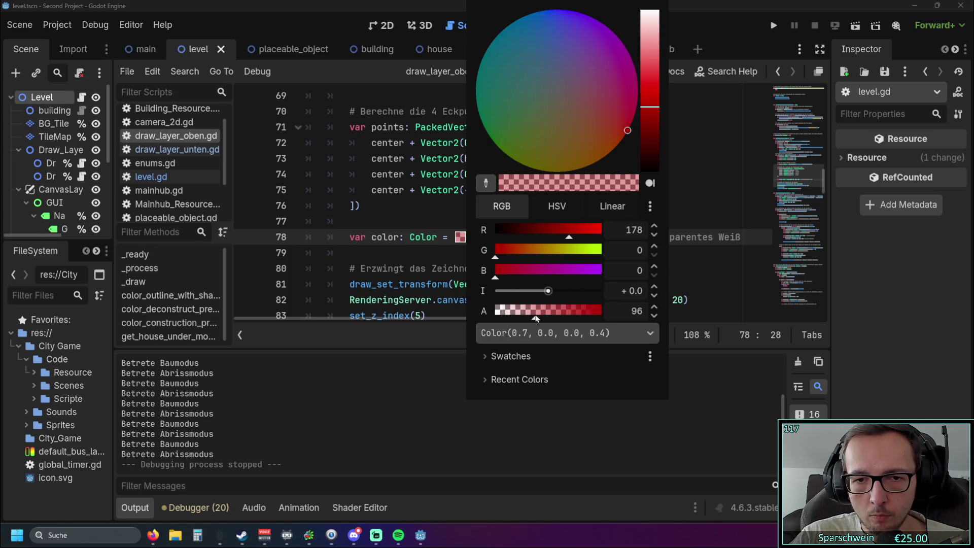
{"action": "left_click", "coordinate": [611, 240]}
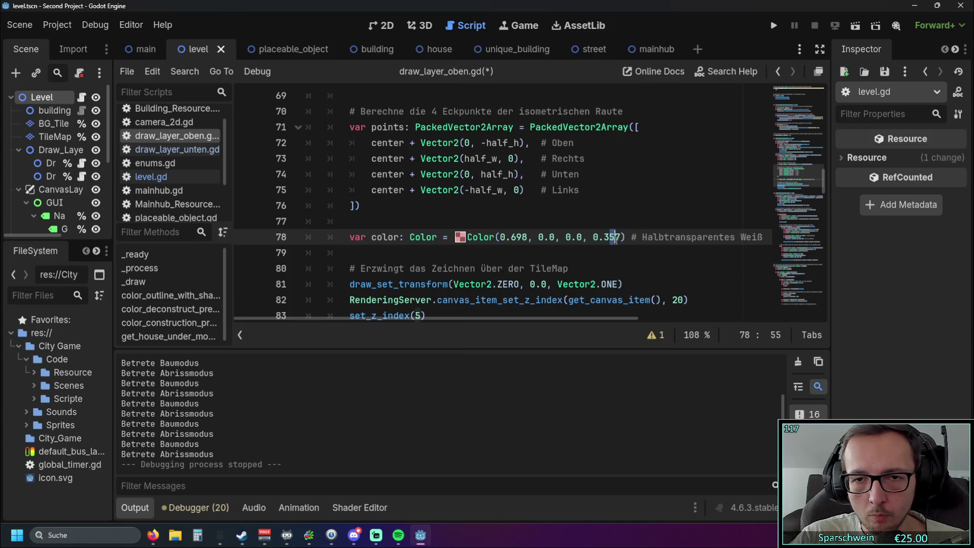
{"action": "key", "text": "BackSpace"}
{"action": "key", "text": "Up"}
{"action": "key", "text": "Up"}
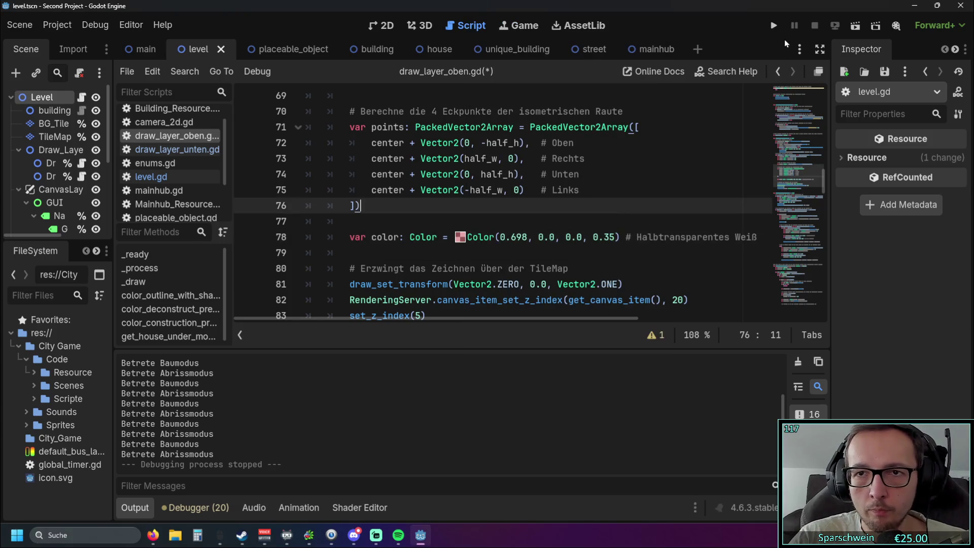
{"action": "left_click", "coordinate": [778, 31]}
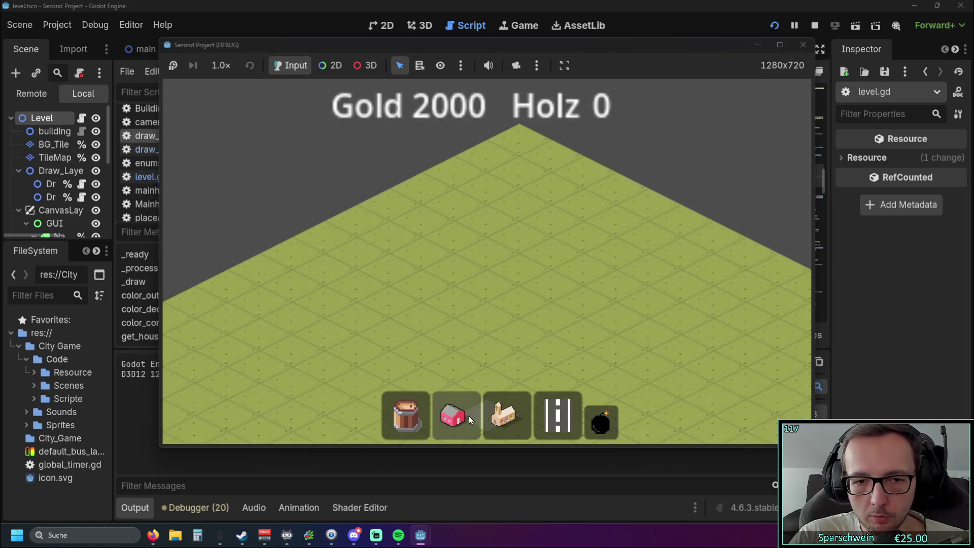
{"action": "scroll", "coordinate": [479, 264], "scroll_direction": "up", "scroll_amount": 3}
{"action": "left_click", "coordinate": [604, 428]}
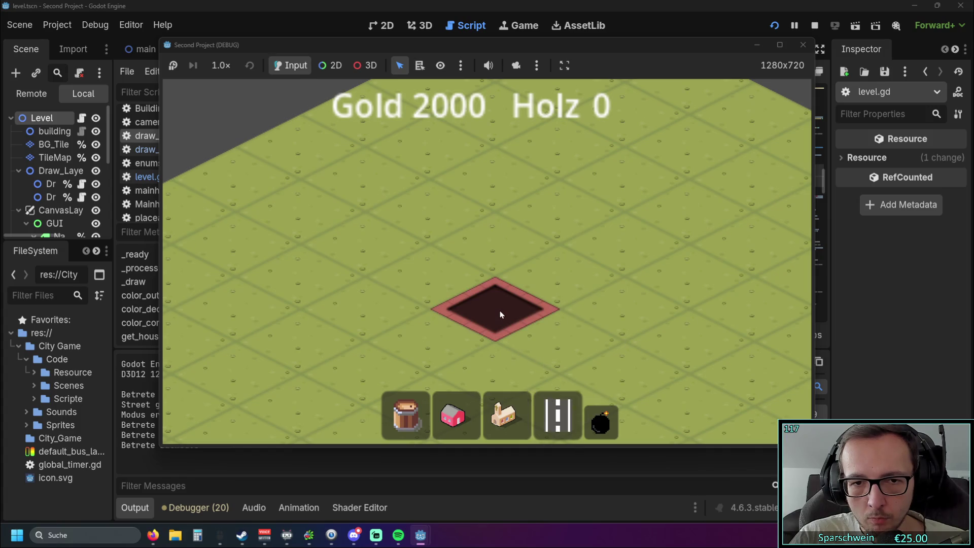
{"action": "key", "text": "5"}
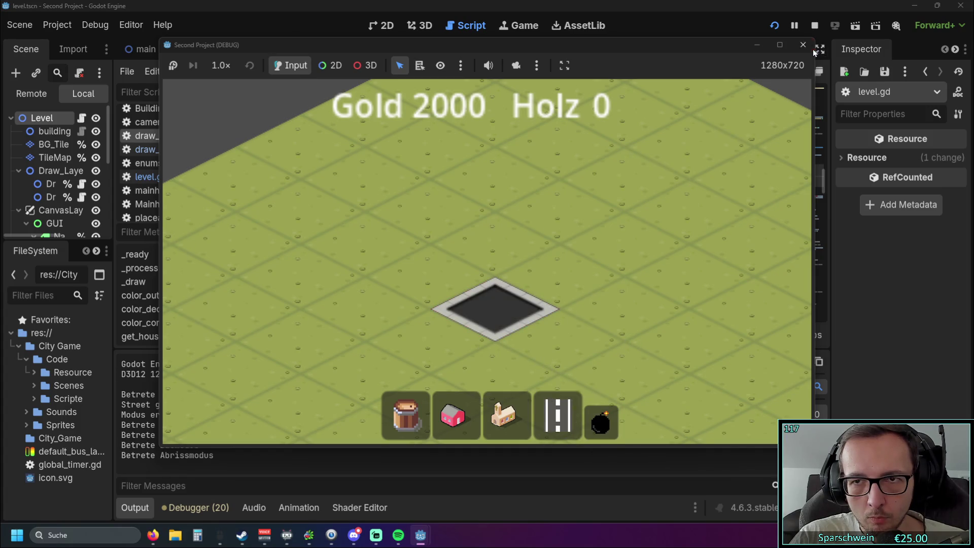
{"action": "left_click", "coordinate": [804, 45]}
Type red 0.6 and alpha 0.4 into the line 78 colour and test it in-game
{"action": "left_click", "coordinate": [459, 237]}
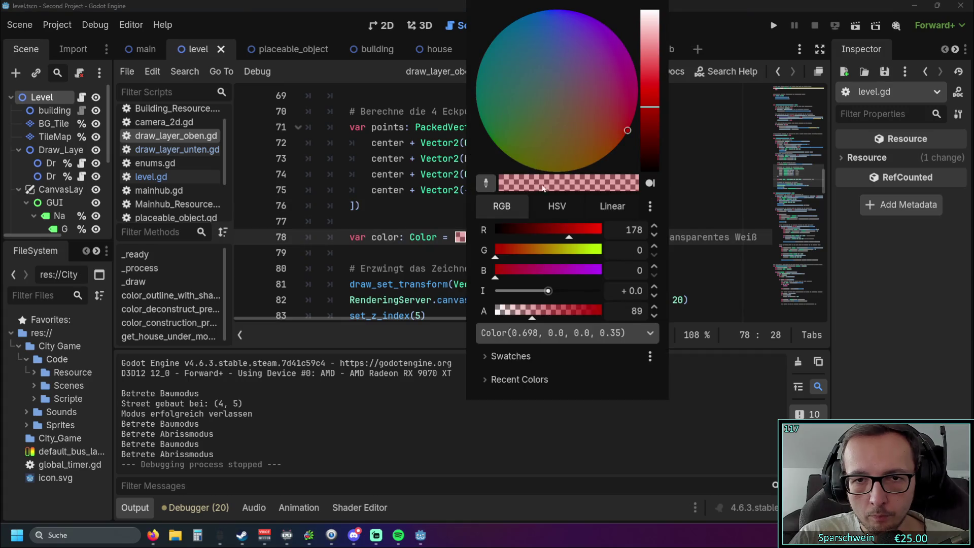
{"action": "key", "text": "Escape"}
{"action": "double_click", "coordinate": [514, 239]}
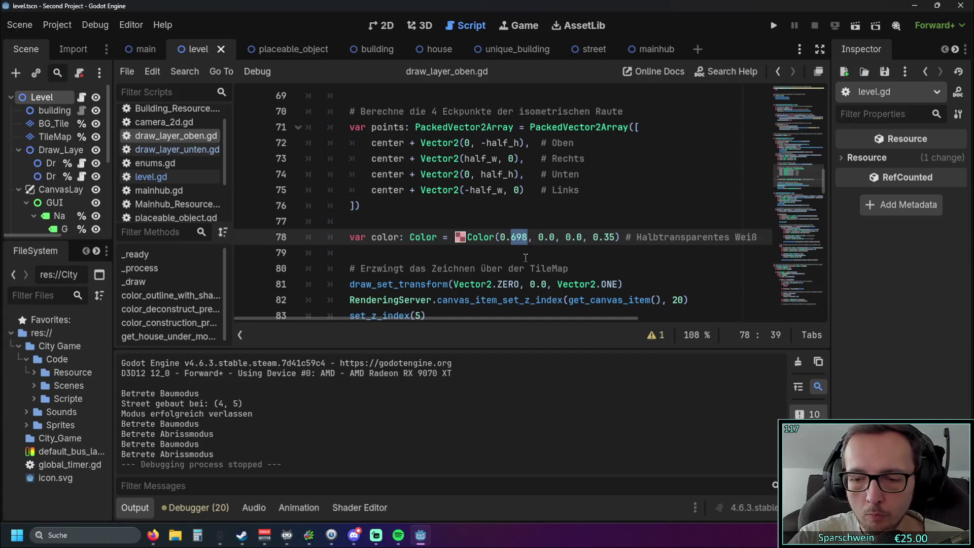
{"action": "type", "text": "6"}
{"action": "double_click", "coordinate": [599, 237]}
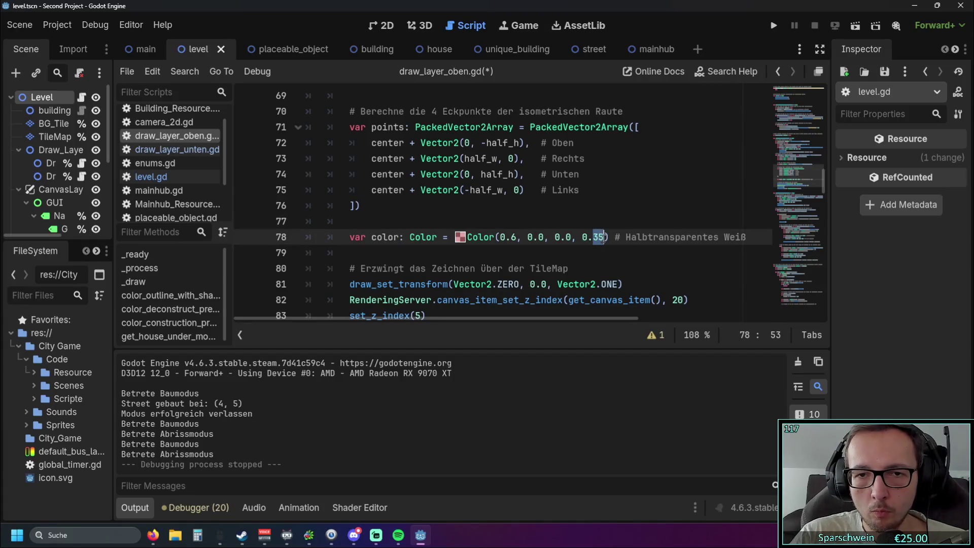
{"action": "type", "text": "4"}
{"action": "left_click", "coordinate": [361, 206]}
{"action": "left_click", "coordinate": [774, 26]}
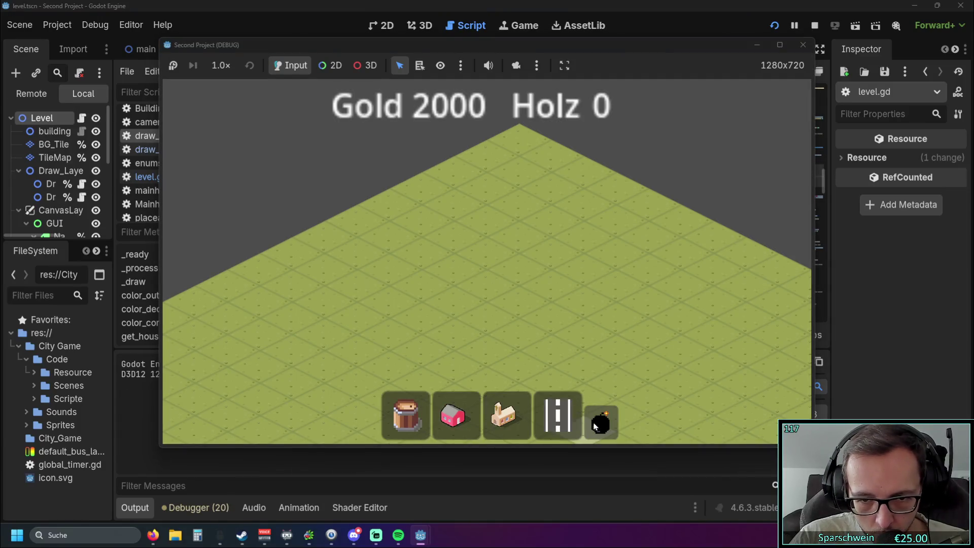
{"action": "scroll", "coordinate": [471, 294], "scroll_direction": "up", "scroll_amount": 3}
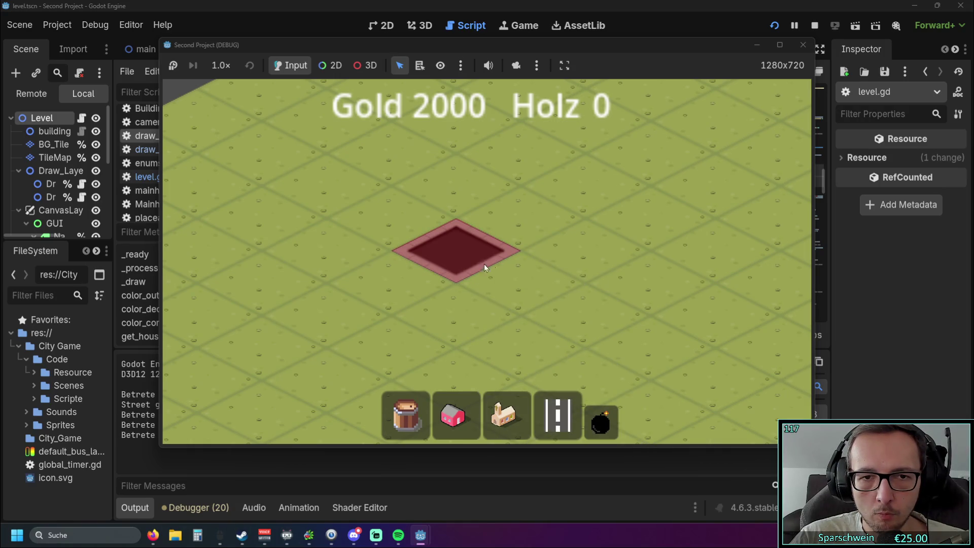
{"action": "left_click", "coordinate": [803, 45]}
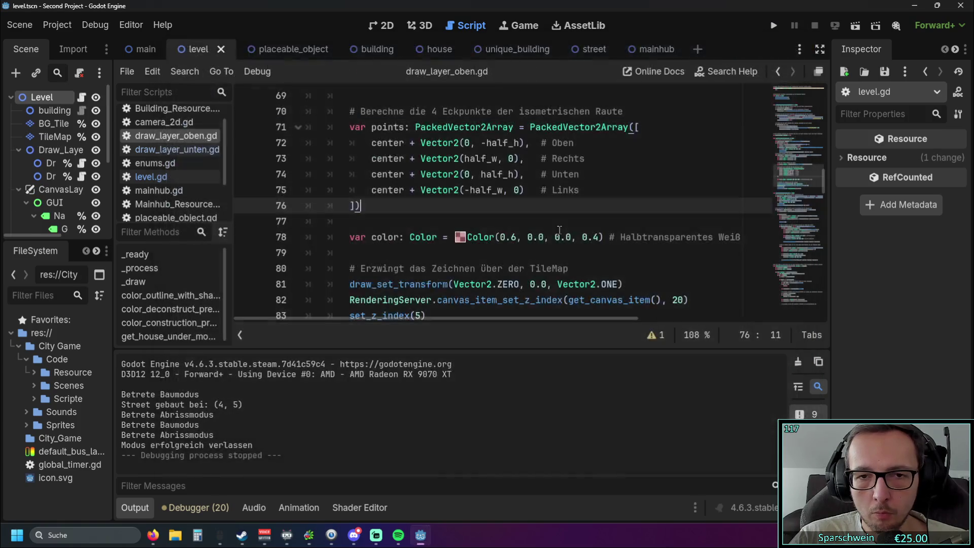
Change the highlight's red value to 0.7 and test it on a new street tile in demolition mode
{"action": "left_click", "coordinate": [517, 237]}
{"action": "key", "text": "BackSpace"}
{"action": "type", "text": "7"}
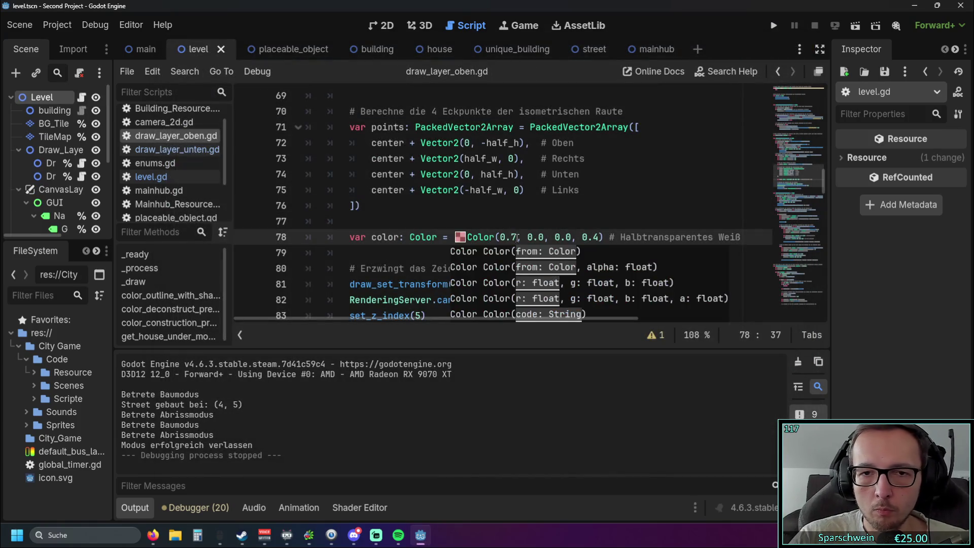
{"action": "left_click", "coordinate": [773, 25]}
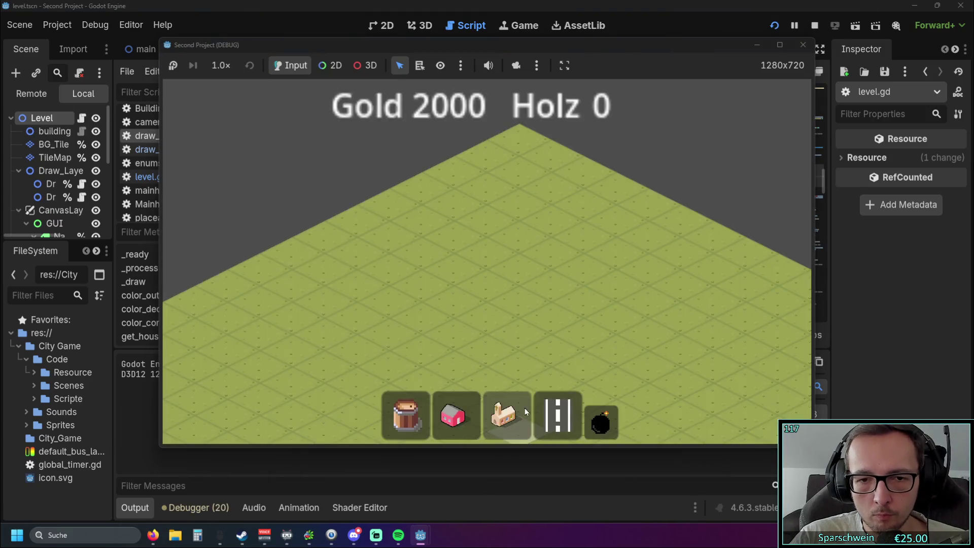
{"action": "left_click", "coordinate": [558, 415]}
{"action": "left_click", "coordinate": [520, 265]}
{"action": "left_click", "coordinate": [504, 273]}
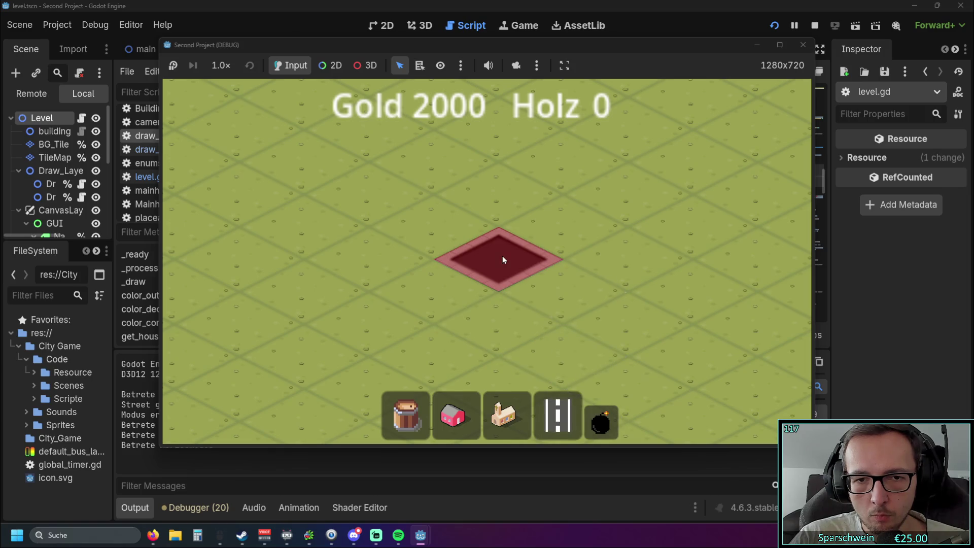
{"action": "left_click", "coordinate": [802, 45]}
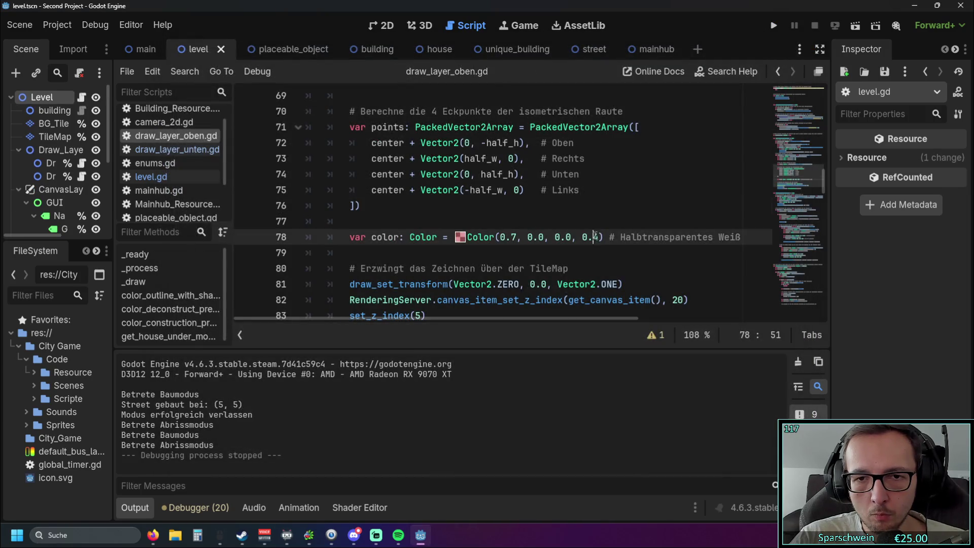
Set the highlight alpha to 0.35 and rerun the game to check demolition mode
{"action": "key", "text": "Delete"}
{"action": "type", "text": "35"}
{"action": "key", "text": "Up"}
{"action": "key", "text": "Up"}
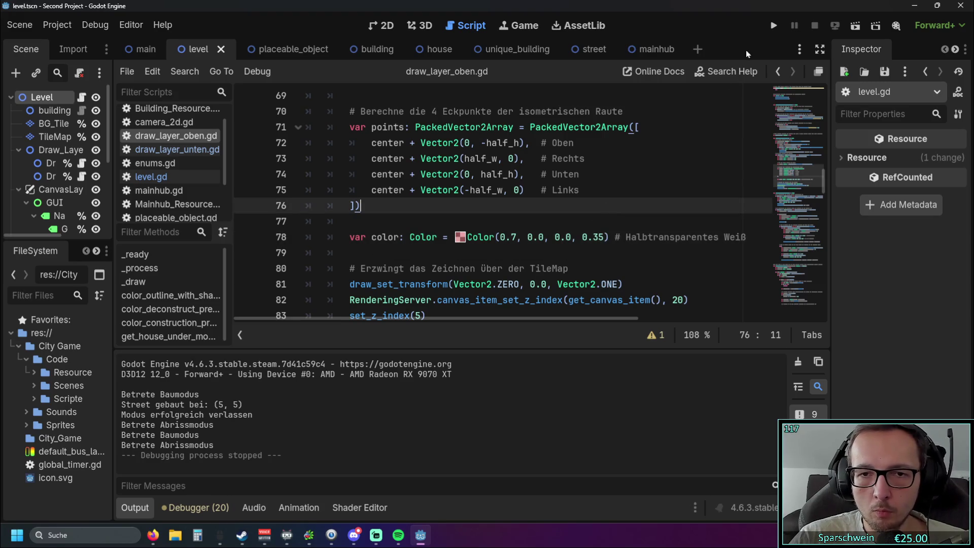
{"action": "left_click", "coordinate": [773, 25]}
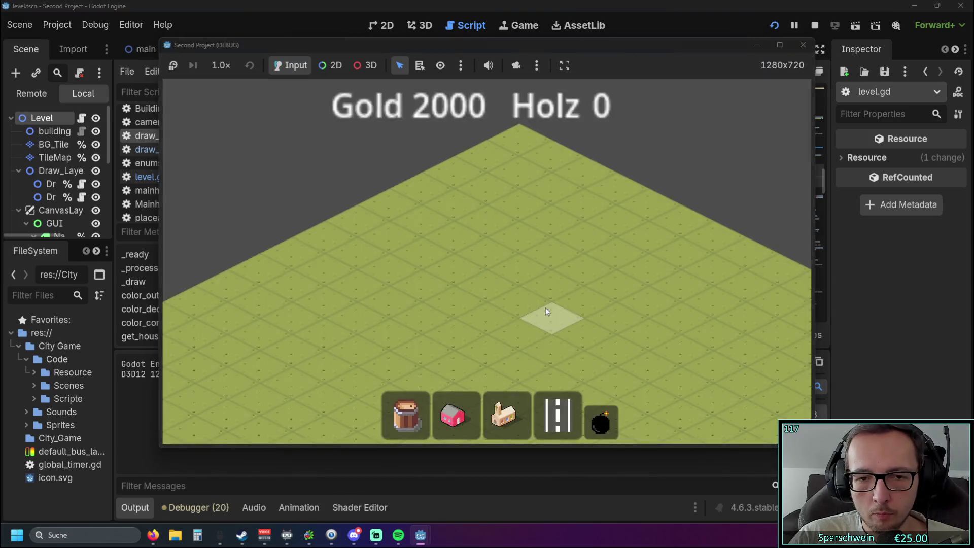
{"action": "scroll", "coordinate": [546, 308], "scroll_direction": "up", "scroll_amount": 3}
{"action": "left_click", "coordinate": [507, 305]}
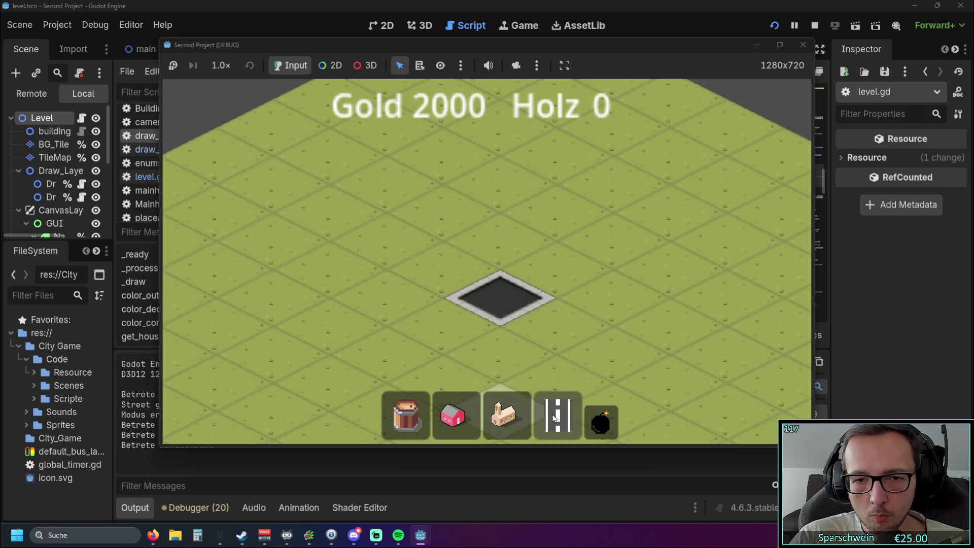
{"action": "right_click", "coordinate": [522, 303]}
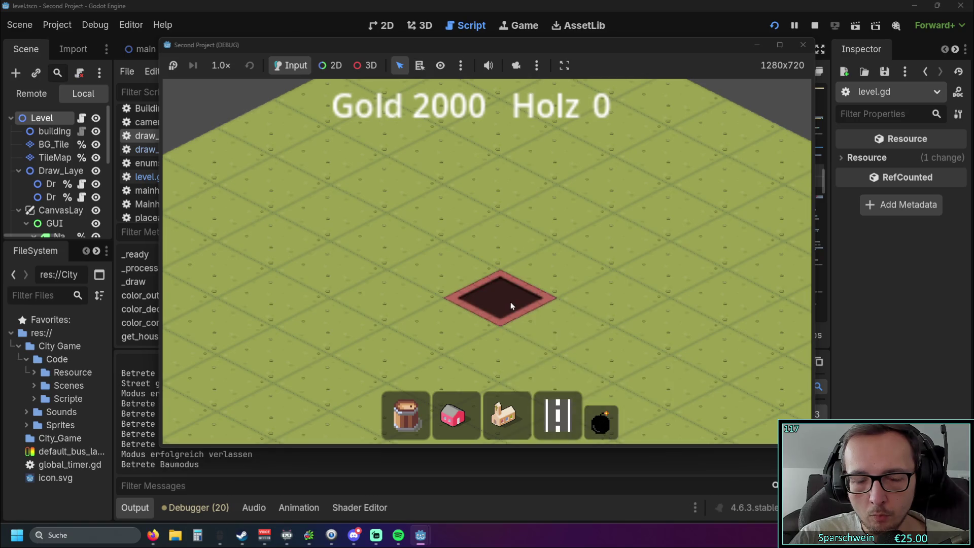
{"action": "scroll", "coordinate": [510, 302], "scroll_direction": "up", "scroll_amount": 1}
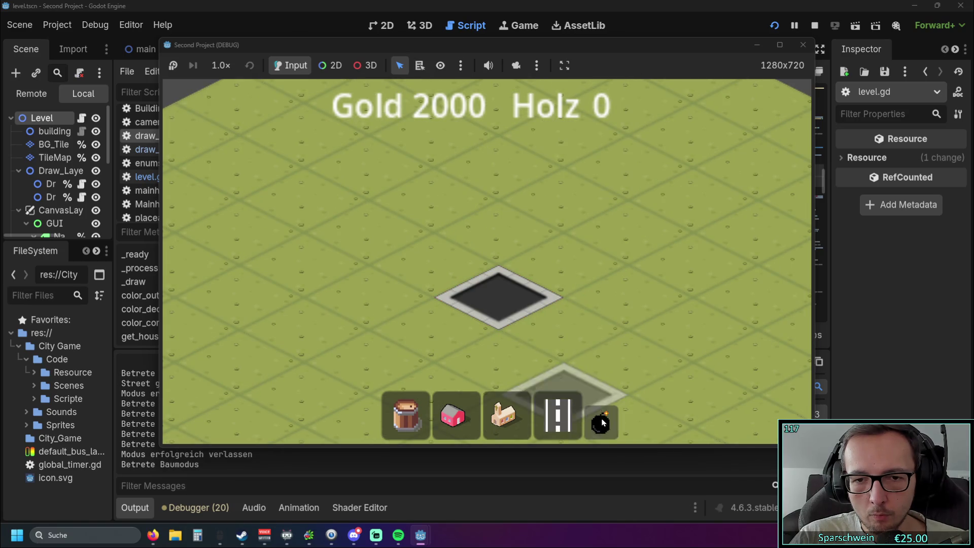
{"action": "key", "text": "F8"}
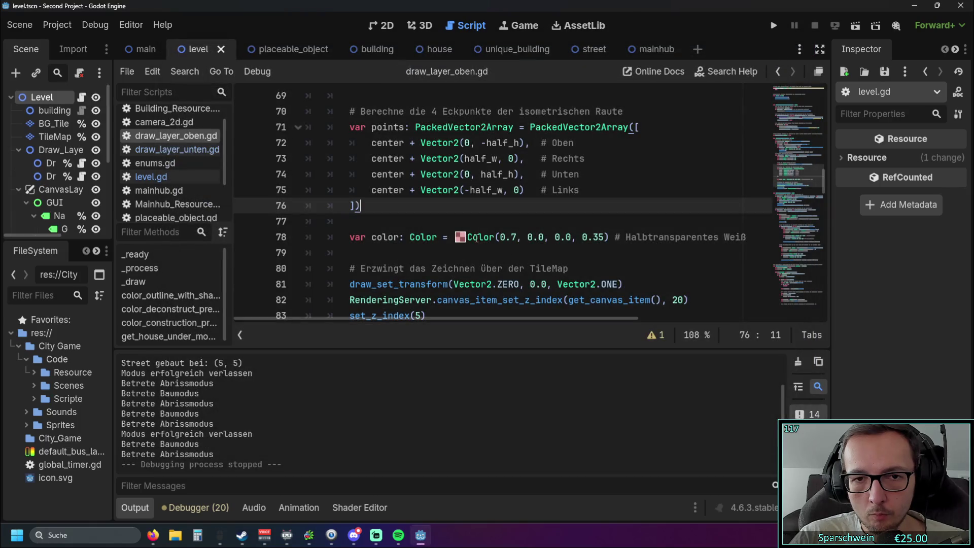
Edit the highlight's red component to 0.75 and relaunch the project
{"action": "left_click", "coordinate": [459, 237]}
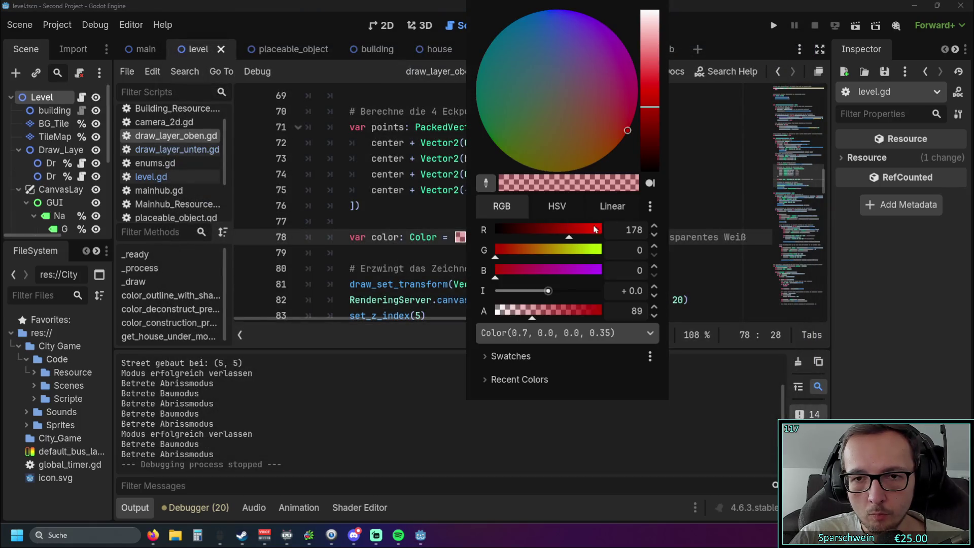
{"action": "left_click", "coordinate": [513, 237]}
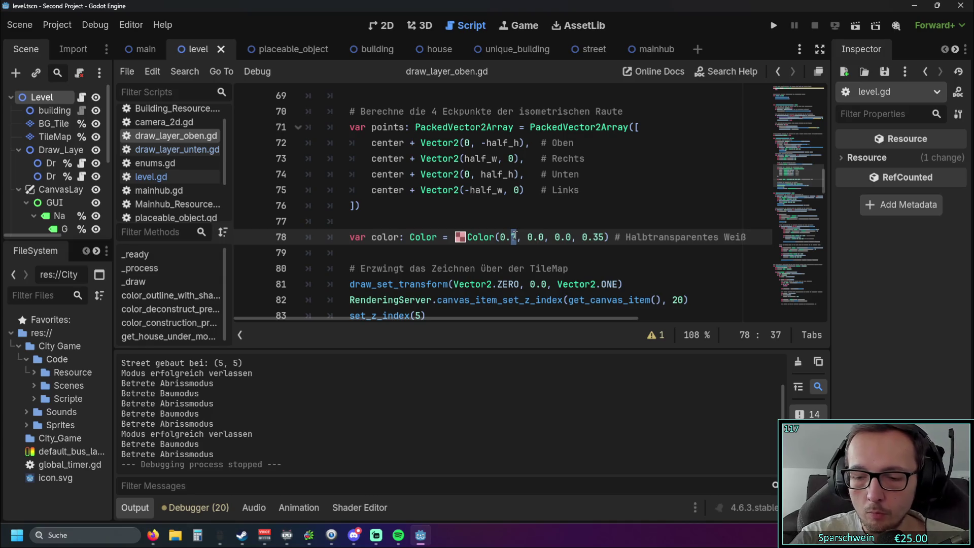
{"action": "type", "text": "5"}
{"action": "key", "text": "Escape"}
{"action": "key", "text": "Up"}
{"action": "left_click", "coordinate": [773, 26]}
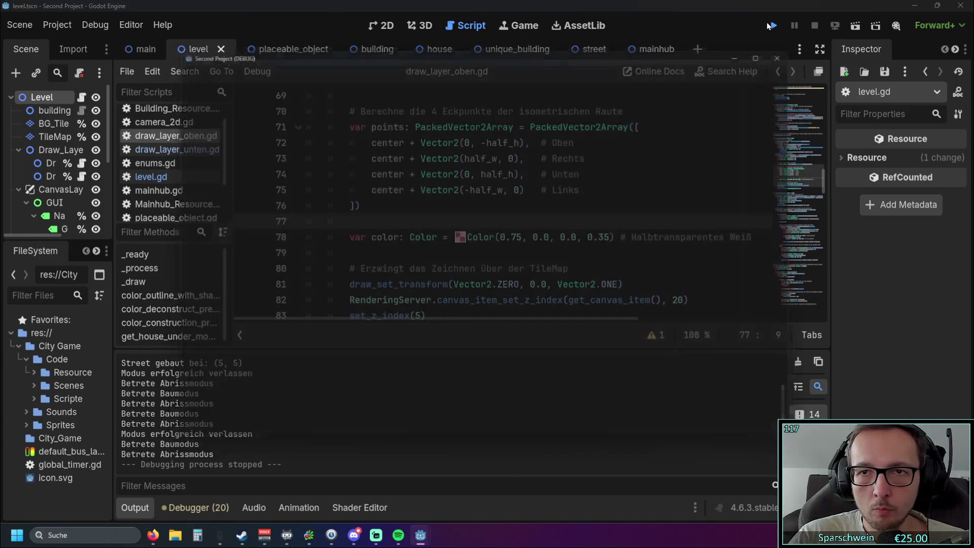
Build a street tile and toggle demolition mode to view the dark red highlight
{"action": "scroll", "coordinate": [474, 297], "scroll_direction": "up", "scroll_amount": 3}
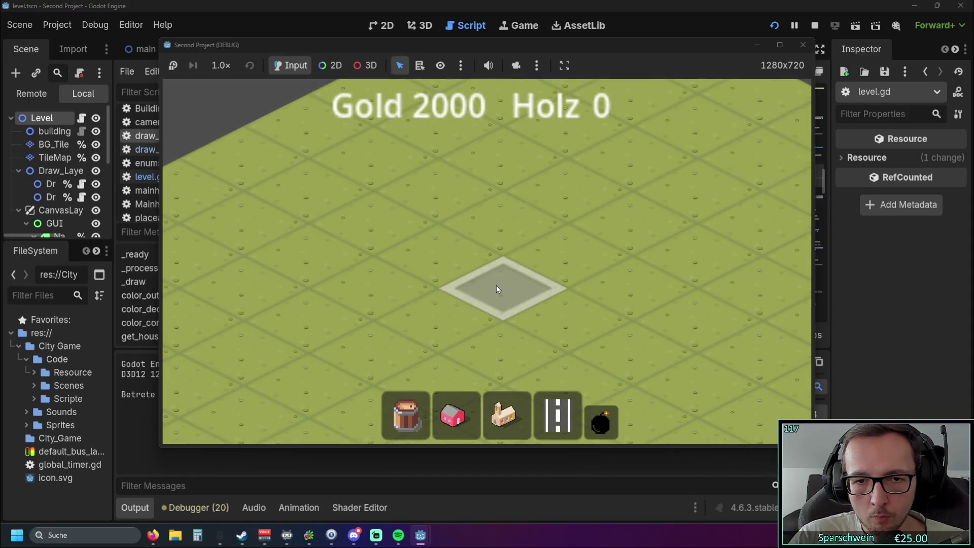
{"action": "left_click", "coordinate": [497, 286]}
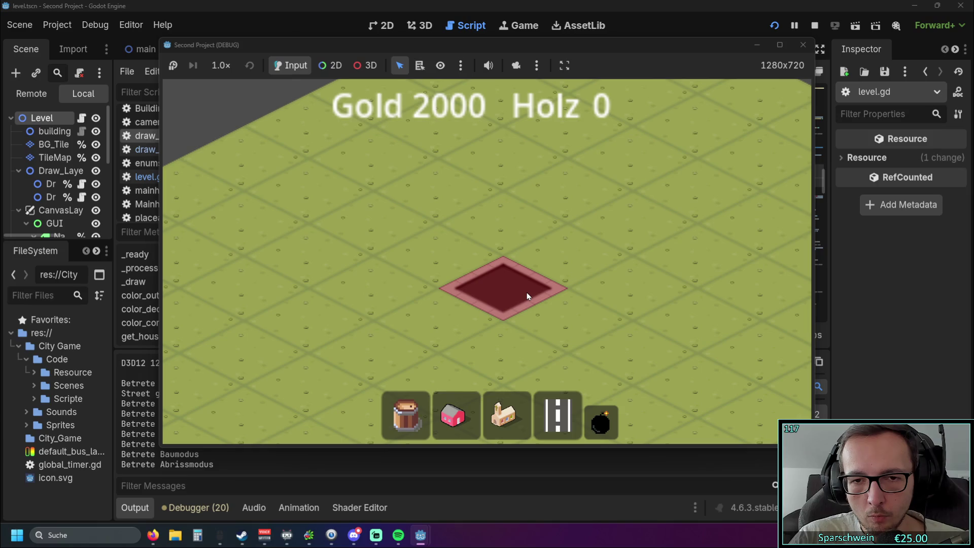
{"action": "key", "text": "d"}
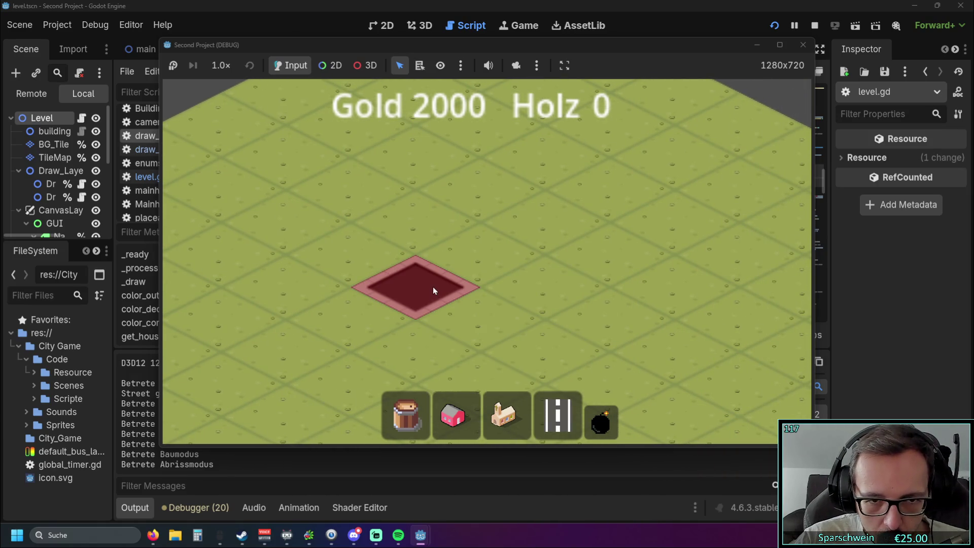
{"action": "left_click", "coordinate": [614, 428]}
{"action": "left_click", "coordinate": [613, 428]}
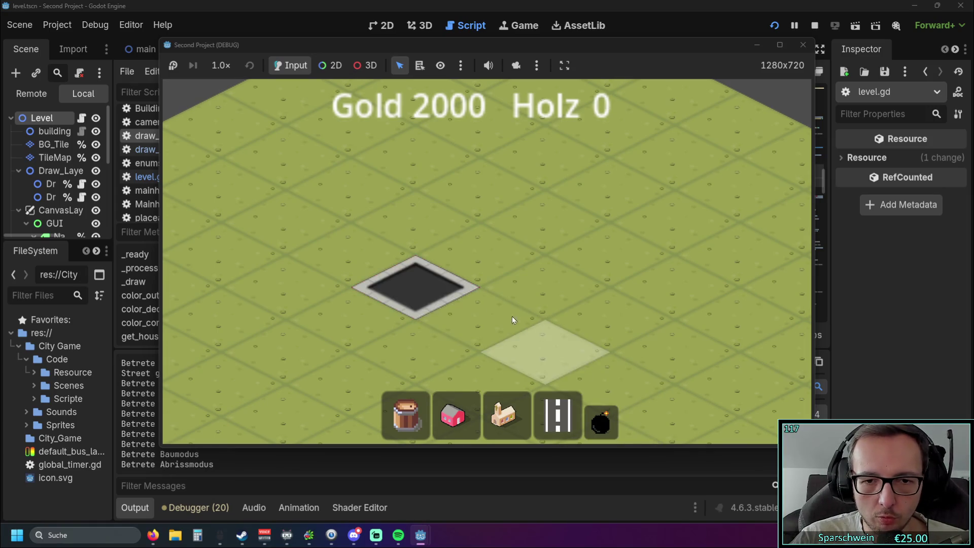
{"action": "left_click", "coordinate": [421, 287]}
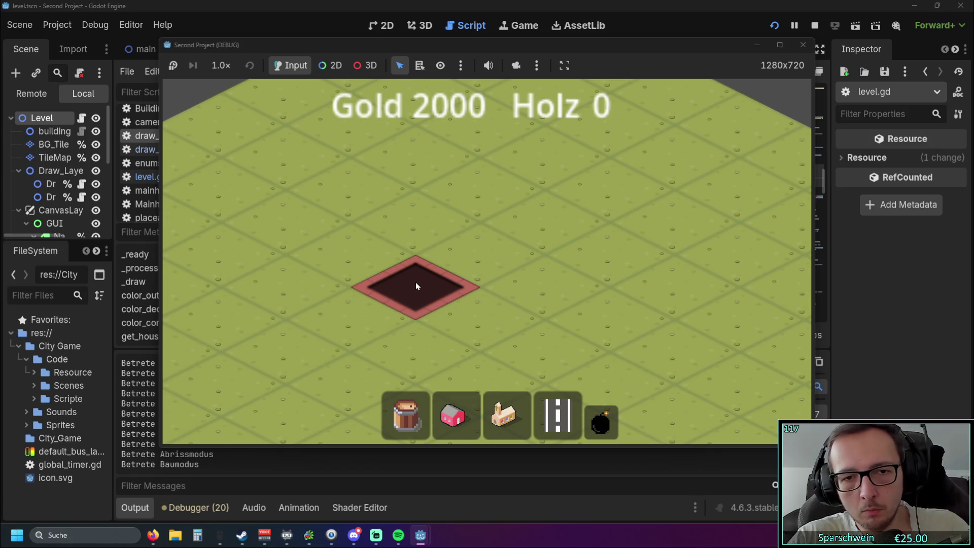
Capture the highlighted tile with Greenshot and open it in a narrower, repositioned Paint window
{"action": "key", "text": "Print"}
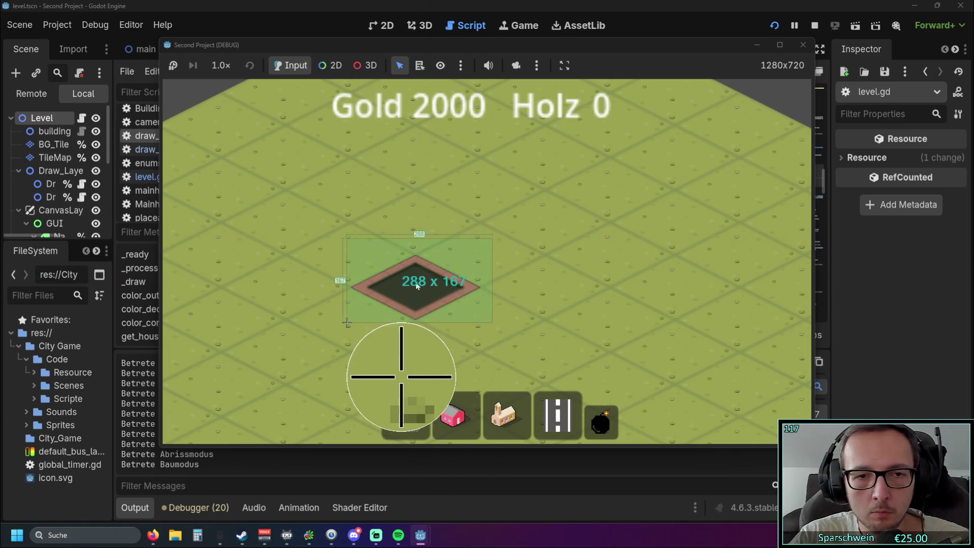
{"action": "left_click_drag", "start_coordinate": [402, 359], "coordinate": [326, 318]}
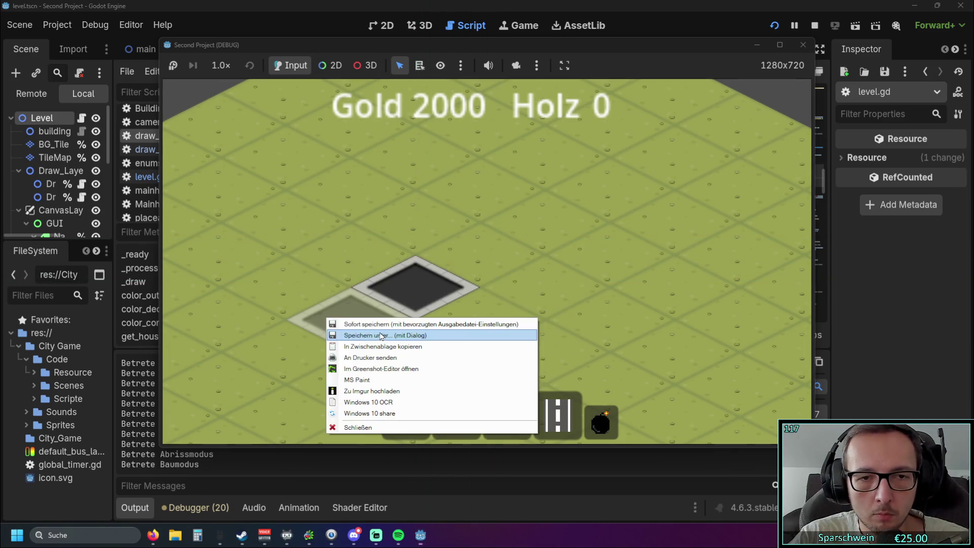
{"action": "left_click", "coordinate": [388, 382]}
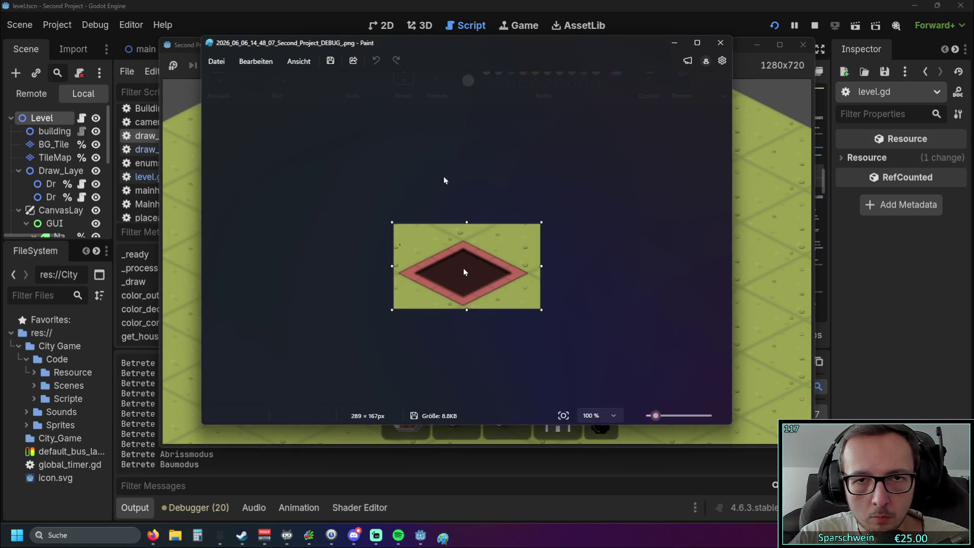
{"action": "left_click_drag", "start_coordinate": [542, 53], "coordinate": [347, 81]}
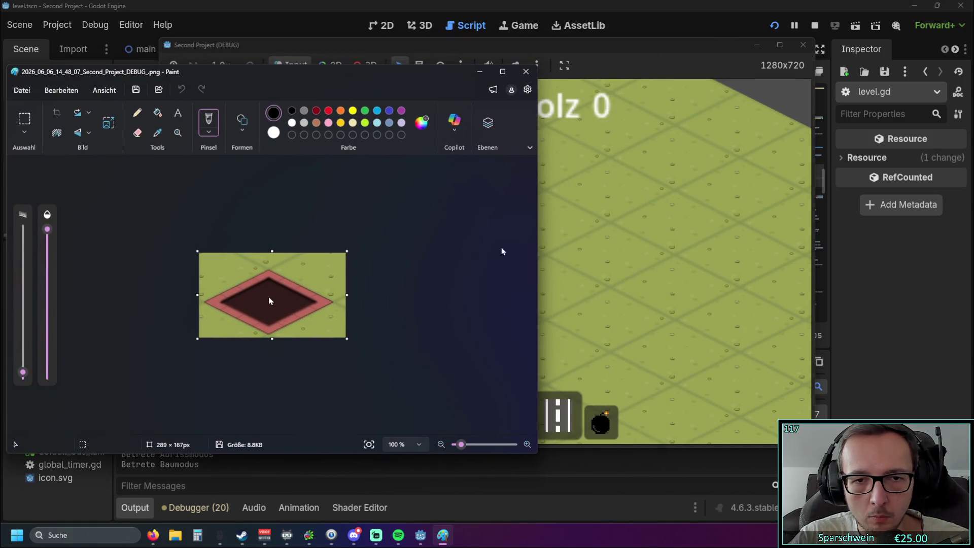
{"action": "left_click_drag", "start_coordinate": [540, 276], "coordinate": [337, 276]}
{"action": "left_click_drag", "start_coordinate": [229, 76], "coordinate": [283, 57]}
Build a second street tile beside the first, enter demolition mode, then close Paint
{"action": "left_click", "coordinate": [545, 287]}
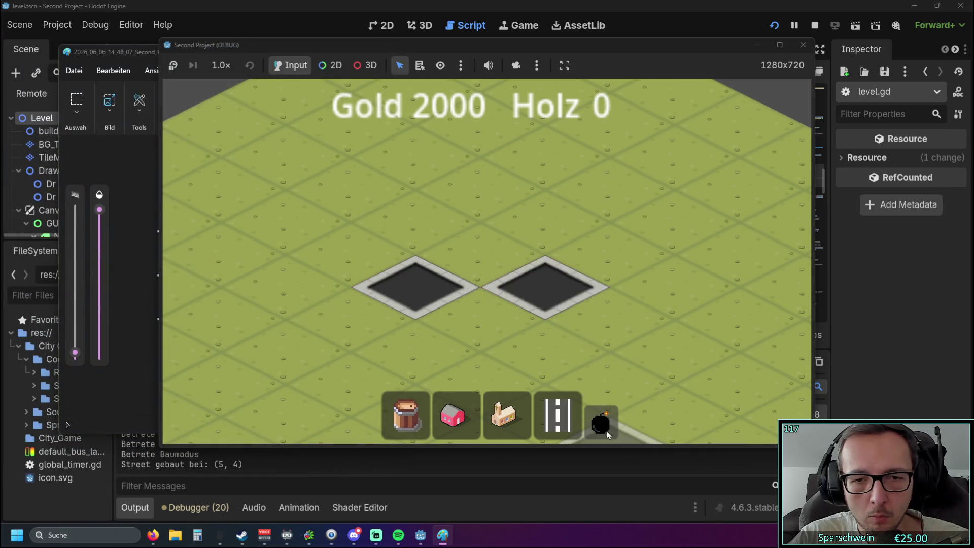
{"action": "left_click", "coordinate": [605, 434]}
{"action": "mouse_move", "coordinate": [420, 536]}
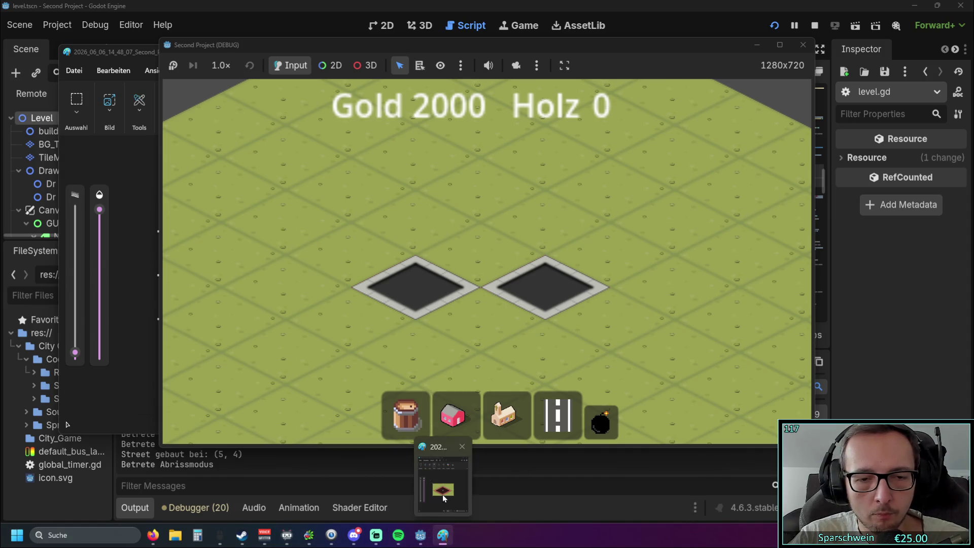
{"action": "left_click", "coordinate": [442, 494]}
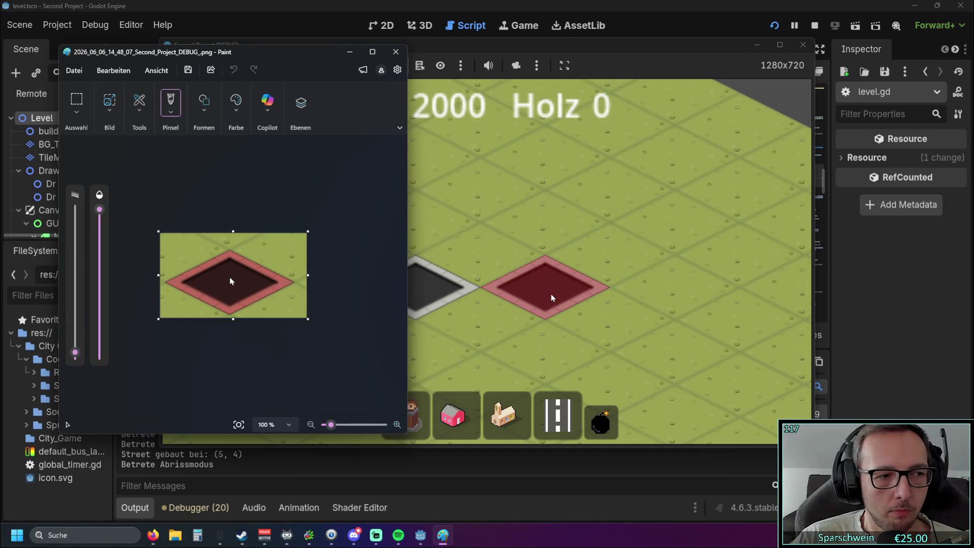
{"action": "left_click", "coordinate": [396, 51]}
{"action": "left_click", "coordinate": [603, 426]}
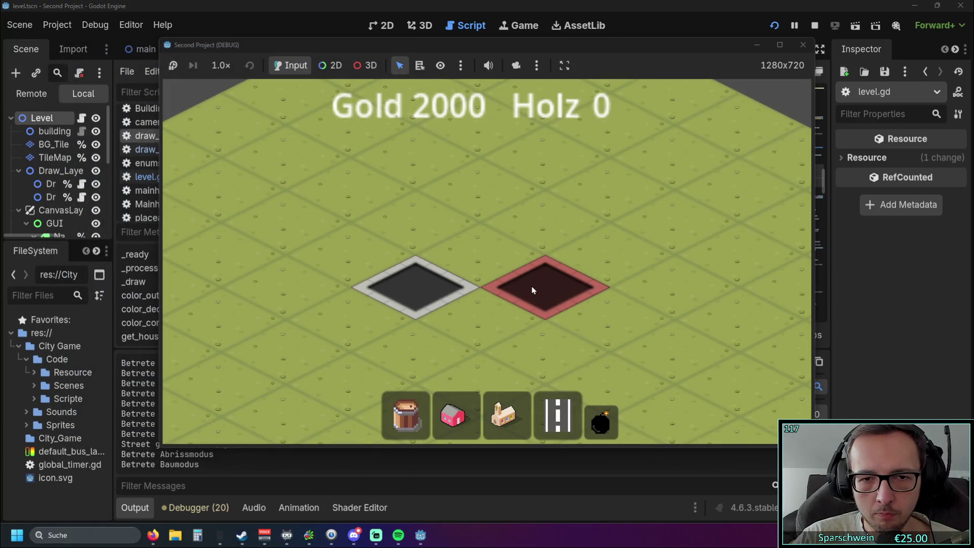
Toggle between build and demolition modes to compare the street tile's highlights
{"action": "left_click", "coordinate": [603, 426]}
{"action": "left_click", "coordinate": [549, 299]}
{"action": "left_click", "coordinate": [599, 422]}
{"action": "left_click", "coordinate": [601, 422]}
{"action": "left_click", "coordinate": [602, 423]}
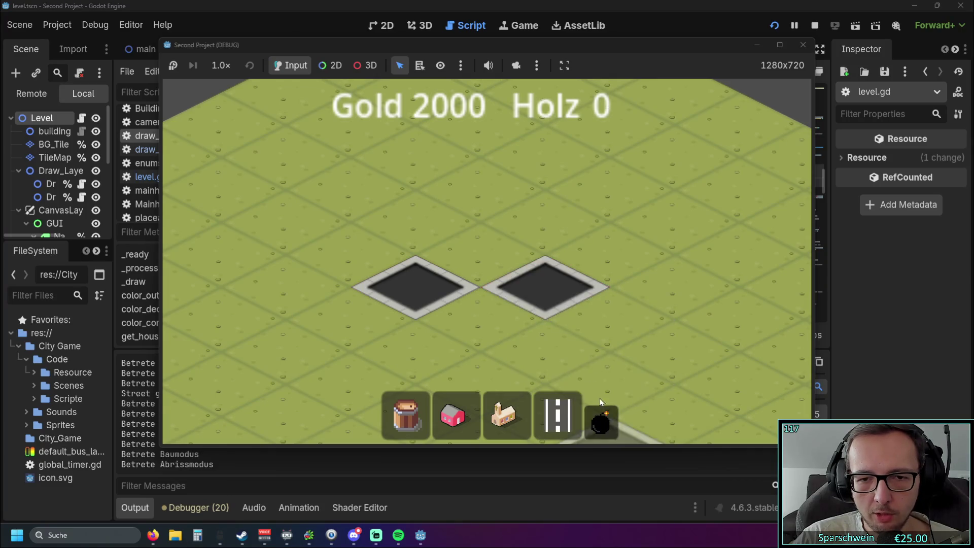
{"action": "left_click", "coordinate": [593, 420]}
{"action": "left_click", "coordinate": [593, 420]}
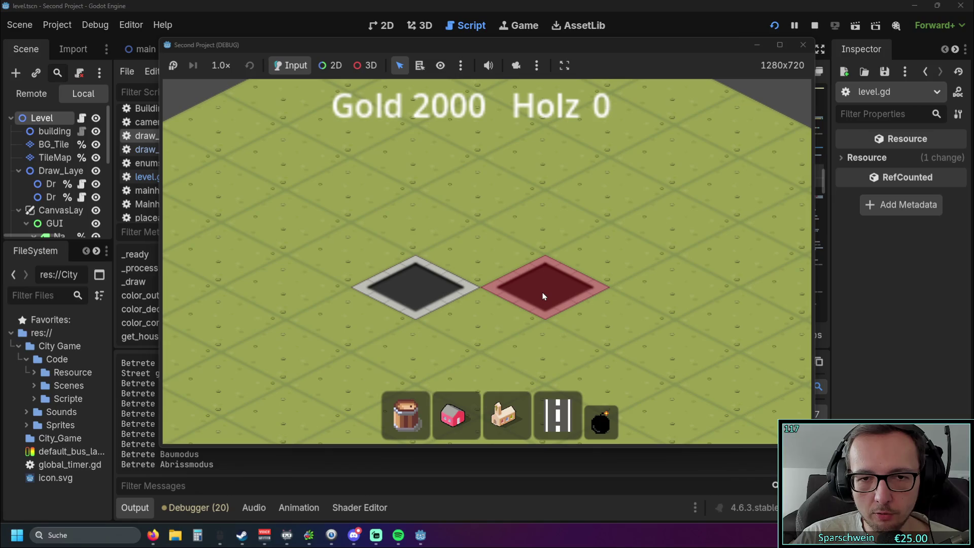
{"action": "right_click", "coordinate": [553, 351]}
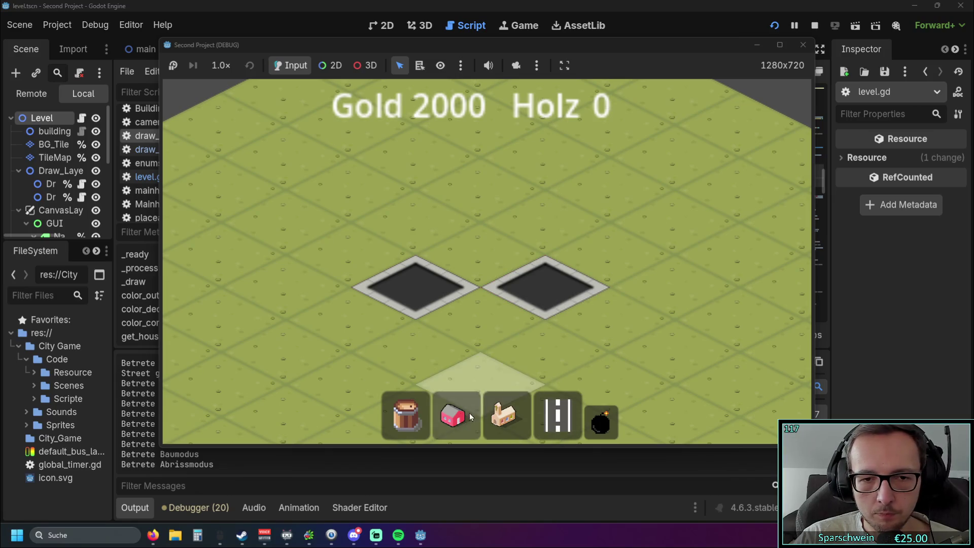
Place the red house right of the streets, then toggle modes again to recheck the highlight
{"action": "left_click", "coordinate": [672, 286]}
{"action": "left_click", "coordinate": [601, 422]}
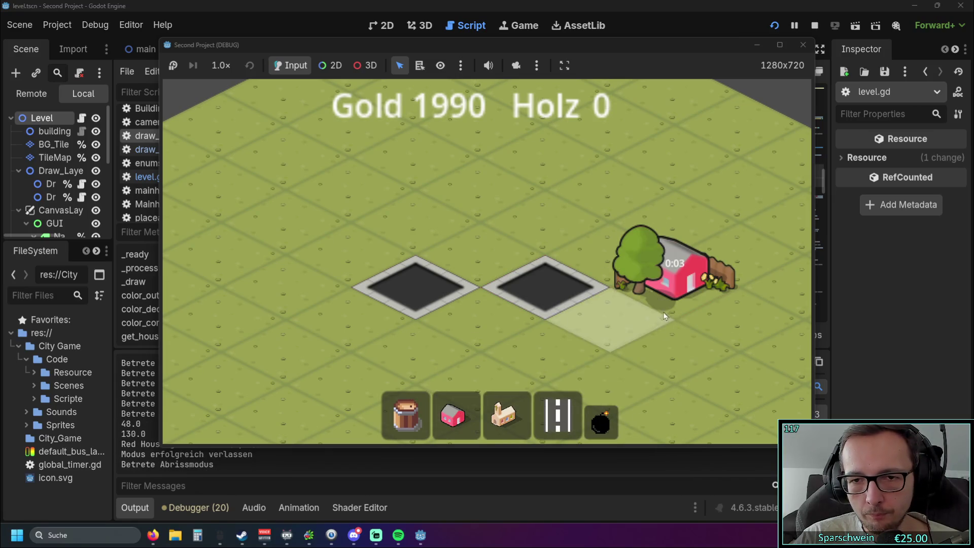
{"action": "right_click", "coordinate": [669, 297]}
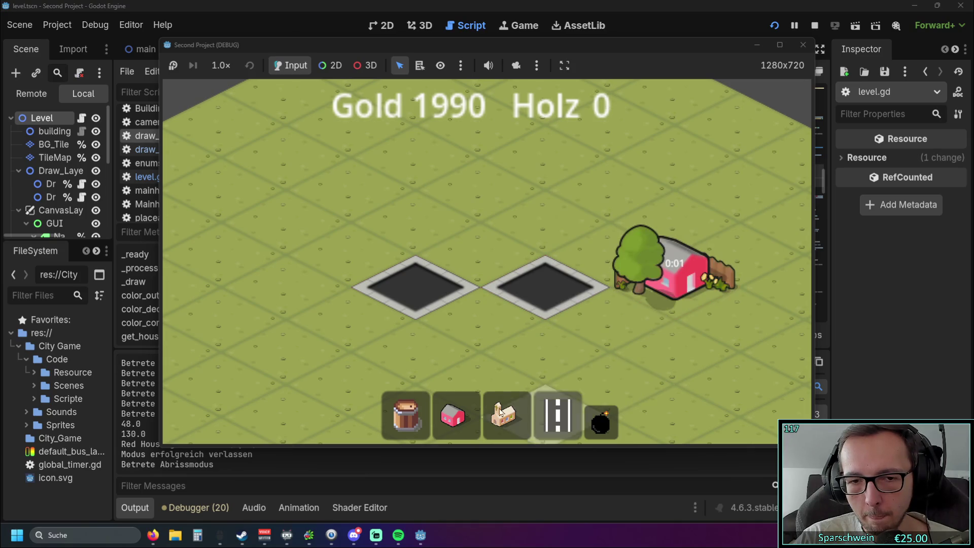
{"action": "right_click", "coordinate": [531, 403]}
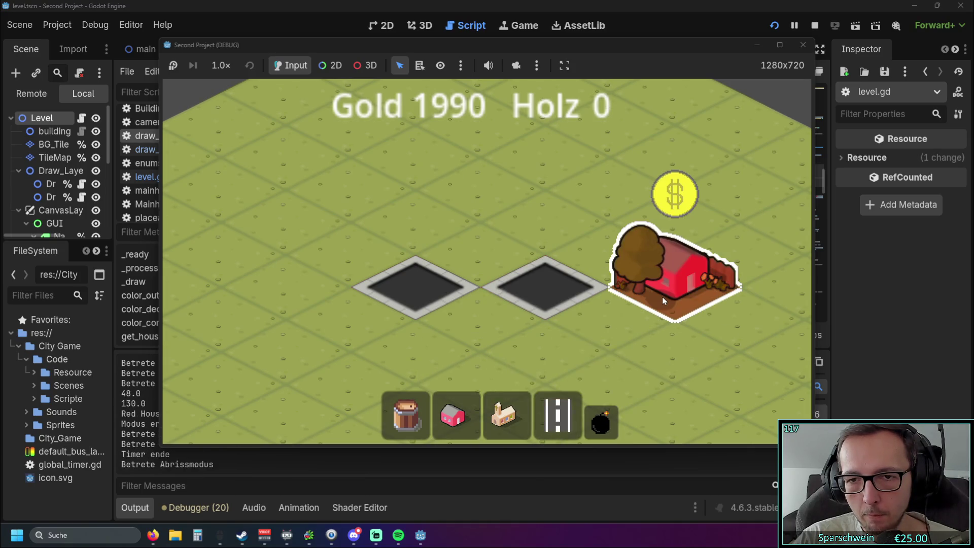
{"action": "right_click", "coordinate": [608, 381]}
{"action": "right_click", "coordinate": [669, 286]}
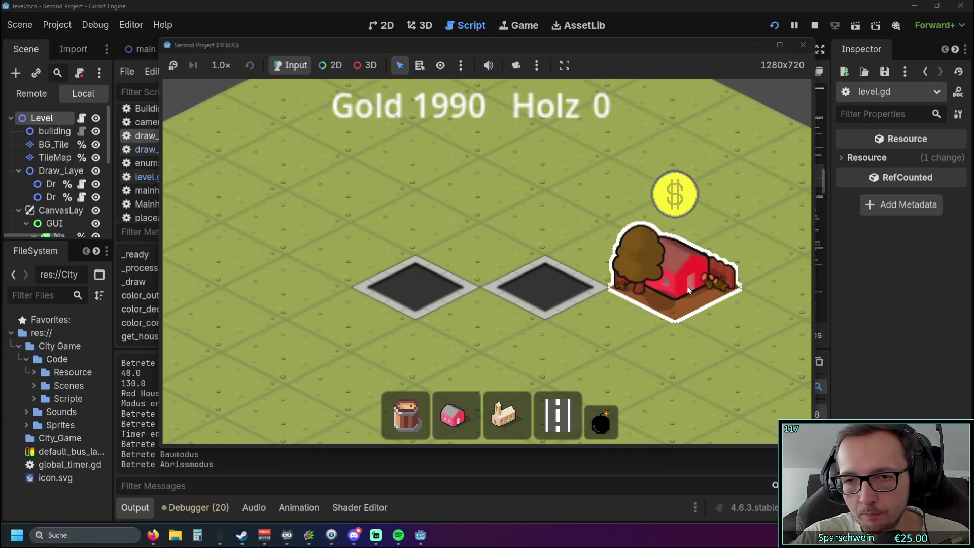
{"action": "left_click", "coordinate": [558, 413]}
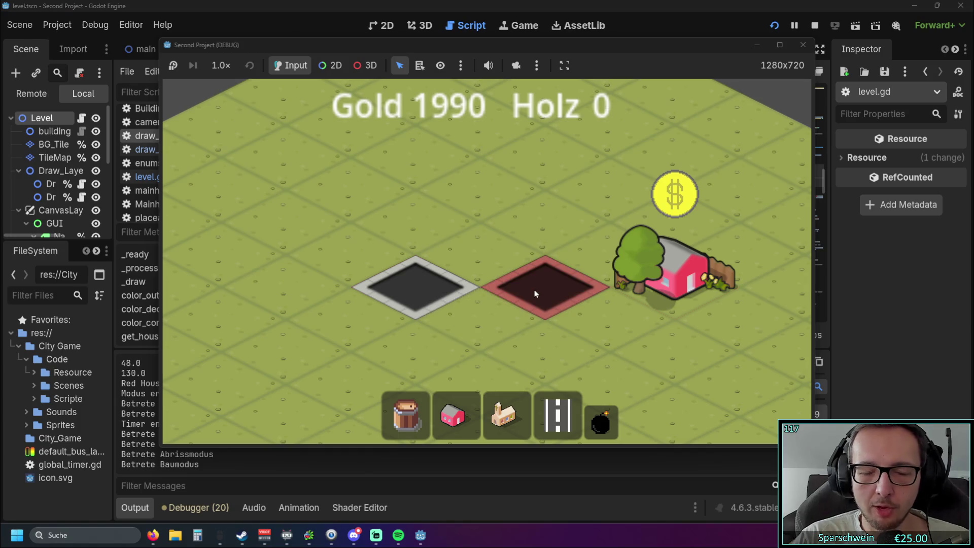
{"action": "mouse_move", "coordinate": [609, 315]}
{"action": "left_mouse_down"}
{"action": "mouse_move", "coordinate": [458, 264]}
{"action": "mouse_move", "coordinate": [576, 276]}
{"action": "left_mouse_up"}
Extend the road with two more street tiles, then switch into demolition mode and back
{"action": "left_click_drag", "start_coordinate": [394, 311], "coordinate": [554, 393]}
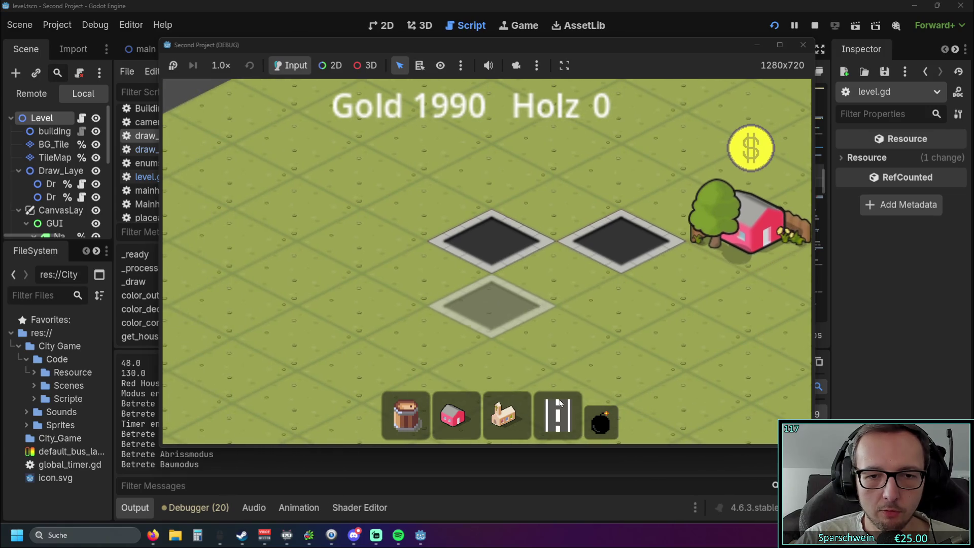
{"action": "left_click", "coordinate": [449, 282]}
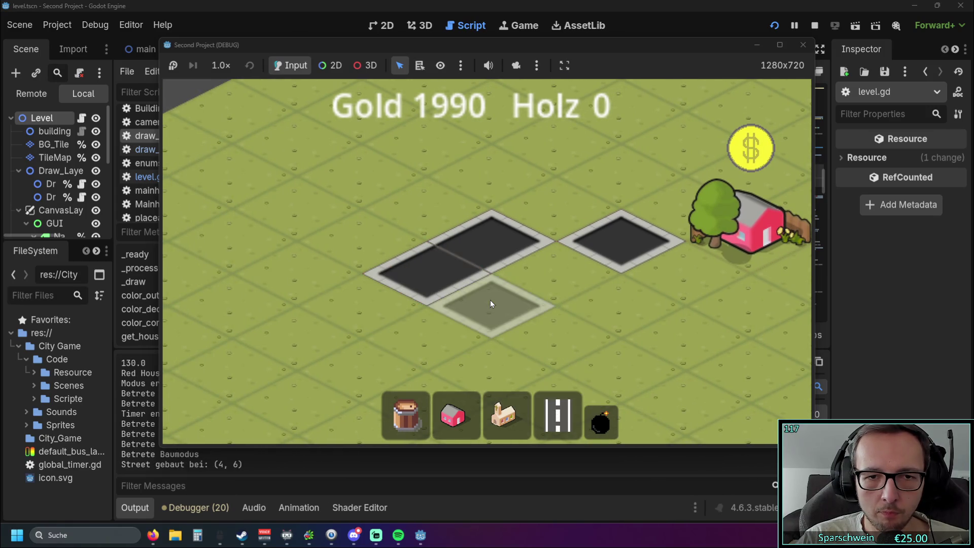
{"action": "left_click", "coordinate": [365, 306]}
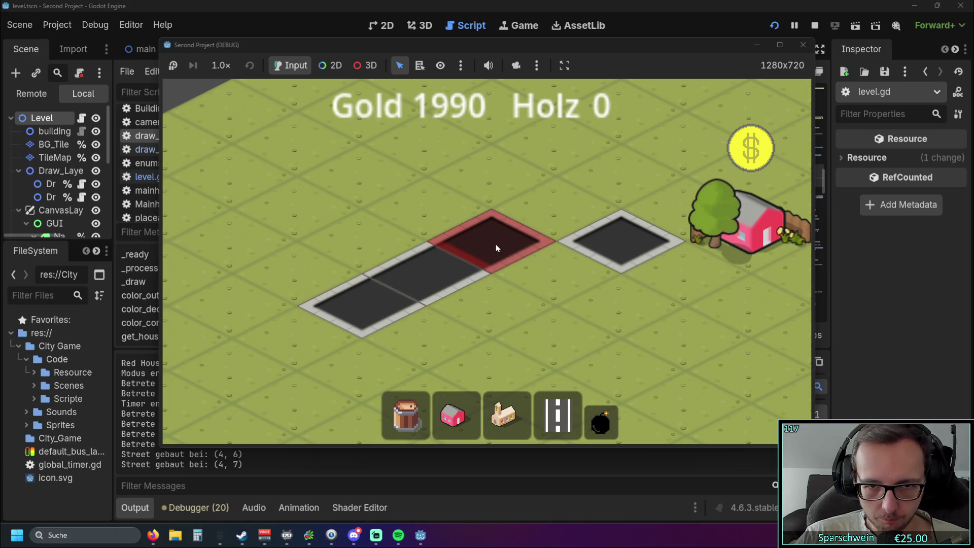
{"action": "right_click", "coordinate": [512, 275]}
{"action": "left_click", "coordinate": [600, 421]}
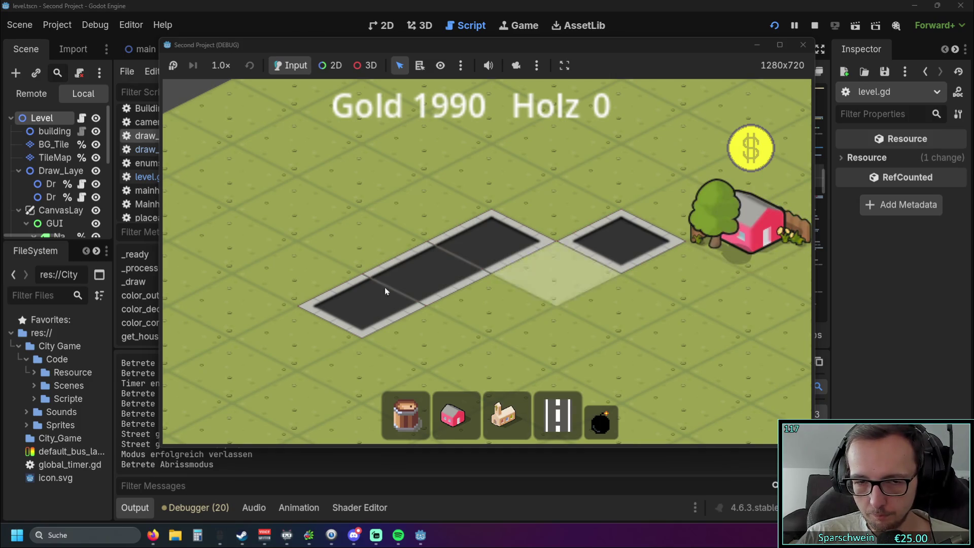
{"action": "left_click", "coordinate": [558, 434]}
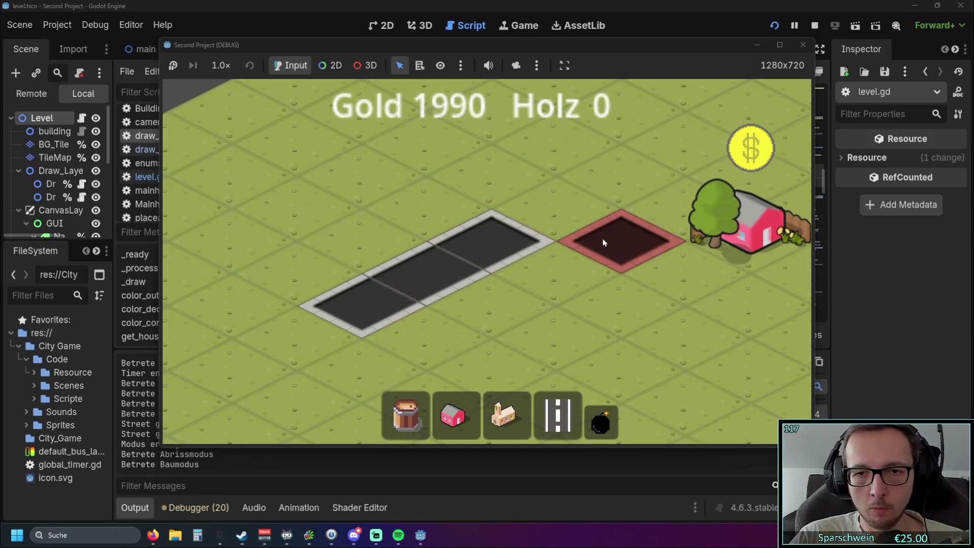
Try placing further street tiles, including on the red house's tile
{"action": "left_click", "coordinate": [629, 244]}
{"action": "left_click_drag", "start_coordinate": [760, 243], "coordinate": [487, 270]}
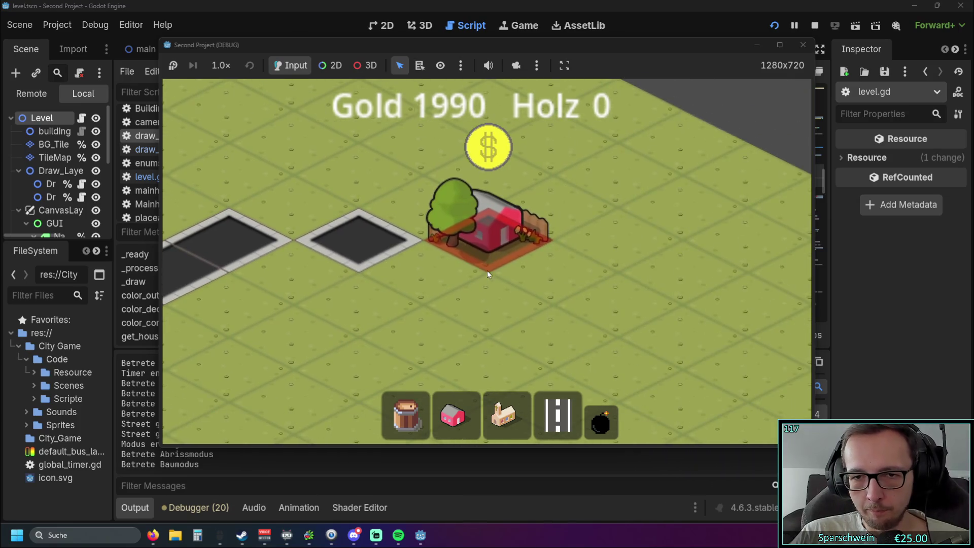
{"action": "left_click", "coordinate": [480, 237]}
{"action": "left_click", "coordinate": [482, 241]}
{"action": "mouse_move", "coordinate": [371, 245]}
{"action": "left_mouse_down"}
{"action": "mouse_move", "coordinate": [479, 264]}
{"action": "mouse_move", "coordinate": [319, 318]}
{"action": "left_mouse_up"}
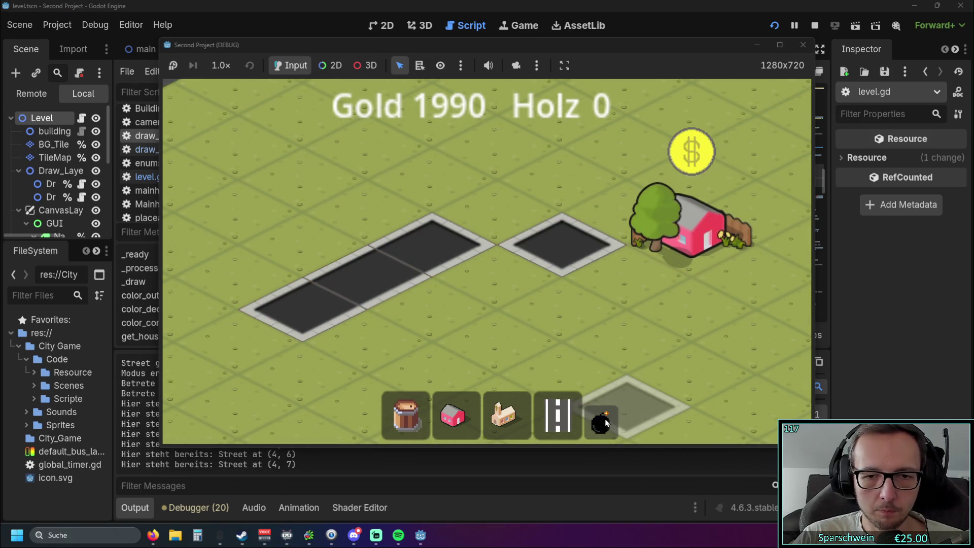
Demolish the five street tiles and the red house, then stop the game
{"action": "left_click", "coordinate": [605, 421]}
{"action": "left_click", "coordinate": [546, 248]}
{"action": "left_click", "coordinate": [428, 248]}
{"action": "left_click", "coordinate": [365, 277]}
{"action": "left_click", "coordinate": [302, 309]}
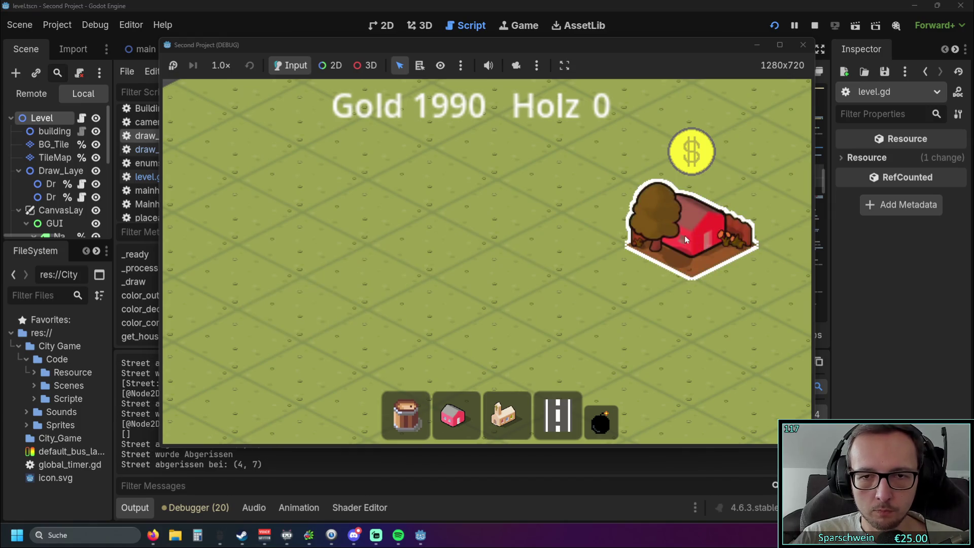
{"action": "left_click", "coordinate": [688, 233]}
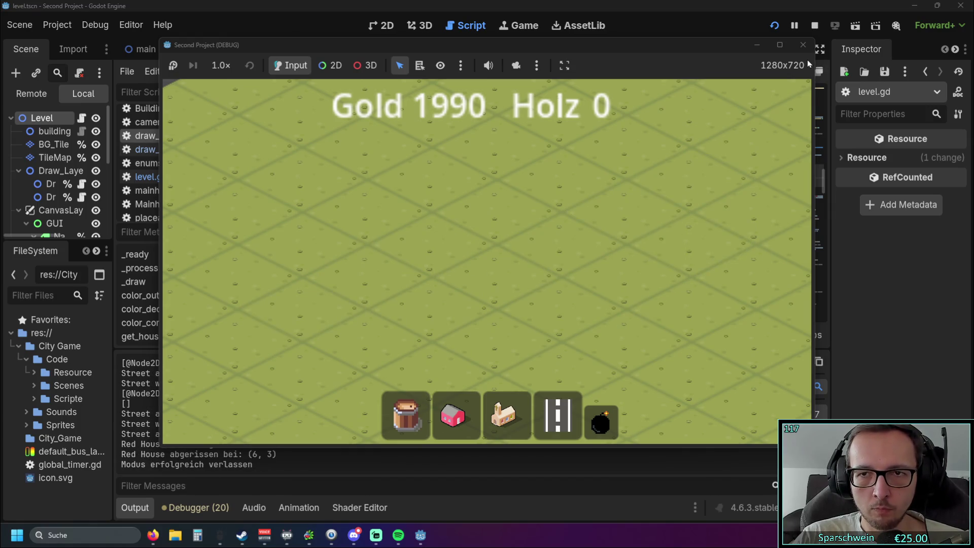
{"action": "left_click", "coordinate": [804, 46]}
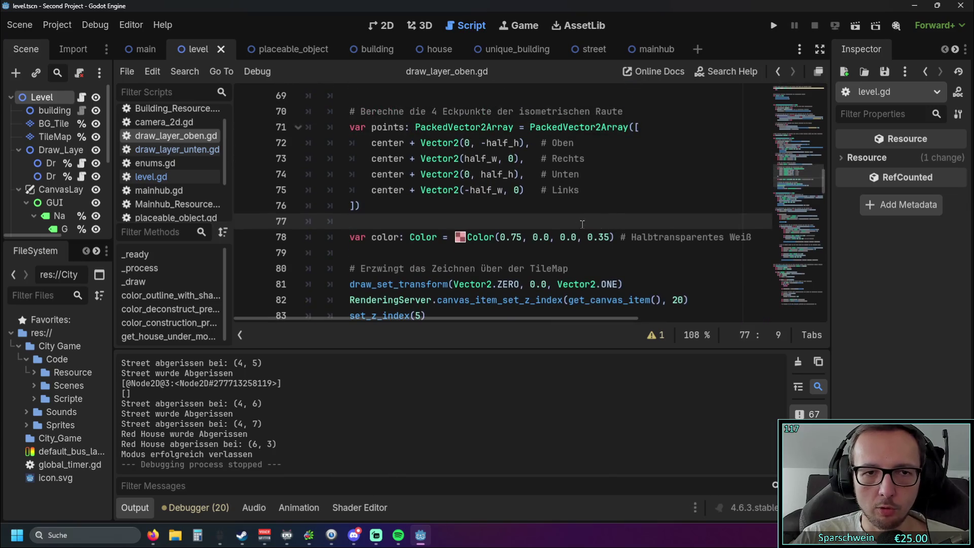
Relaunch the game, drag out a road strip and bomb a tile, hitting the line 174 invalid-key error
{"action": "left_click", "coordinate": [773, 24]}
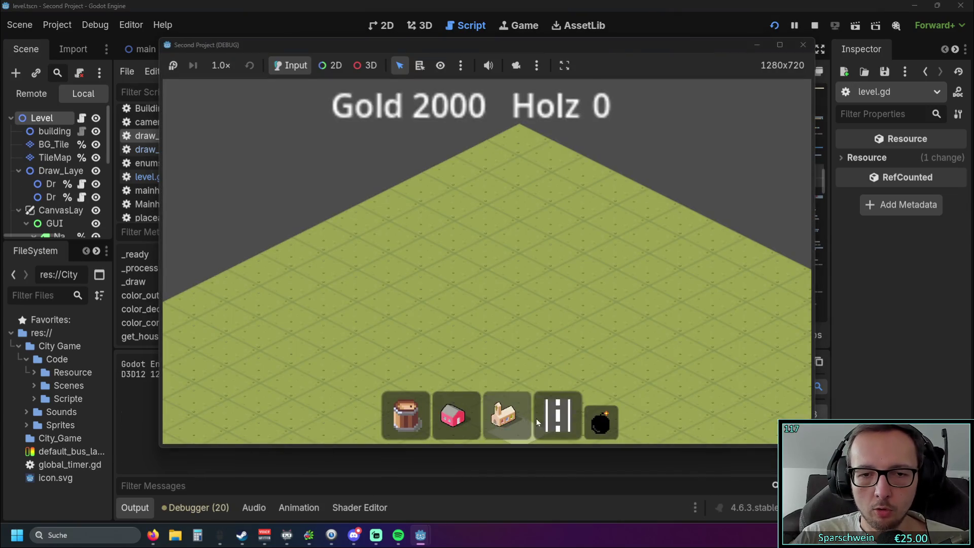
{"action": "left_click", "coordinate": [537, 418]}
{"action": "left_click_drag", "start_coordinate": [468, 283], "coordinate": [627, 354]}
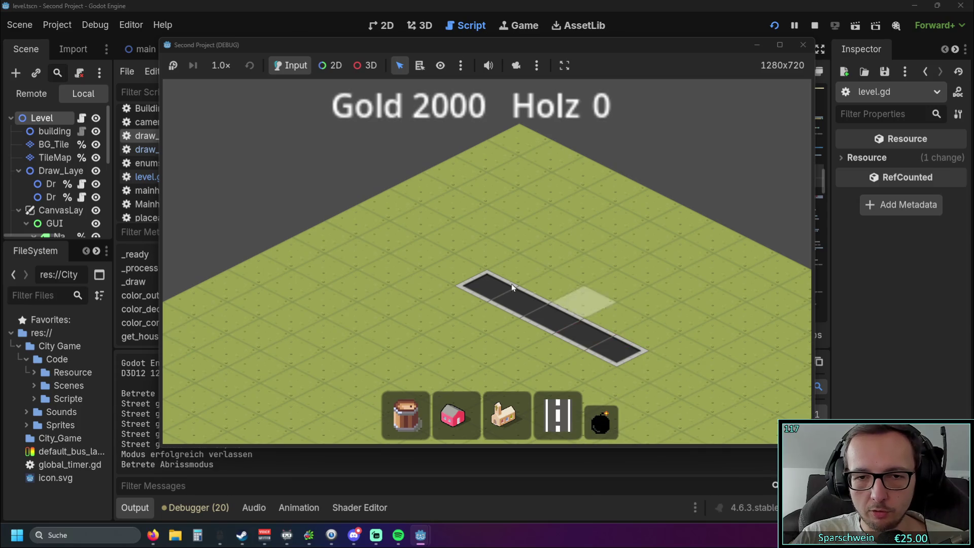
{"action": "left_click", "coordinate": [525, 307]}
{"action": "left_click", "coordinate": [540, 313]}
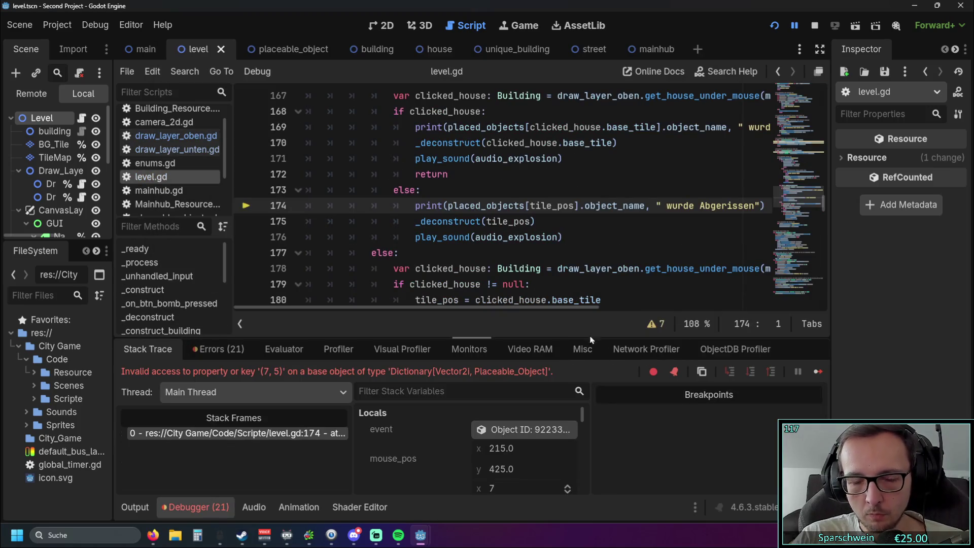
{"action": "mouse_move", "coordinate": [572, 268]}
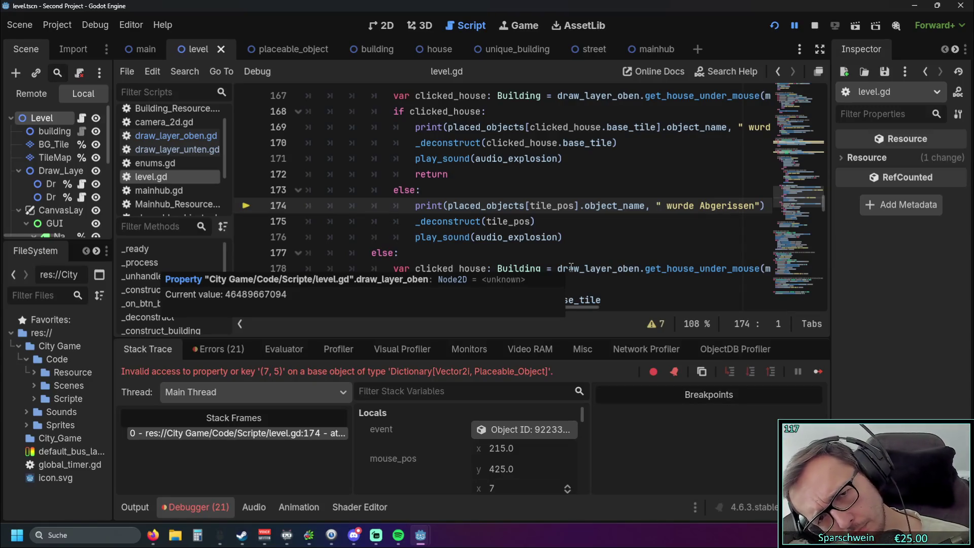
{"action": "left_click", "coordinate": [584, 235]}
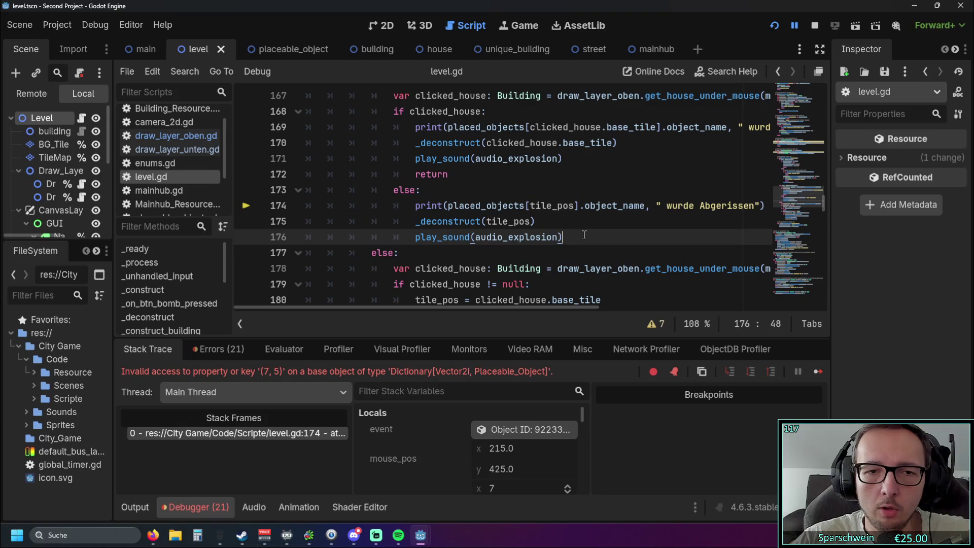
Add a return line after play_sound(audio_explosion) in the else branch
{"action": "key", "text": "Return"}
{"action": "type", "text": "return"}
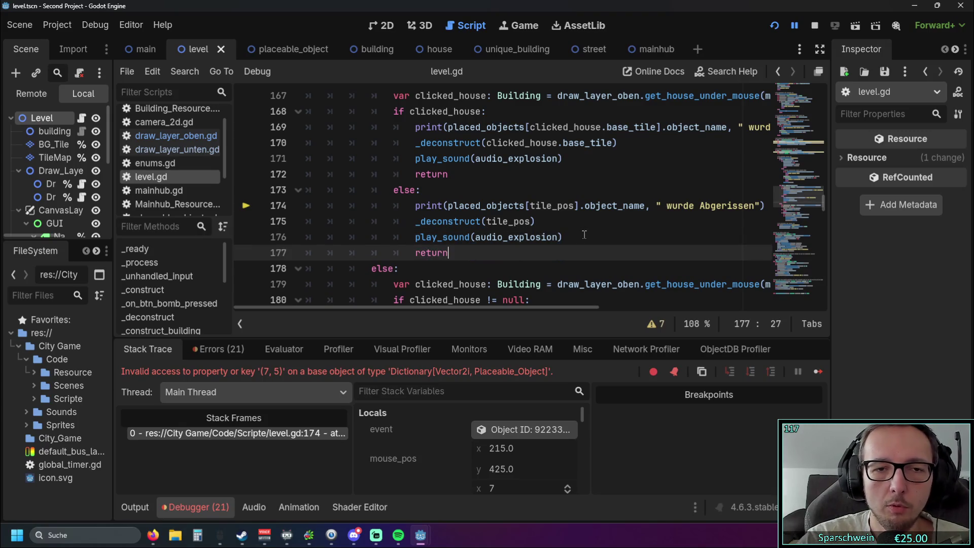
{"action": "scroll", "coordinate": [558, 264], "scroll_direction": "up", "scroll_amount": 1}
{"action": "scroll", "coordinate": [520, 306], "scroll_direction": "right", "scroll_amount": 2}
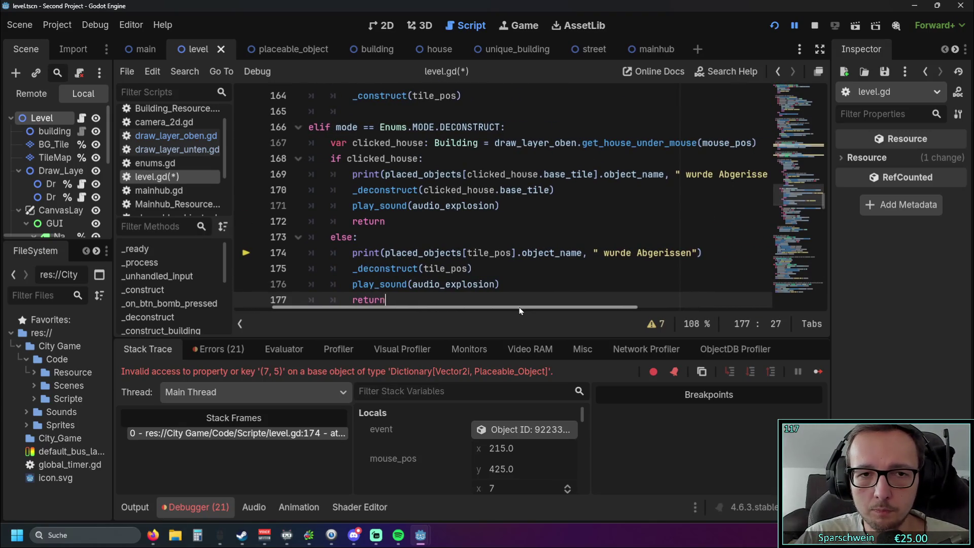
{"action": "scroll", "coordinate": [482, 274], "scroll_direction": "down", "scroll_amount": 1}
{"action": "left_click", "coordinate": [416, 190]}
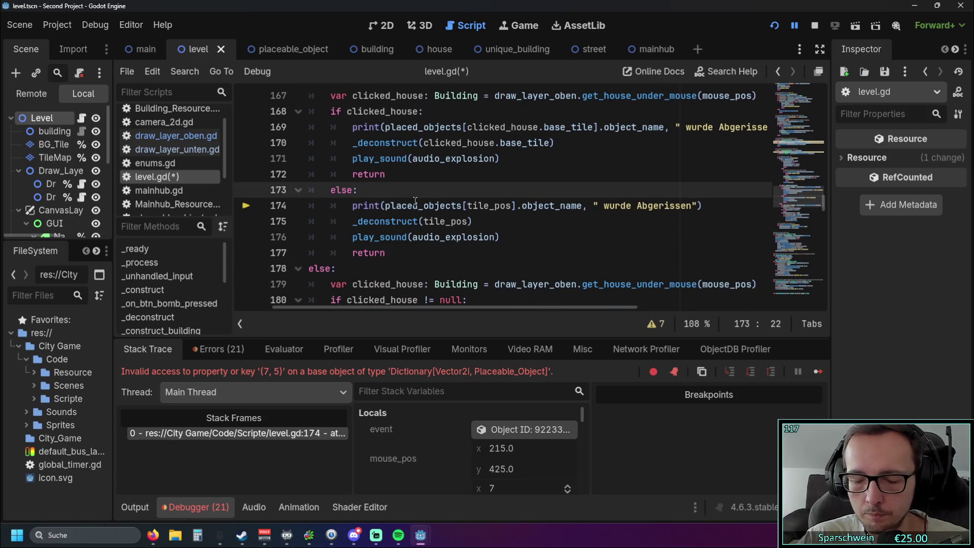
{"action": "scroll", "coordinate": [398, 309], "scroll_direction": "left", "scroll_amount": 2}
{"action": "scroll", "coordinate": [386, 284], "scroll_direction": "up", "scroll_amount": 1}
{"action": "scroll", "coordinate": [465, 238], "scroll_direction": "down", "scroll_amount": 1}
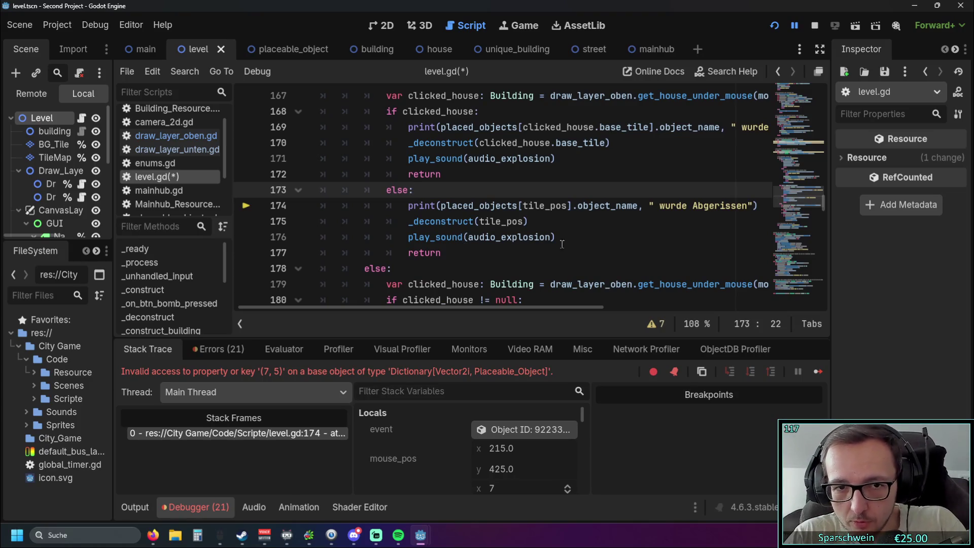
{"action": "scroll", "coordinate": [421, 306], "scroll_direction": "left", "scroll_amount": 1}
{"action": "scroll", "coordinate": [482, 264], "scroll_direction": "up", "scroll_amount": 1}
{"action": "scroll", "coordinate": [518, 226], "scroll_direction": "down", "scroll_amount": 1}
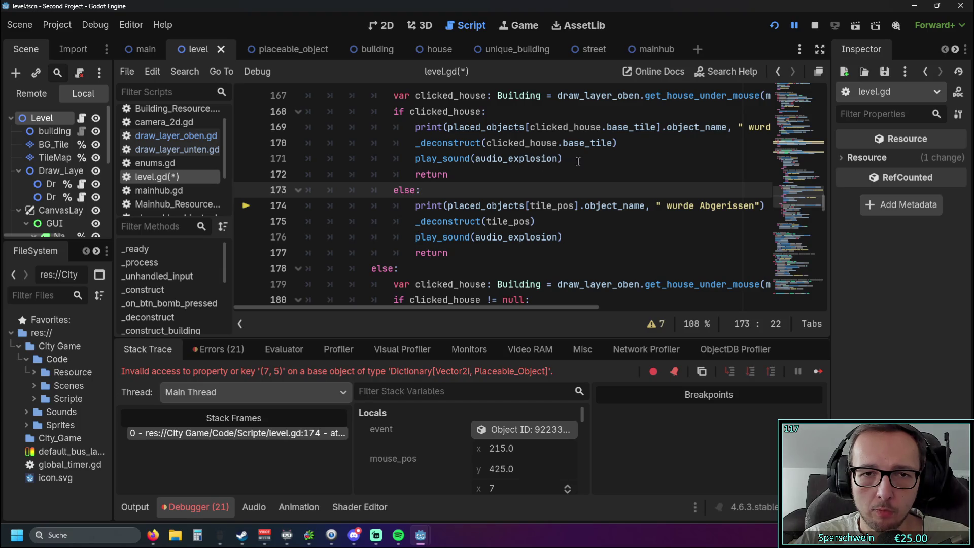
Change the play_sound line's indentation, then restore it to clear the parse error
{"action": "left_click", "coordinate": [406, 237]}
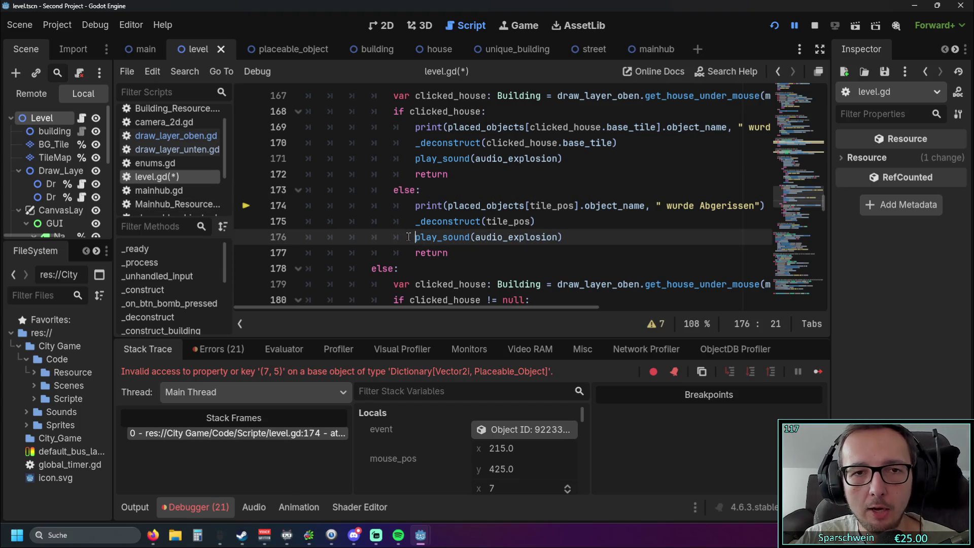
{"action": "key", "text": "BackSpace"}
{"action": "scroll", "coordinate": [445, 224], "scroll_direction": "up", "scroll_amount": 1}
{"action": "scroll", "coordinate": [445, 224], "scroll_direction": "up", "scroll_amount": 2}
{"action": "scroll", "coordinate": [445, 224], "scroll_direction": "down", "scroll_amount": 3}
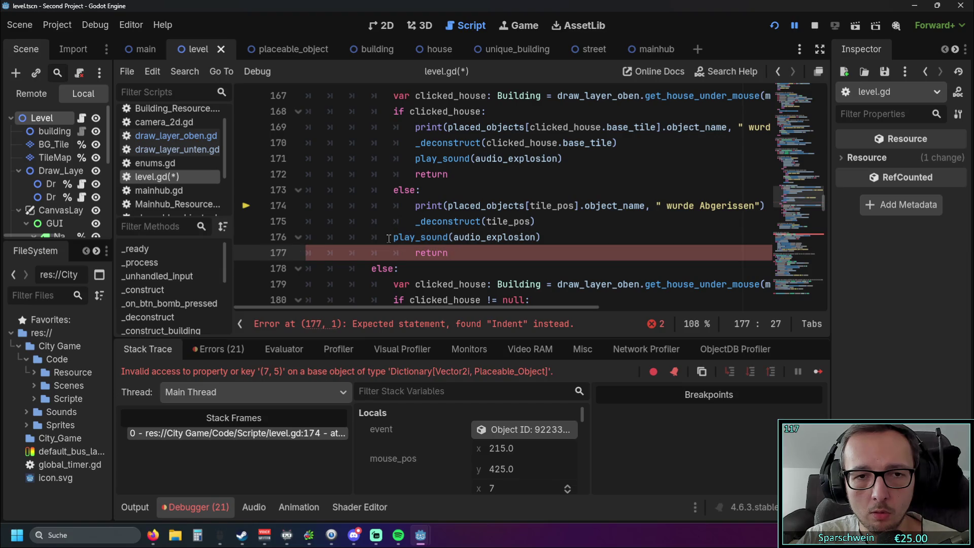
{"action": "key", "text": "Tab"}
{"action": "key", "text": "End"}
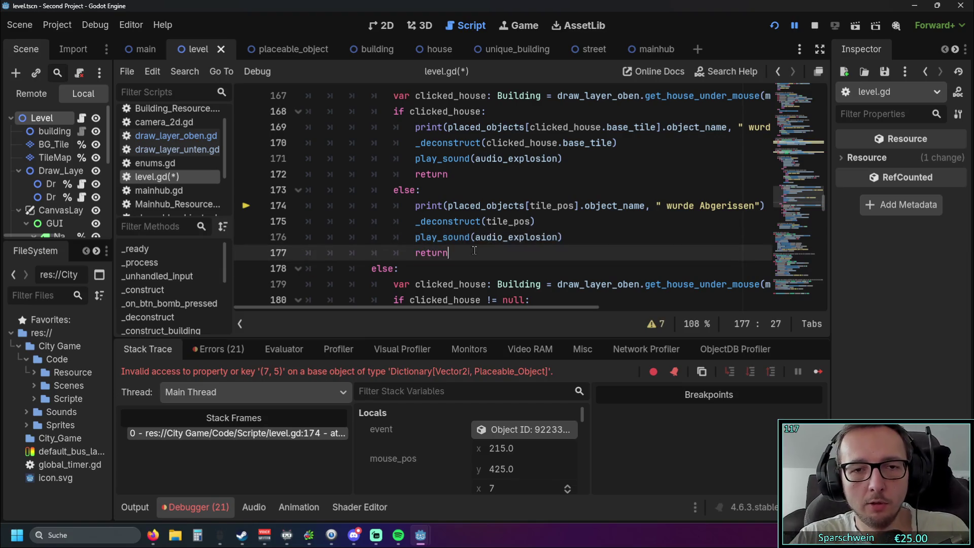
{"action": "key", "text": "Down"}
{"action": "scroll", "coordinate": [500, 254], "scroll_direction": "down", "scroll_amount": 2}
{"action": "scroll", "coordinate": [501, 254], "scroll_direction": "up", "scroll_amount": 5}
{"action": "scroll", "coordinate": [497, 255], "scroll_direction": "down", "scroll_amount": 3}
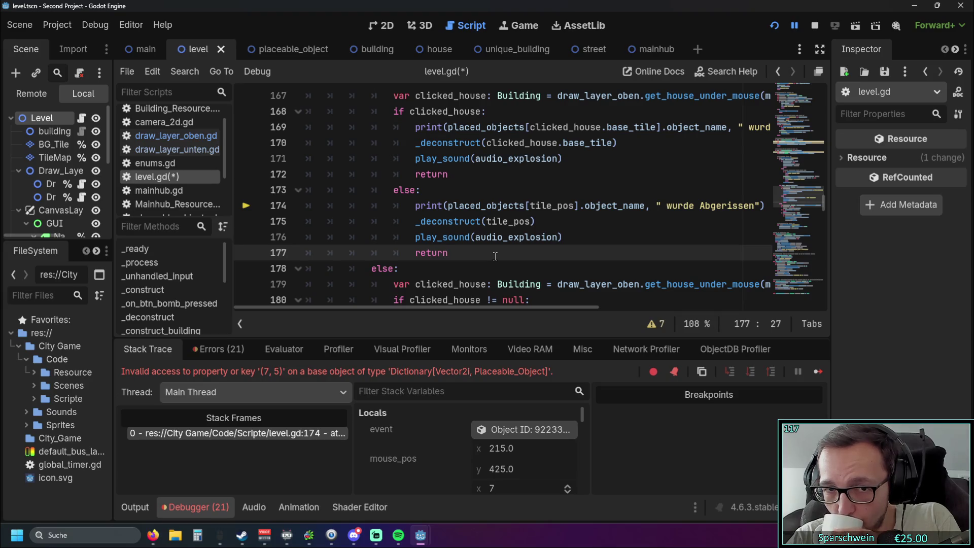
Dedent play_sound and return one level and delete the duplicate pair
{"action": "left_click", "coordinate": [419, 239]}
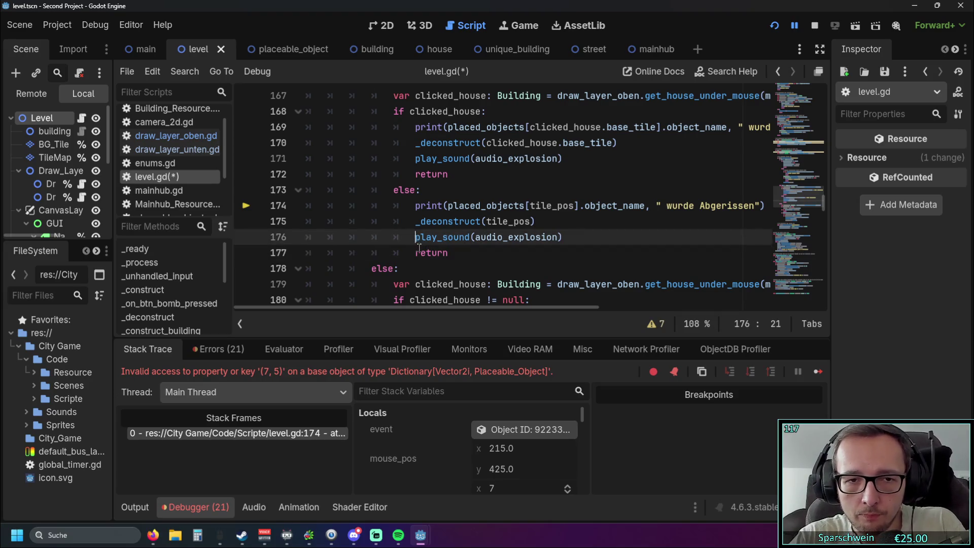
{"action": "key", "text": "BackSpace"}
{"action": "key", "text": "Down"}
{"action": "key", "text": "BackSpace"}
{"action": "scroll", "coordinate": [439, 240], "scroll_direction": "up", "scroll_amount": 1}
{"action": "scroll", "coordinate": [440, 240], "scroll_direction": "up", "scroll_amount": 1}
{"action": "left_click_drag", "start_coordinate": [432, 224], "coordinate": [526, 208]}
{"action": "key", "text": "BackSpace"}
{"action": "key", "text": "BackSpace"}
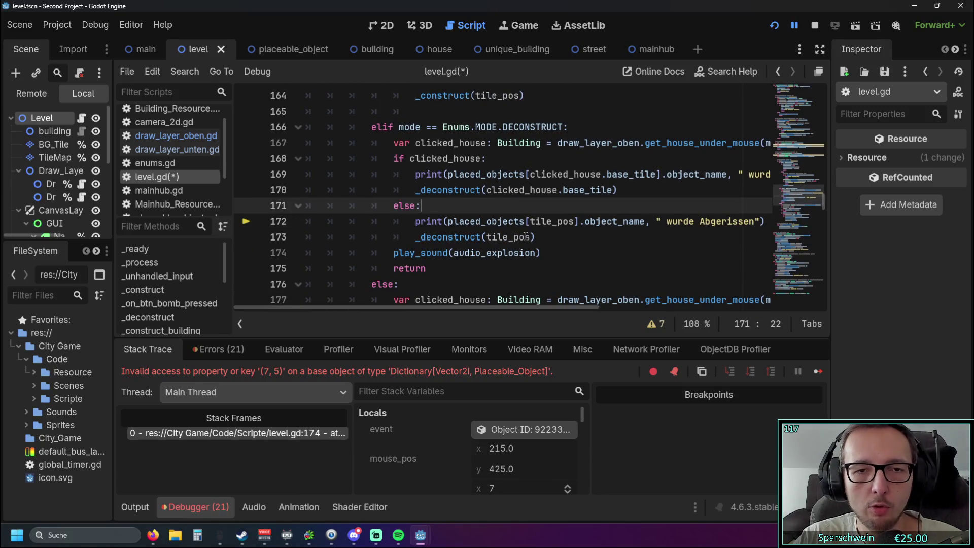
Review the shared return and _deconstruct(tile_pos) lines, then select the play_sound and return lines
{"action": "left_click", "coordinate": [563, 267]}
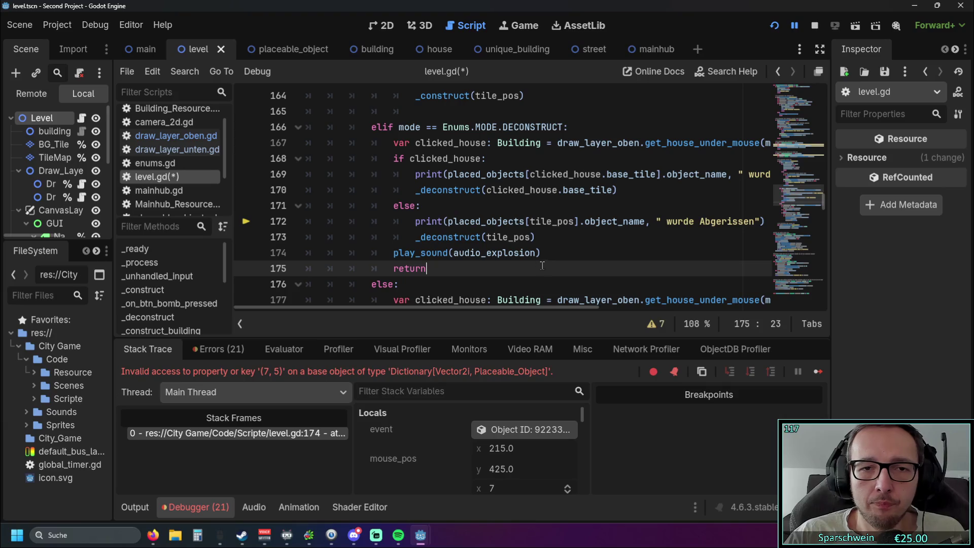
{"action": "left_click_drag", "start_coordinate": [466, 310], "coordinate": [517, 311]}
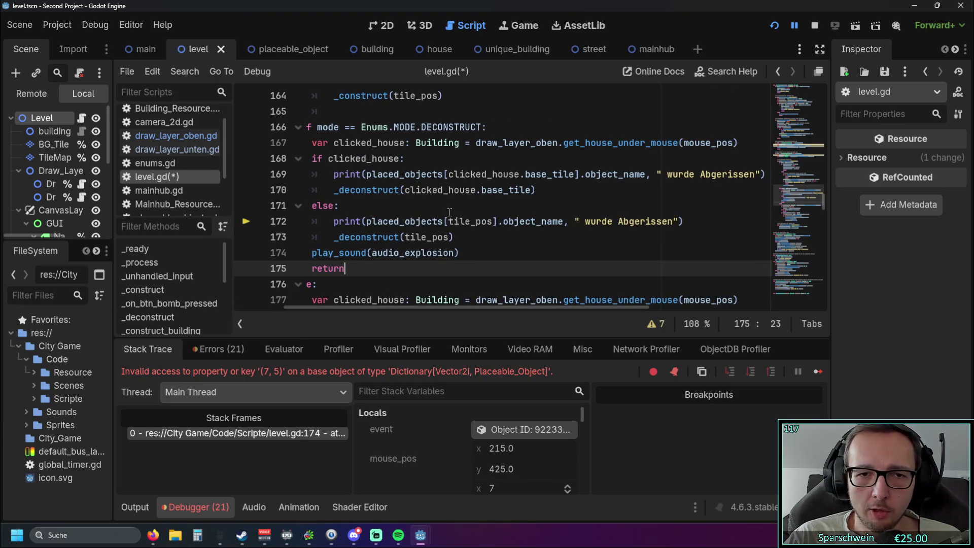
{"action": "left_click", "coordinate": [450, 219]}
{"action": "left_click", "coordinate": [454, 237]}
{"action": "left_click", "coordinate": [457, 173]}
{"action": "left_click", "coordinate": [454, 237]}
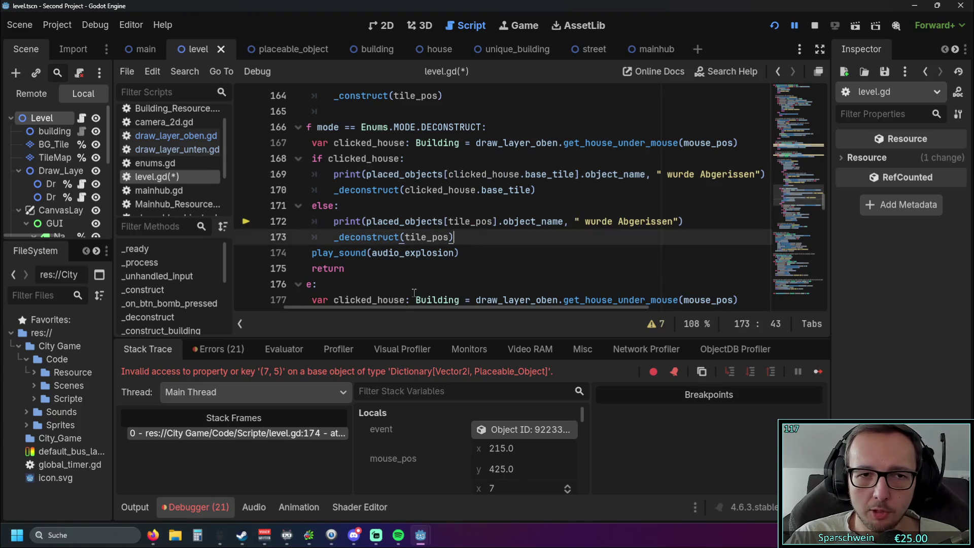
{"action": "scroll", "coordinate": [507, 264], "scroll_direction": "left", "scroll_amount": 2}
{"action": "left_click", "coordinate": [596, 249]}
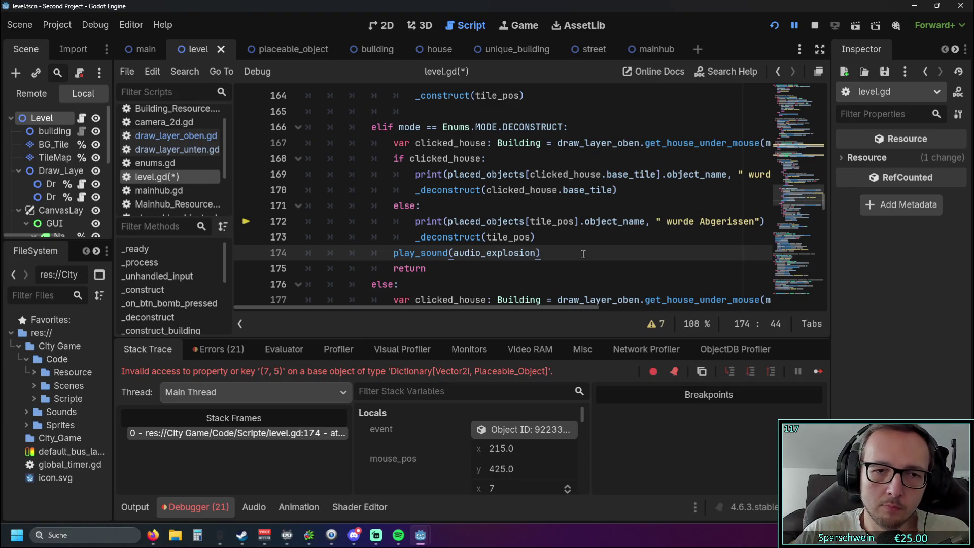
{"action": "left_click", "coordinate": [454, 265]}
{"action": "key", "text": "shift+Up"}
{"action": "key", "text": "shift+Home"}
{"action": "key", "text": "shift+Home"}
Duplicate the play_sound and return lines and indent the copy into the else branch
{"action": "key", "text": "ctrl+shift+d"}
{"action": "key", "text": "Tab"}
{"action": "scroll", "coordinate": [454, 258], "scroll_direction": "down", "scroll_amount": 1}
{"action": "left_click", "coordinate": [453, 253]}
{"action": "key", "text": "shift+Up"}
{"action": "key", "text": "Tab"}
{"action": "key", "text": "End"}
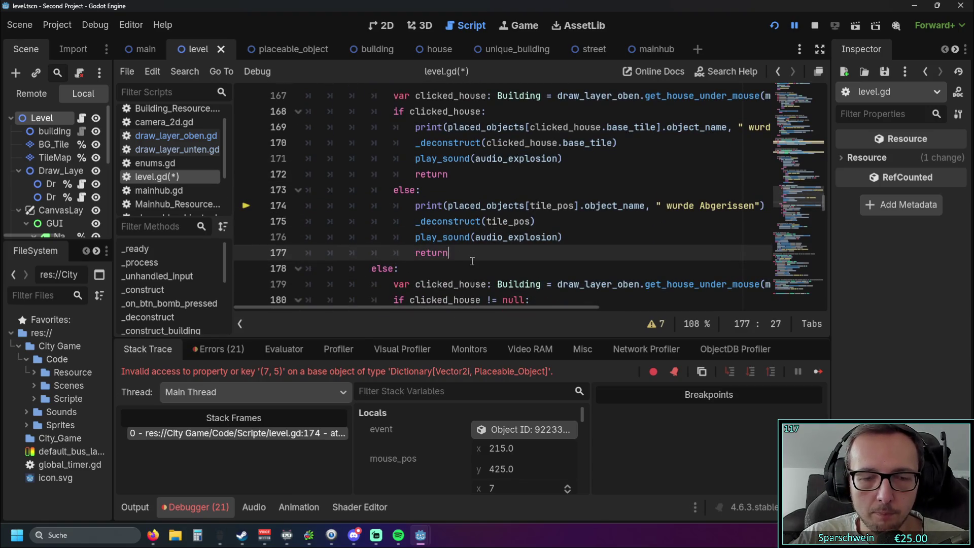
Change else to elif on line 173 and clear its broken condition
{"action": "left_click", "coordinate": [404, 190]}
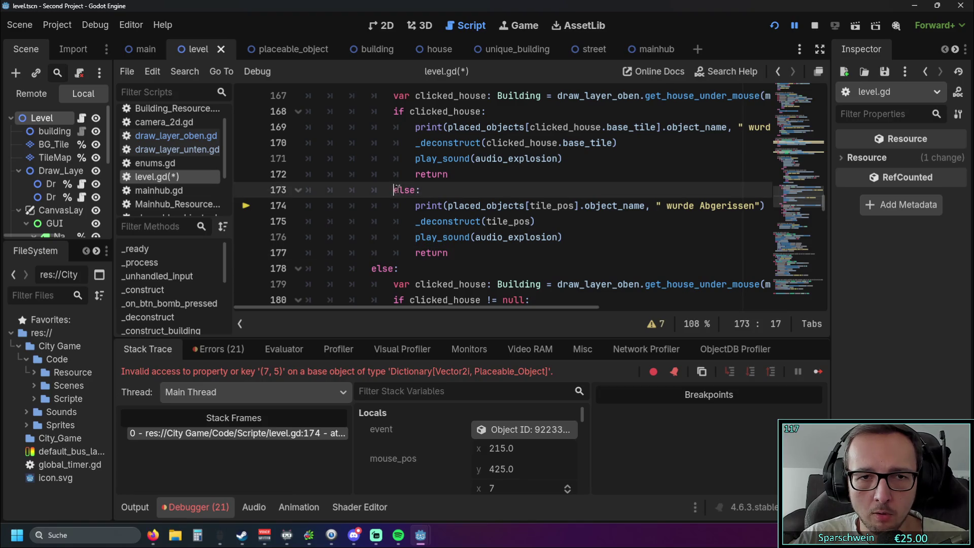
{"action": "left_click_drag", "start_coordinate": [415, 191], "coordinate": [406, 190]}
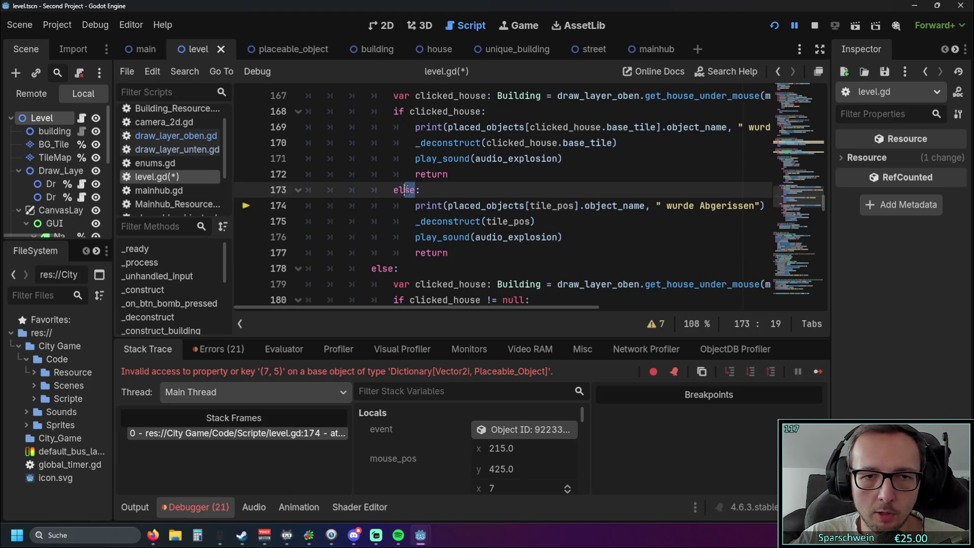
{"action": "type", "text": "if"}
{"action": "left_click", "coordinate": [483, 178]}
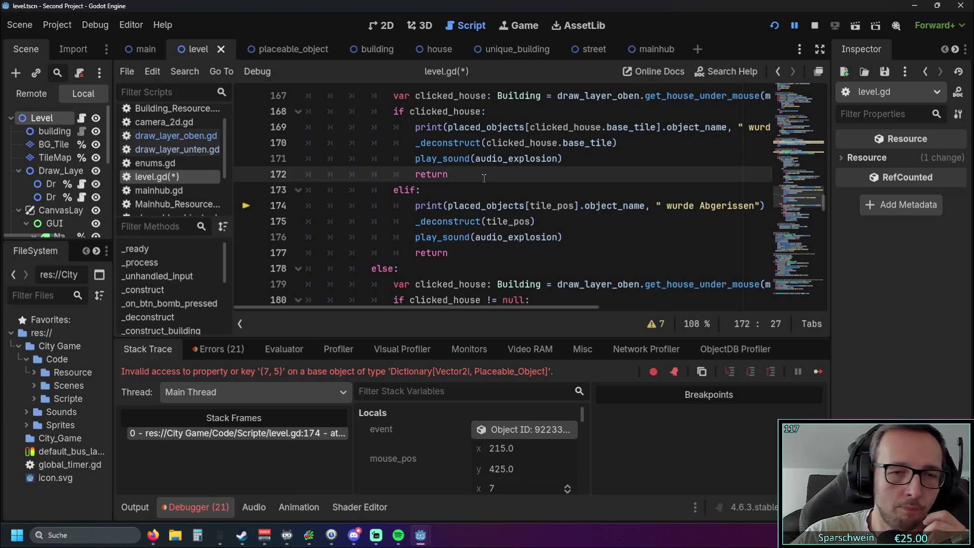
{"action": "left_click", "coordinate": [415, 191]}
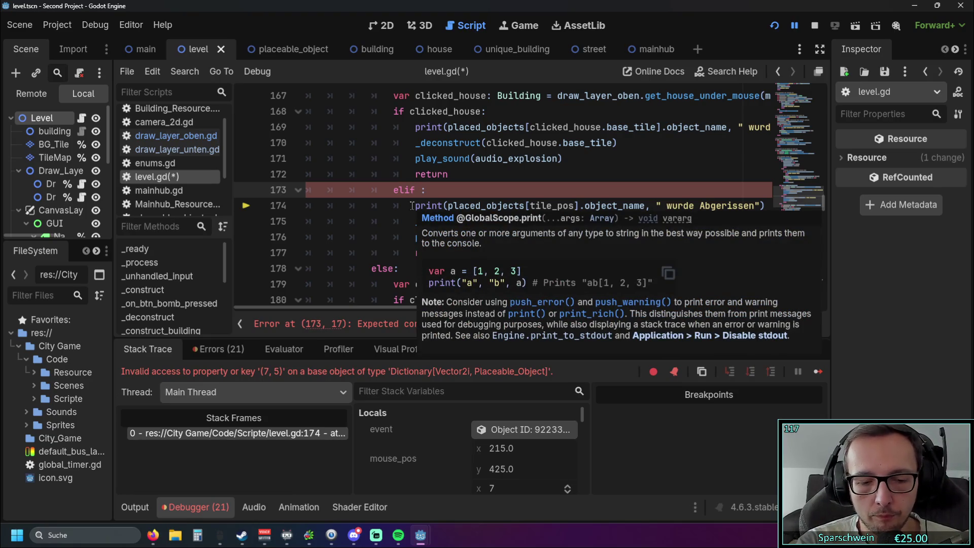
{"action": "type", "text": "curr"}
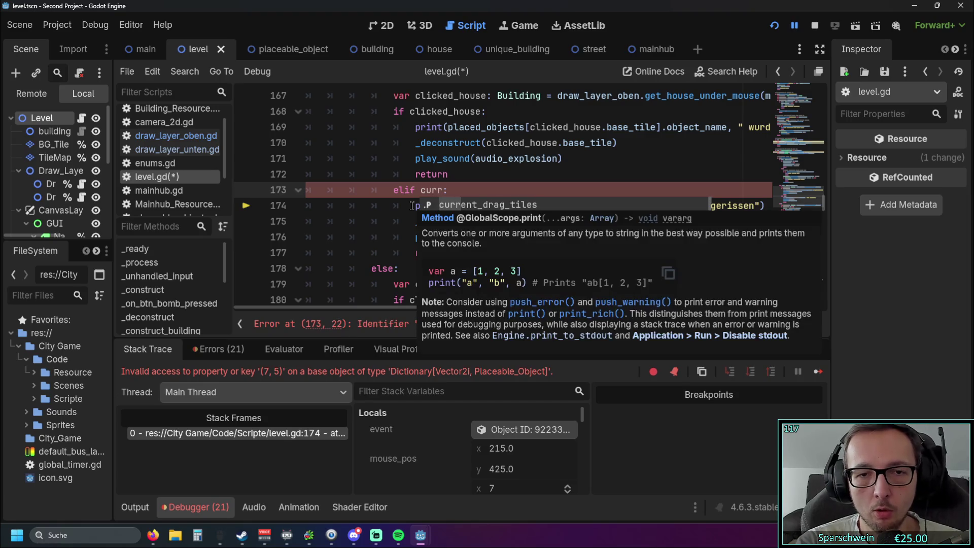
{"action": "key", "text": "Down"}
{"action": "key", "text": "Return"}
{"action": "type", "text": "in"}
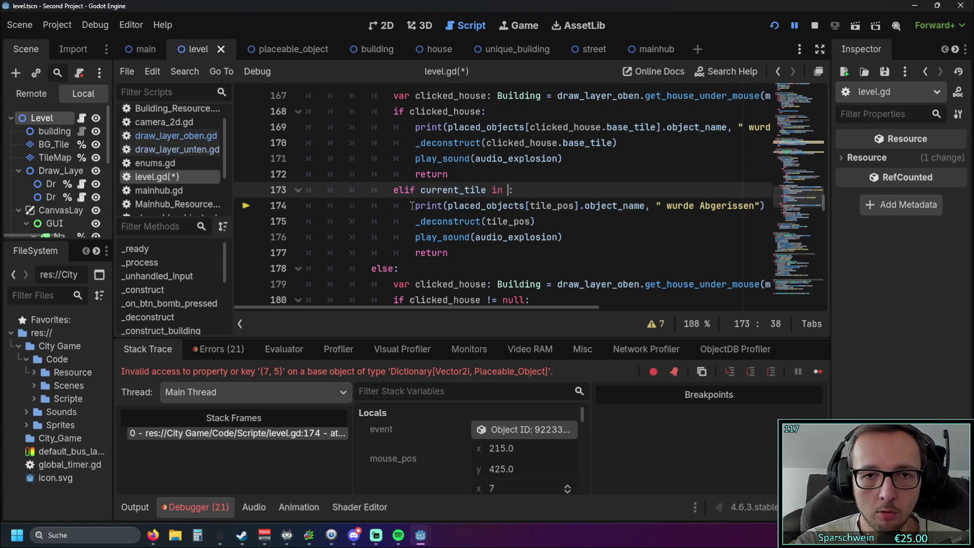
{"action": "key", "text": "BackSpace"}
{"action": "key", "text": "BackSpace"}
{"action": "key", "text": "BackSpace"}
{"action": "key", "text": "BackSpace"}
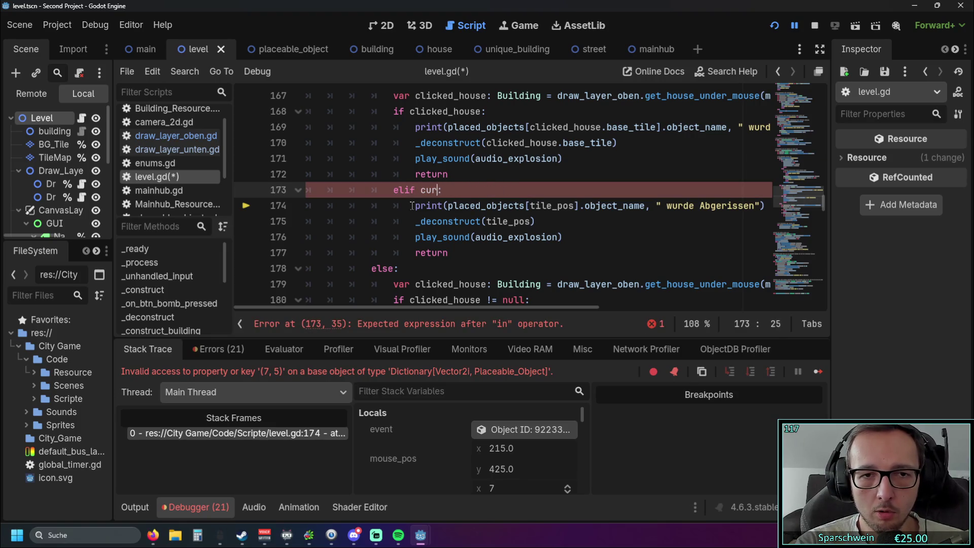
{"action": "type", "text": "cu"}
{"action": "key", "text": "BackSpace"}
{"action": "key", "text": "BackSpace"}
Complete the condition as placed_objects.has(current_tile) via autocomplete and run the game
{"action": "type", "text": "place"}
{"action": "key", "text": "Return"}
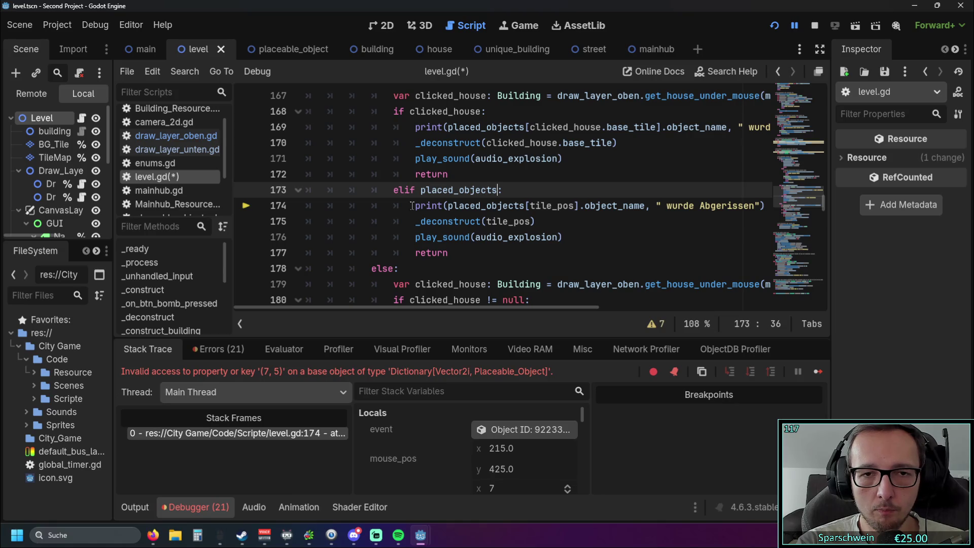
{"action": "type", "text": ".has"}
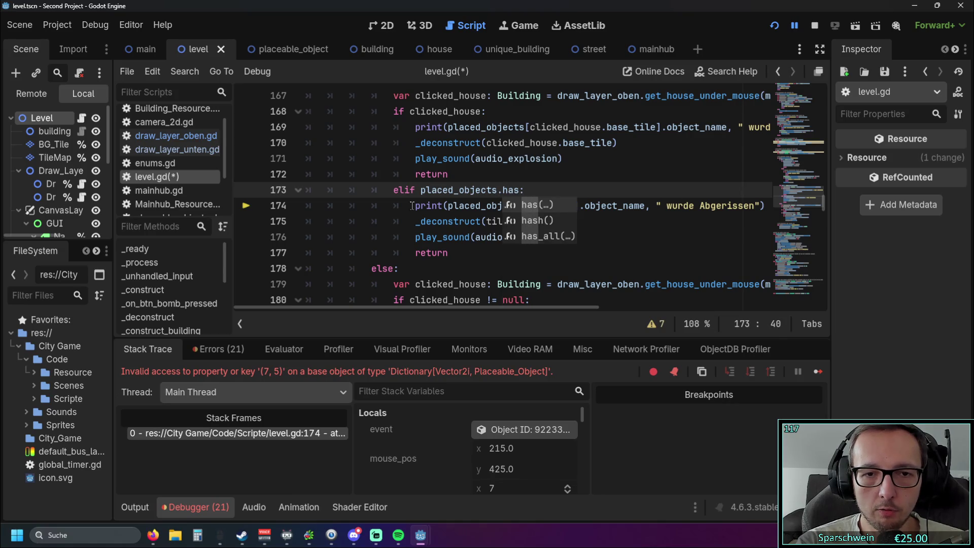
{"action": "key", "text": "Return"}
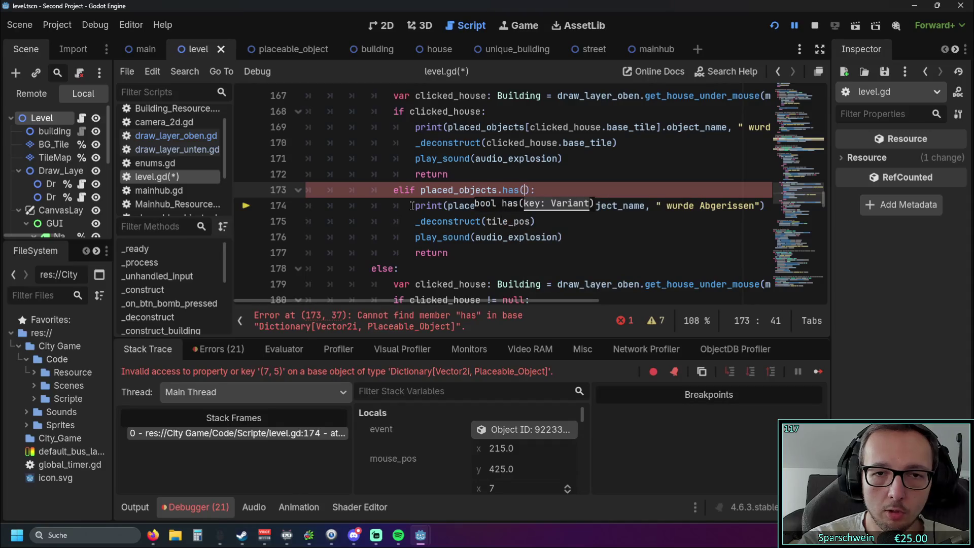
{"action": "type", "text": "curr"}
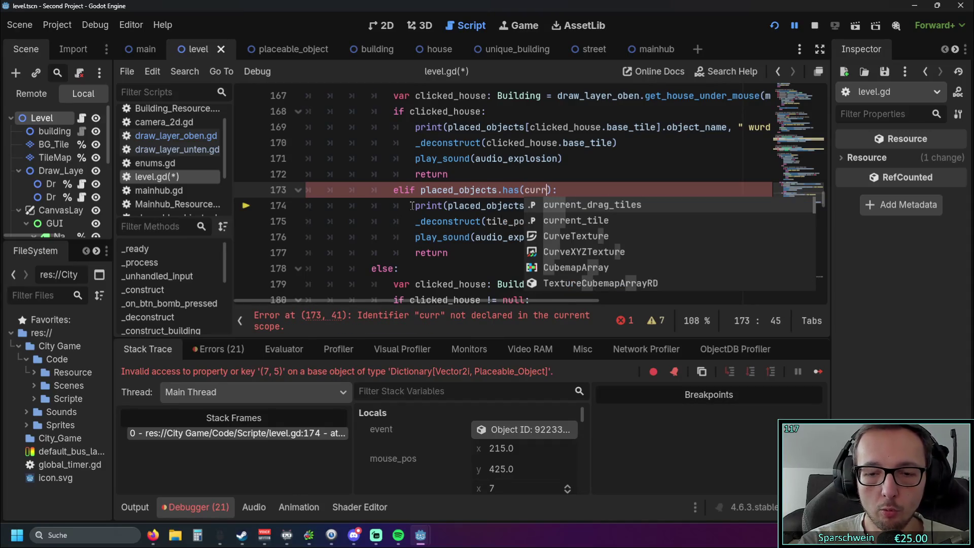
{"action": "key", "text": "Down"}
{"action": "key", "text": "Return"}
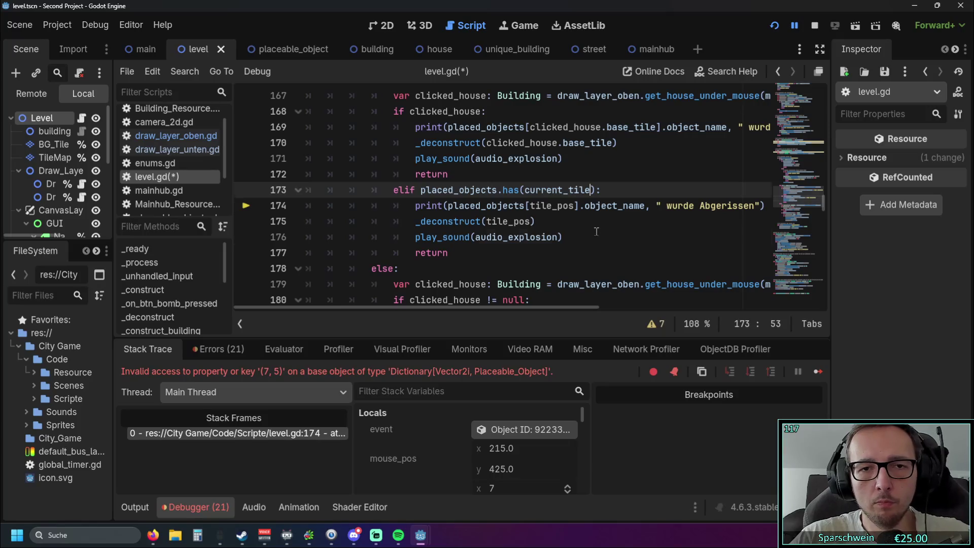
{"action": "left_click", "coordinate": [412, 237]}
{"action": "left_click", "coordinate": [769, 28]}
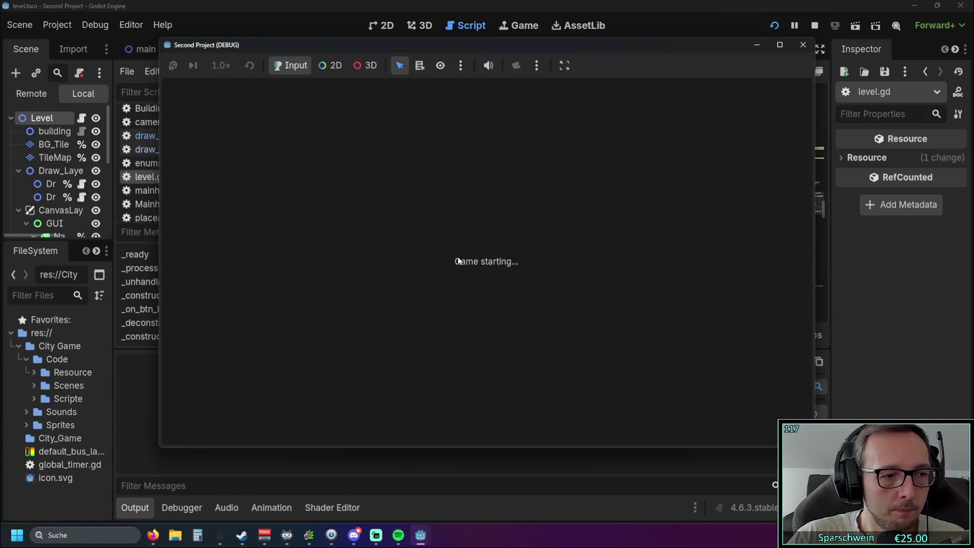
Place a street tile, demolish it at (8, 6), then place a red house
{"action": "scroll", "coordinate": [474, 309], "scroll_direction": "up", "scroll_amount": 2}
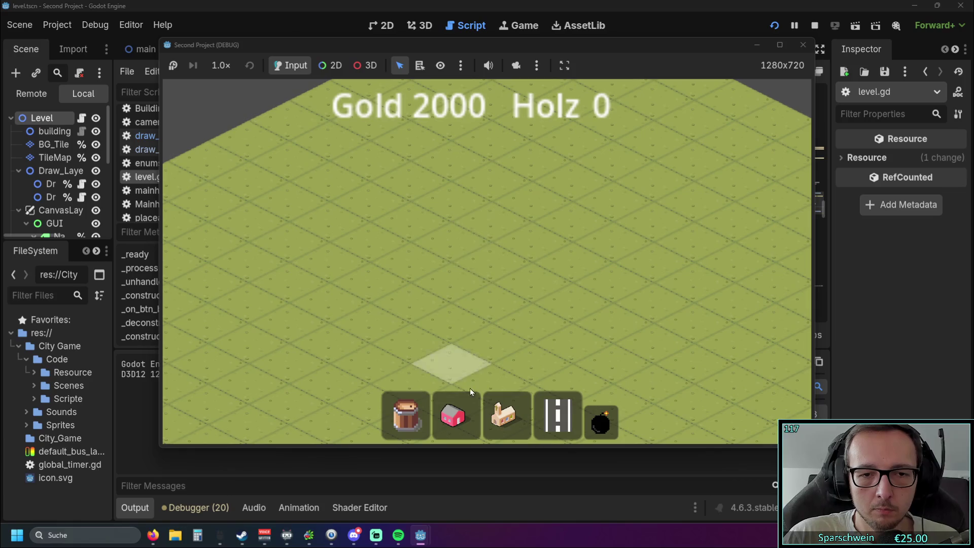
{"action": "left_click", "coordinate": [607, 289]}
{"action": "left_click", "coordinate": [606, 288]}
{"action": "left_click", "coordinate": [600, 421]}
{"action": "left_click", "coordinate": [616, 257]}
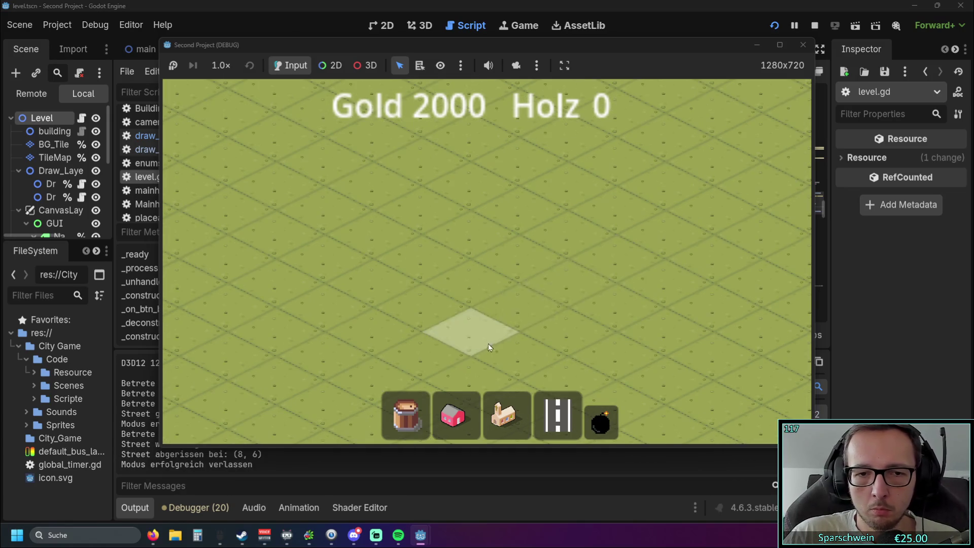
{"action": "left_click", "coordinate": [453, 416]}
{"action": "left_click", "coordinate": [477, 310]}
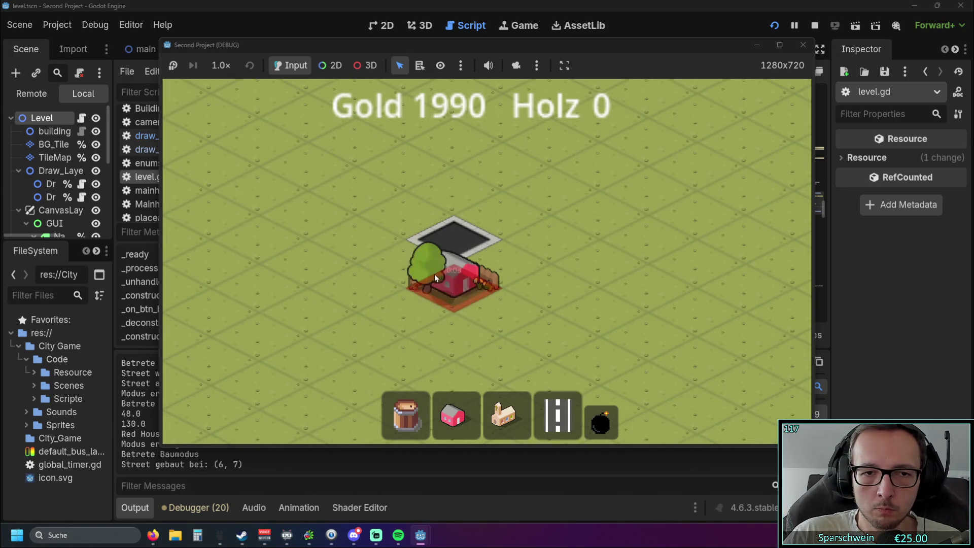
Demolish the street beside the house, build another, then demolish the house and street at (6, 7)
{"action": "left_click", "coordinate": [601, 423]}
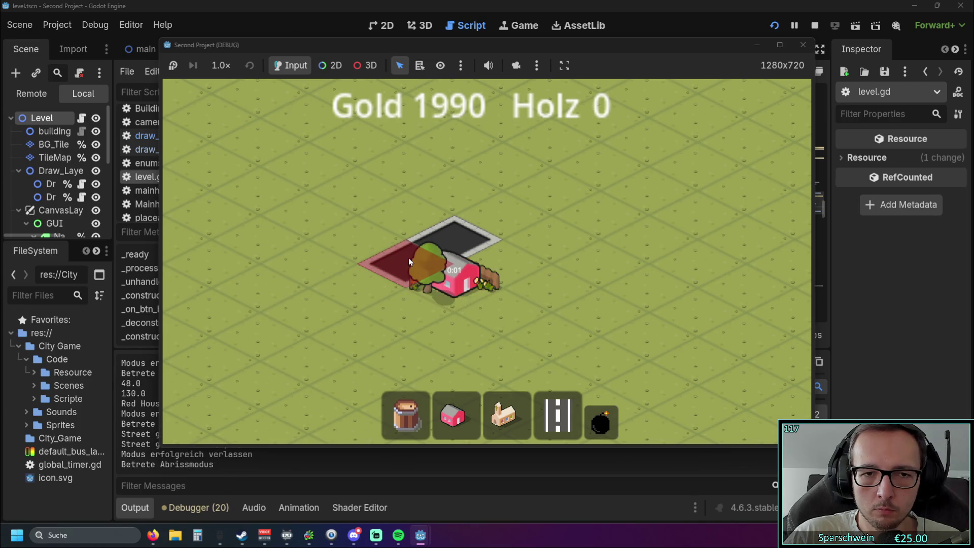
{"action": "left_click", "coordinate": [409, 260]}
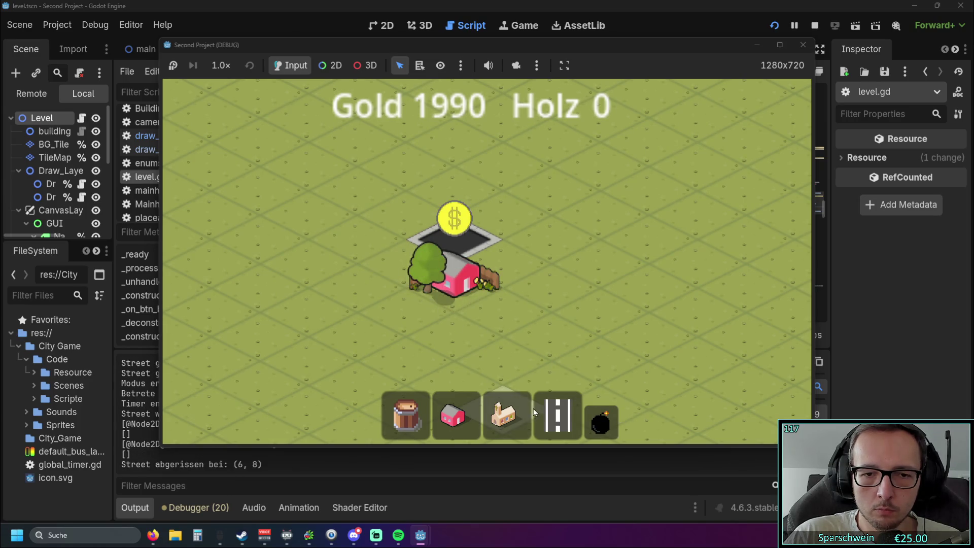
{"action": "left_click", "coordinate": [558, 416]}
{"action": "left_click", "coordinate": [390, 267]}
{"action": "left_click", "coordinate": [601, 422]}
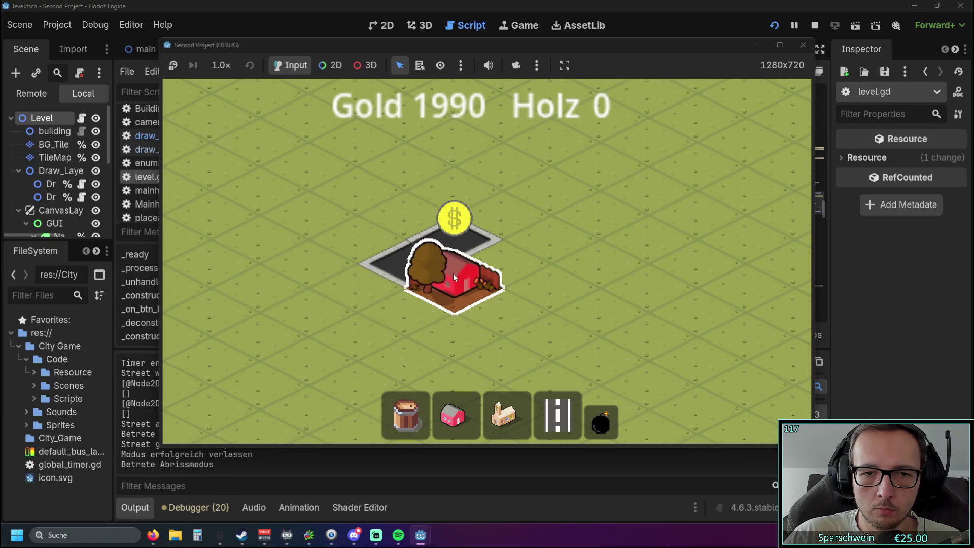
{"action": "left_click", "coordinate": [415, 263]}
{"action": "left_click", "coordinate": [416, 259]}
Inspect the crash in street.gd, moving to the end of line 31
{"action": "right_click", "coordinate": [532, 251]}
{"action": "left_click", "coordinate": [513, 229]}
{"action": "left_click", "coordinate": [417, 160]}
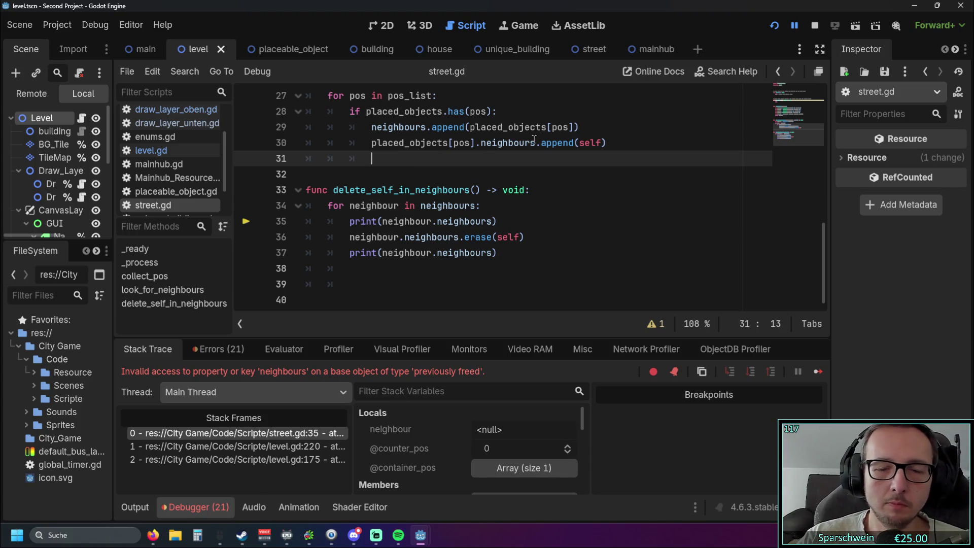
{"action": "left_click", "coordinate": [774, 25]}
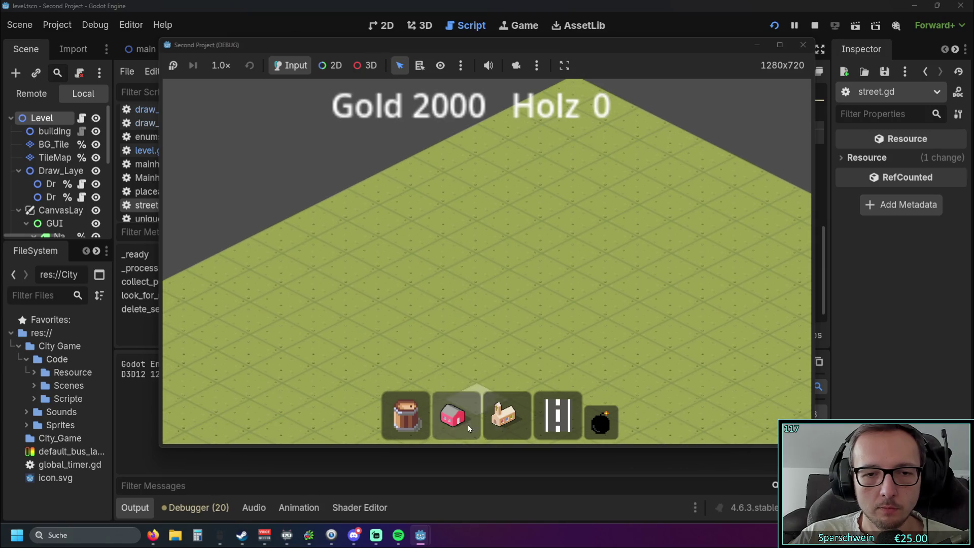
Place two red houses, then build and demolish a single street tile
{"action": "left_click_drag", "start_coordinate": [468, 425], "coordinate": [510, 268]}
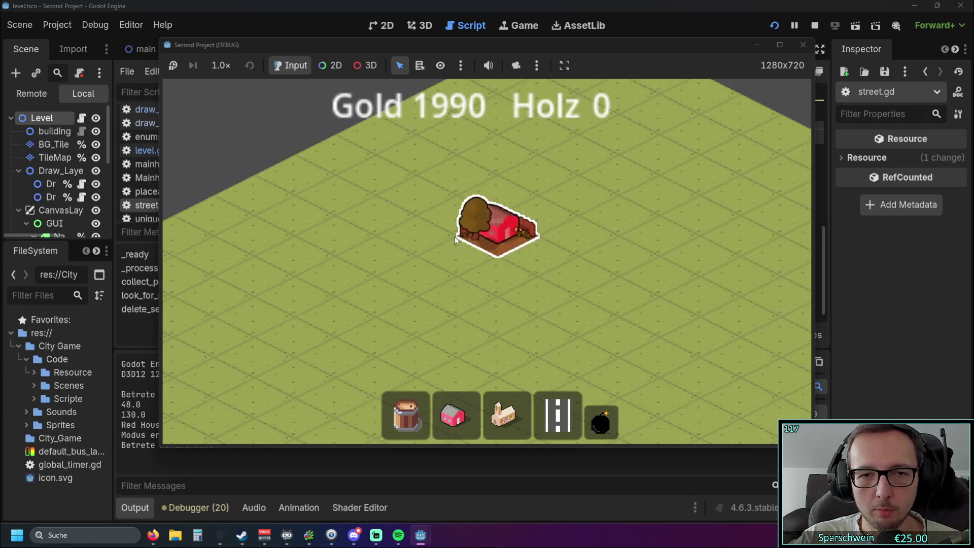
{"action": "mouse_move", "coordinate": [453, 416]}
{"action": "left_mouse_down"}
{"action": "mouse_move", "coordinate": [503, 321]}
{"action": "mouse_move", "coordinate": [558, 266]}
{"action": "left_mouse_up"}
{"action": "left_click_drag", "start_coordinate": [601, 421], "coordinate": [548, 267]}
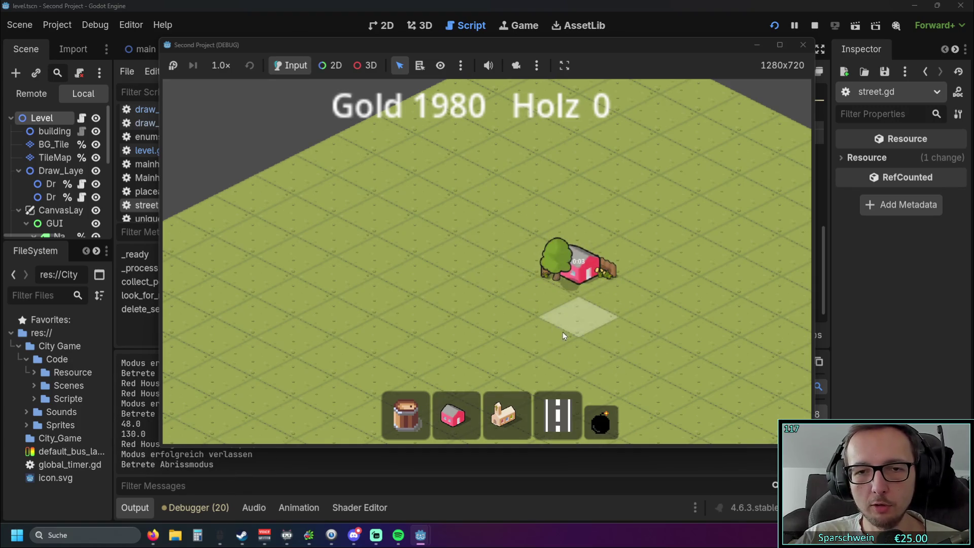
{"action": "left_click_drag", "start_coordinate": [558, 416], "coordinate": [539, 283]}
{"action": "mouse_move", "coordinate": [600, 421]}
{"action": "left_mouse_down"}
{"action": "mouse_move", "coordinate": [563, 304]}
{"action": "mouse_move", "coordinate": [539, 284]}
{"action": "mouse_move", "coordinate": [505, 279]}
{"action": "left_mouse_up"}
Lay a long diagonal street, demolish all its tiles without errors, and close the game
{"action": "left_click", "coordinate": [580, 406]}
{"action": "mouse_move", "coordinate": [384, 205]}
{"action": "left_mouse_down"}
{"action": "mouse_move", "coordinate": [645, 352]}
{"action": "mouse_move", "coordinate": [665, 350]}
{"action": "left_mouse_up"}
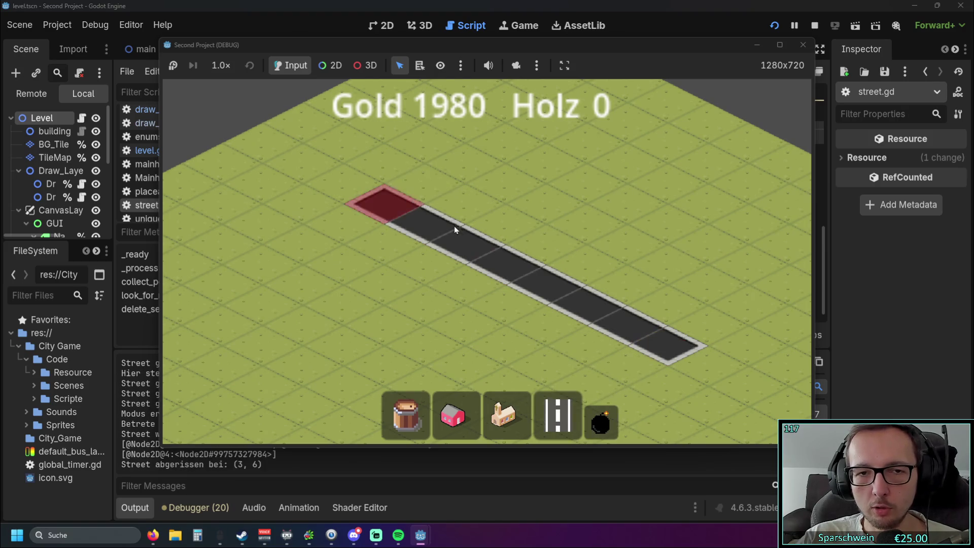
{"action": "left_click", "coordinate": [429, 212]}
{"action": "left_click", "coordinate": [685, 355]}
{"action": "left_click", "coordinate": [426, 224]}
{"action": "left_click", "coordinate": [482, 244]}
{"action": "left_click_drag", "start_coordinate": [482, 243], "coordinate": [639, 330]}
{"action": "right_click", "coordinate": [516, 239]}
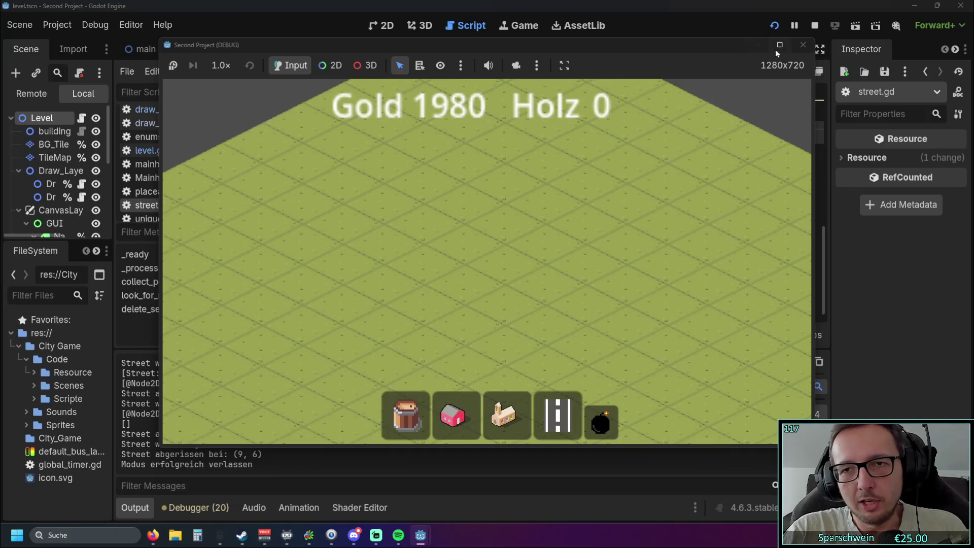
{"action": "left_click", "coordinate": [803, 45]}
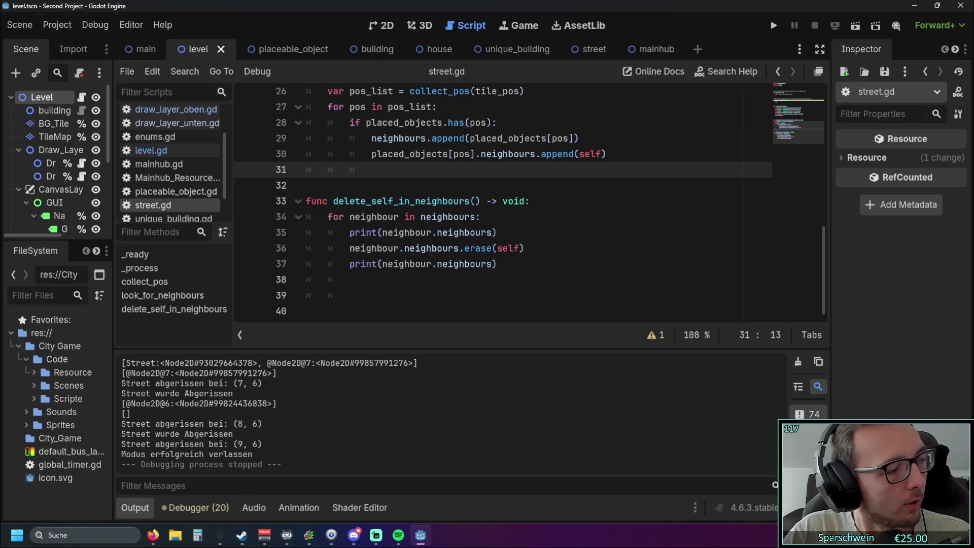
Switch from the Godot editor to the hauptgebäude bauen.txt notes in Notepad
{"action": "key", "text": "F5"}
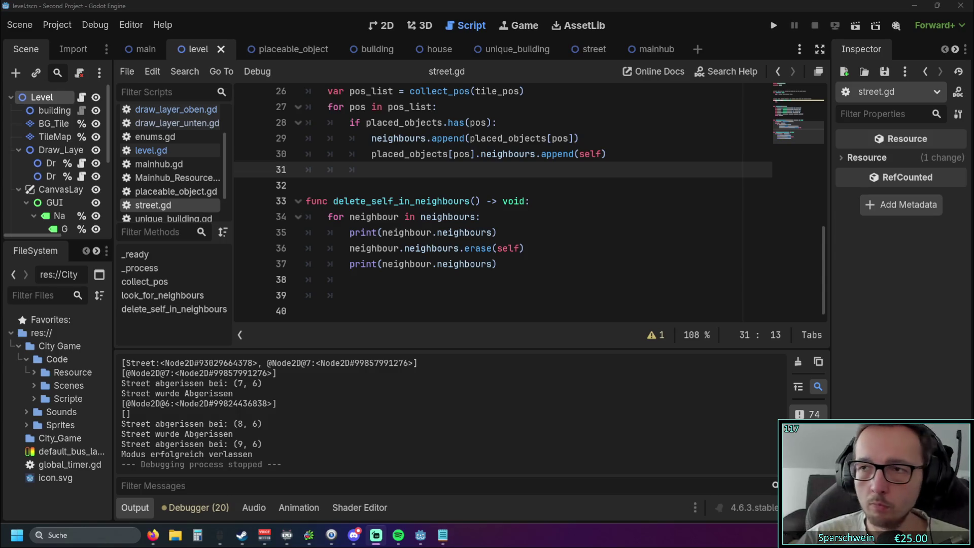
{"action": "key", "text": "alt+Tab"}
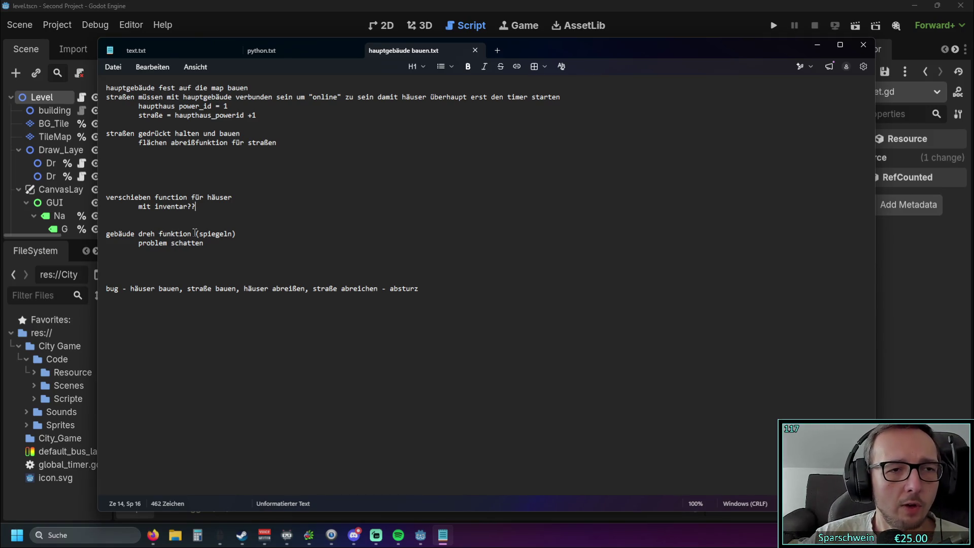
Log the crash after building and demolishing houses and streets in the notes, then put Notepad away
{"action": "left_click_drag", "start_coordinate": [280, 145], "coordinate": [96, 135]}
{"action": "left_click", "coordinate": [238, 166]}
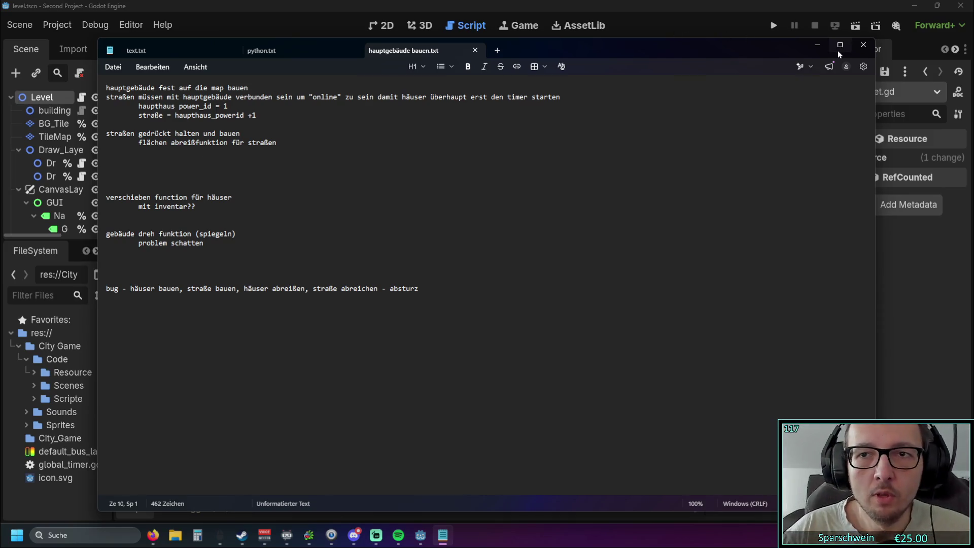
{"action": "left_click", "coordinate": [818, 46]}
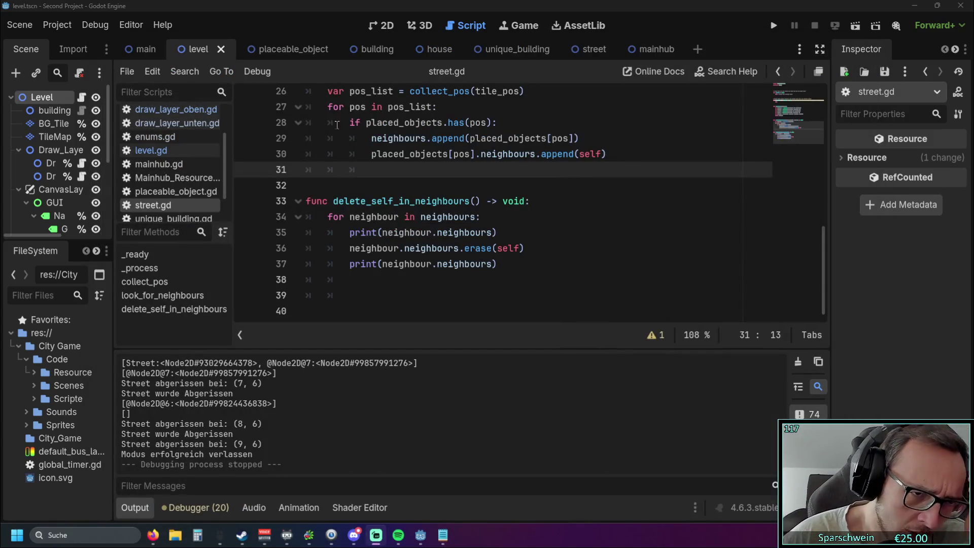
Open level.gd and read the right-click release handling, checking identifier docs
{"action": "left_click", "coordinate": [150, 150]}
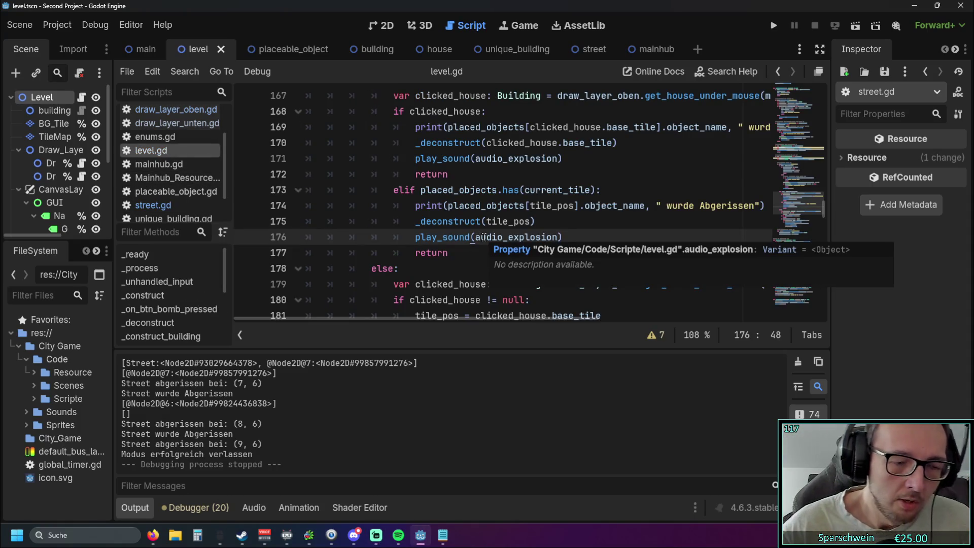
{"action": "scroll", "coordinate": [571, 235], "scroll_direction": "down", "scroll_amount": 5}
{"action": "scroll", "coordinate": [570, 235], "scroll_direction": "down", "scroll_amount": 2}
{"action": "scroll", "coordinate": [623, 226], "scroll_direction": "up", "scroll_amount": 17}
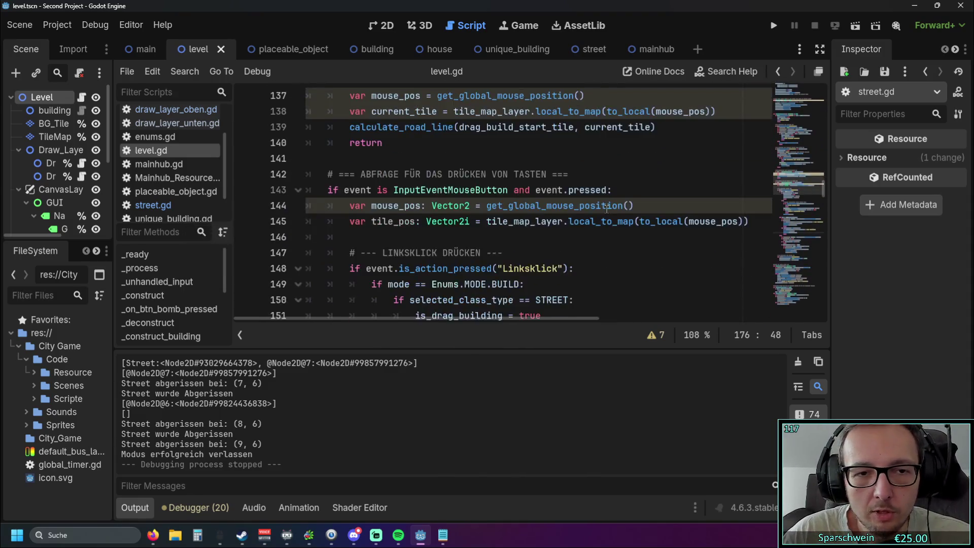
{"action": "scroll", "coordinate": [606, 208], "scroll_direction": "up", "scroll_amount": 16}
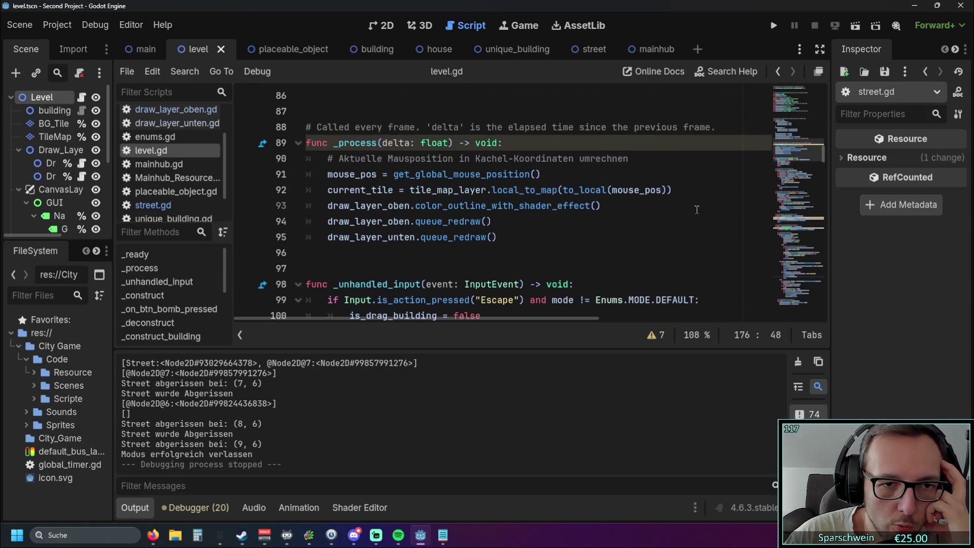
{"action": "scroll", "coordinate": [699, 202], "scroll_direction": "up", "scroll_amount": 1}
{"action": "scroll", "coordinate": [695, 212], "scroll_direction": "down", "scroll_amount": 3}
{"action": "scroll", "coordinate": [694, 211], "scroll_direction": "down", "scroll_amount": 1}
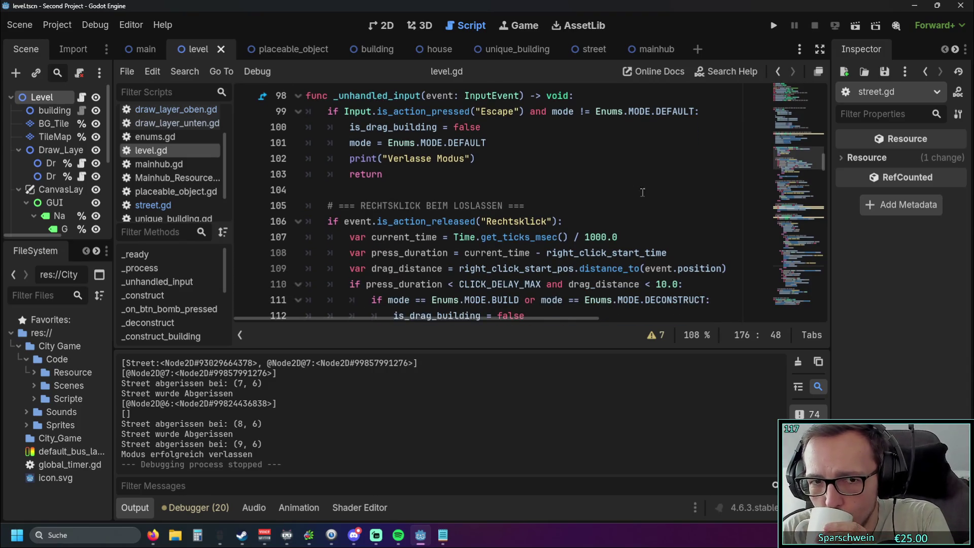
{"action": "scroll", "coordinate": [648, 193], "scroll_direction": "down", "scroll_amount": 2}
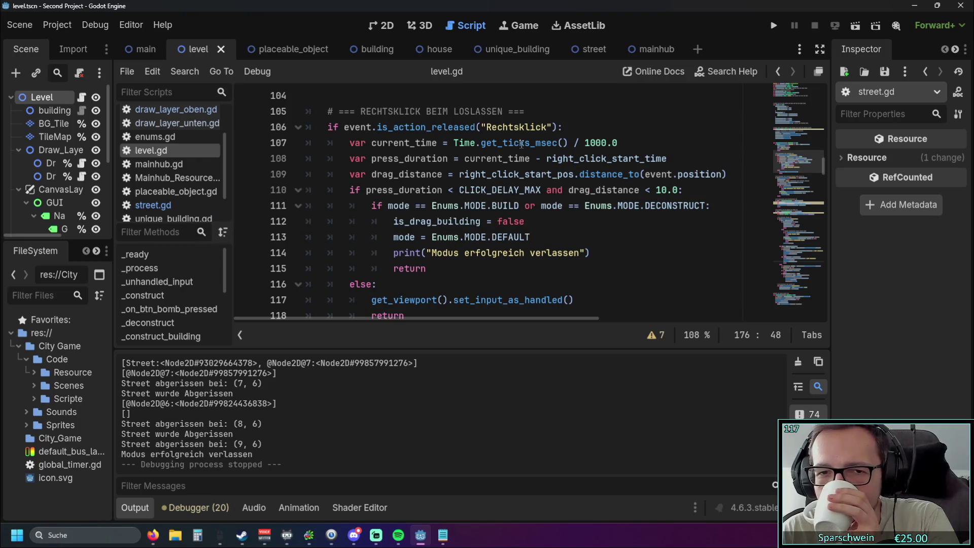
{"action": "mouse_move", "coordinate": [521, 144]}
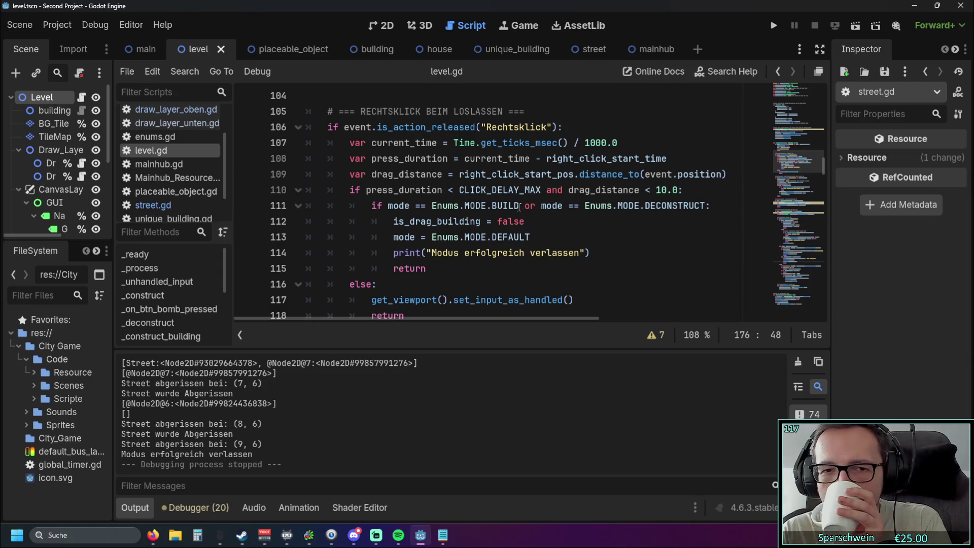
{"action": "mouse_move", "coordinate": [517, 207]}
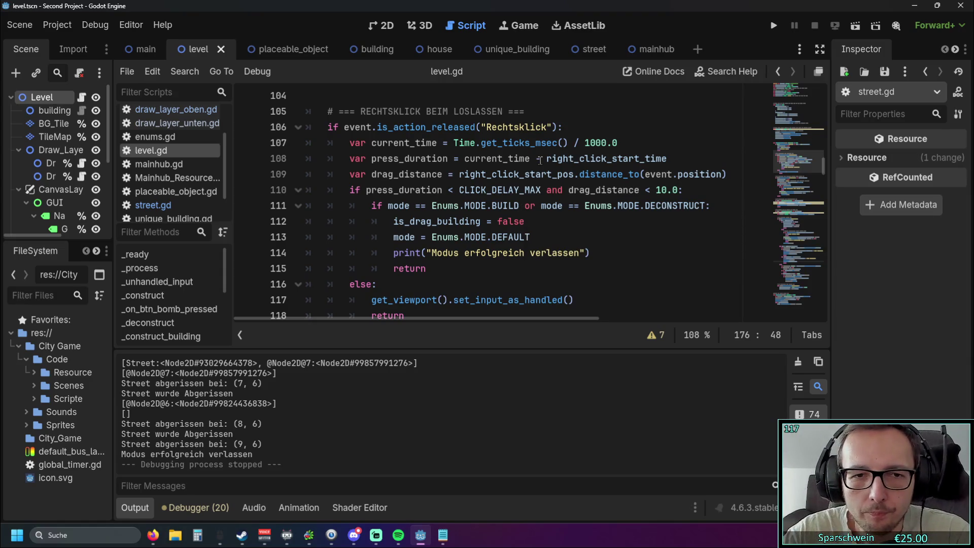
Scroll through the road-line and construct code up to the _deconstruct function
{"action": "scroll", "coordinate": [540, 160], "scroll_direction": "up", "scroll_amount": 15}
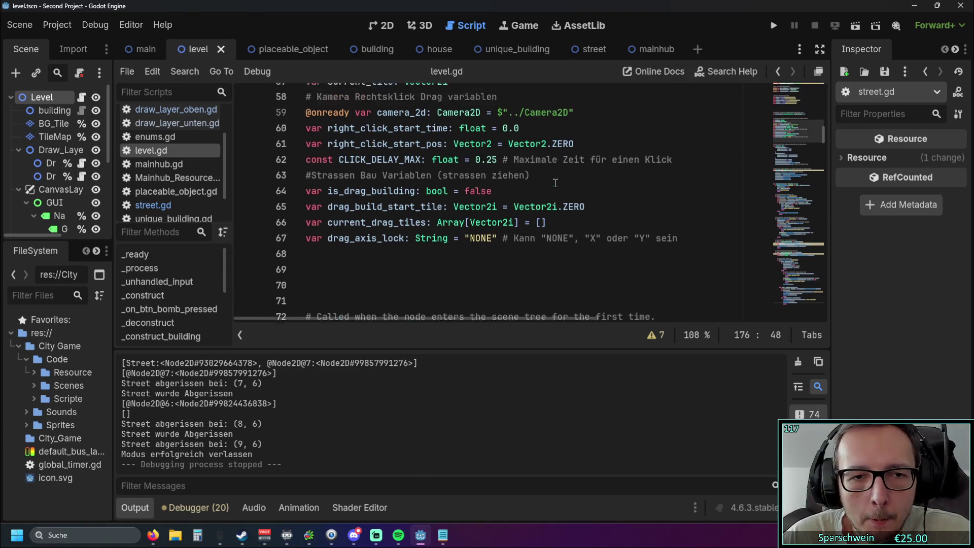
{"action": "scroll", "coordinate": [555, 182], "scroll_direction": "up", "scroll_amount": 1}
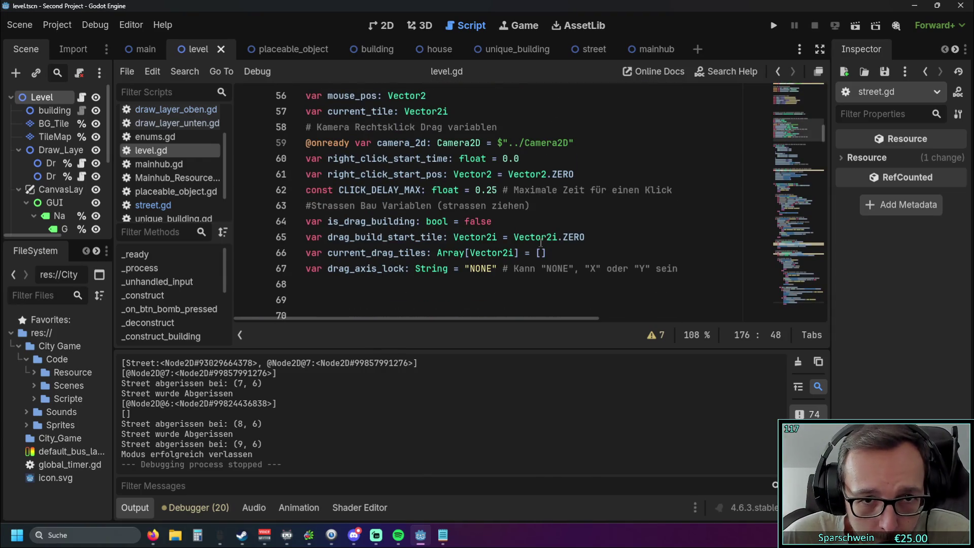
{"action": "mouse_move", "coordinate": [483, 247]}
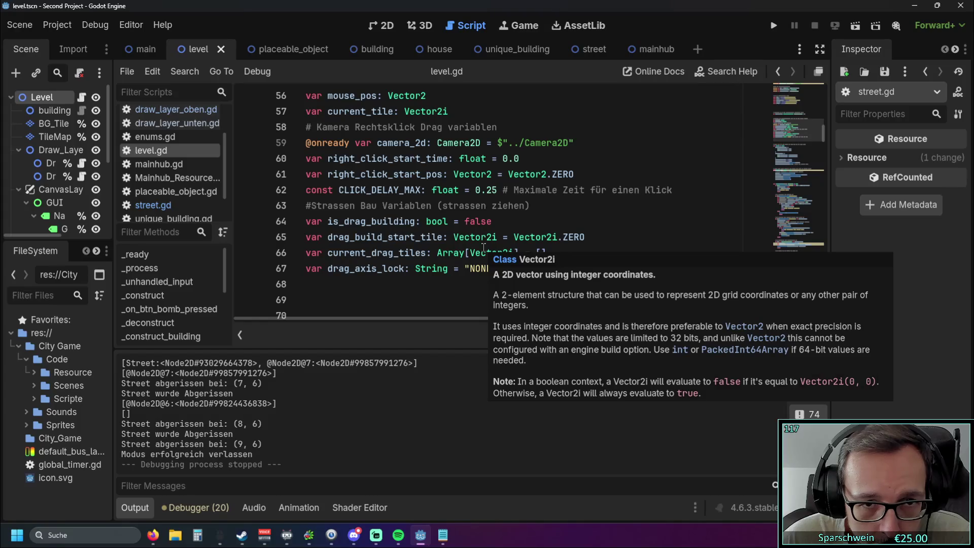
{"action": "scroll", "coordinate": [804, 153], "scroll_direction": "down", "scroll_amount": 1}
{"action": "left_click_drag", "start_coordinate": [826, 139], "coordinate": [832, 321]}
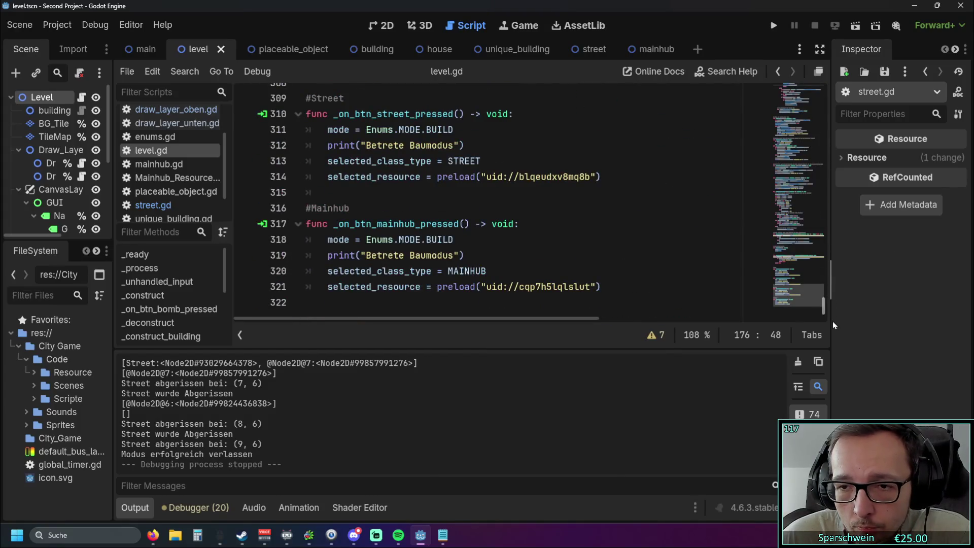
{"action": "scroll", "coordinate": [670, 275], "scroll_direction": "up", "scroll_amount": 5}
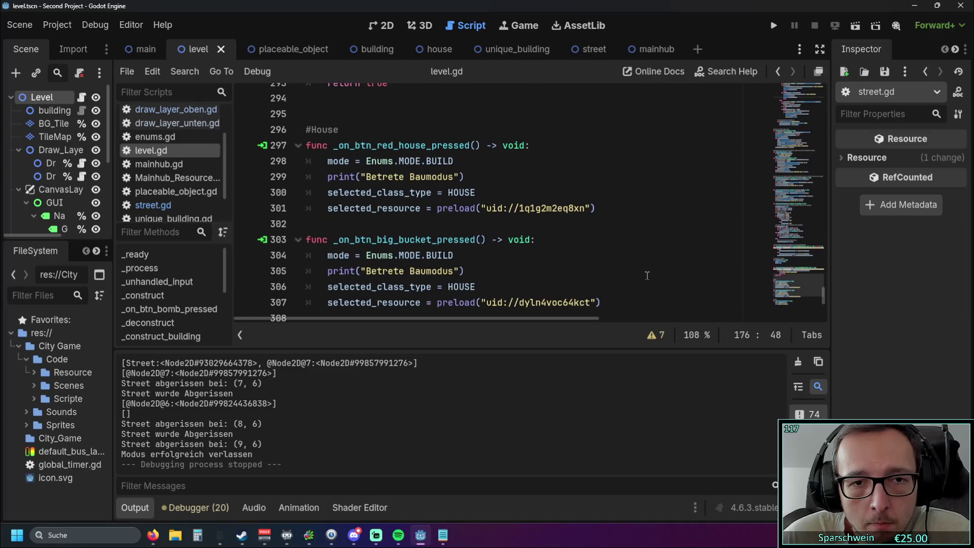
{"action": "scroll", "coordinate": [647, 275], "scroll_direction": "up", "scroll_amount": 4}
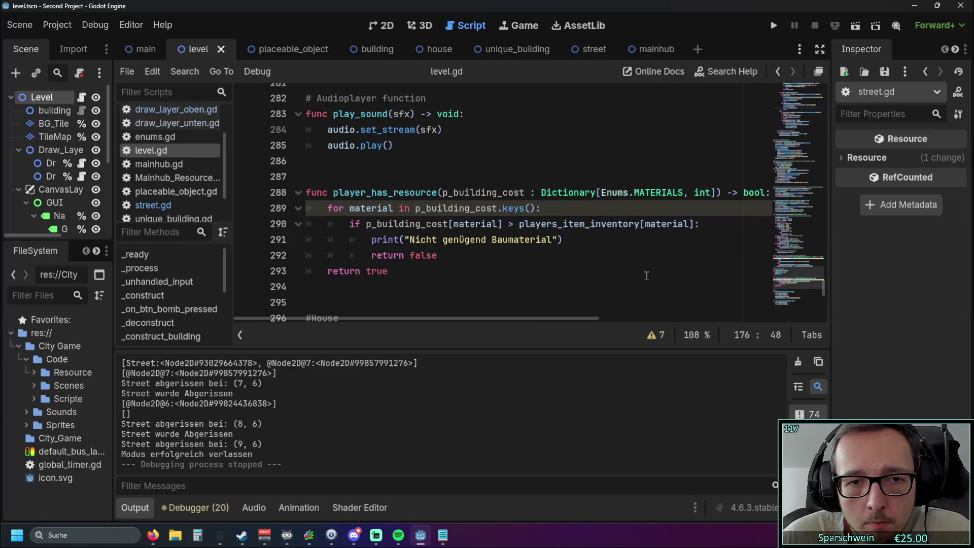
{"action": "scroll", "coordinate": [646, 276], "scroll_direction": "up", "scroll_amount": 10}
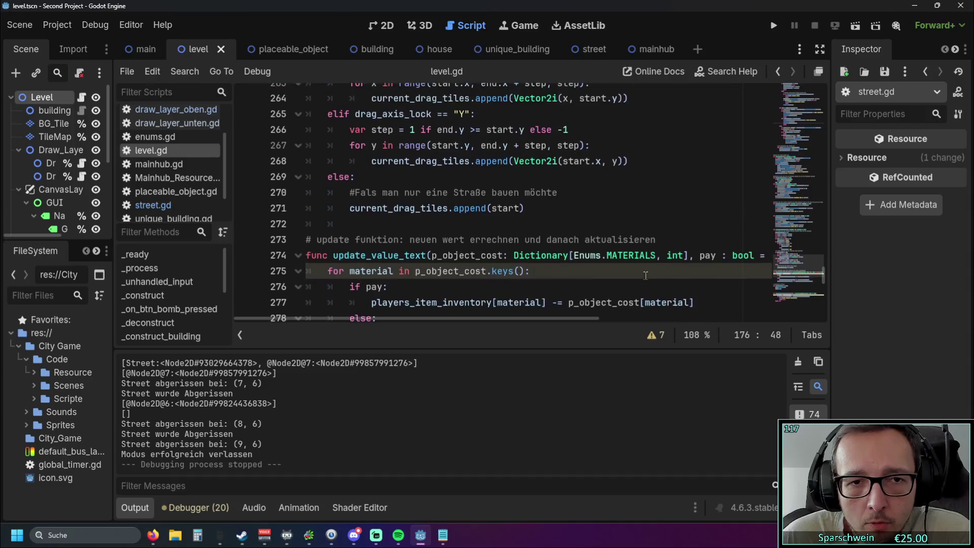
{"action": "scroll", "coordinate": [629, 261], "scroll_direction": "up", "scroll_amount": 4}
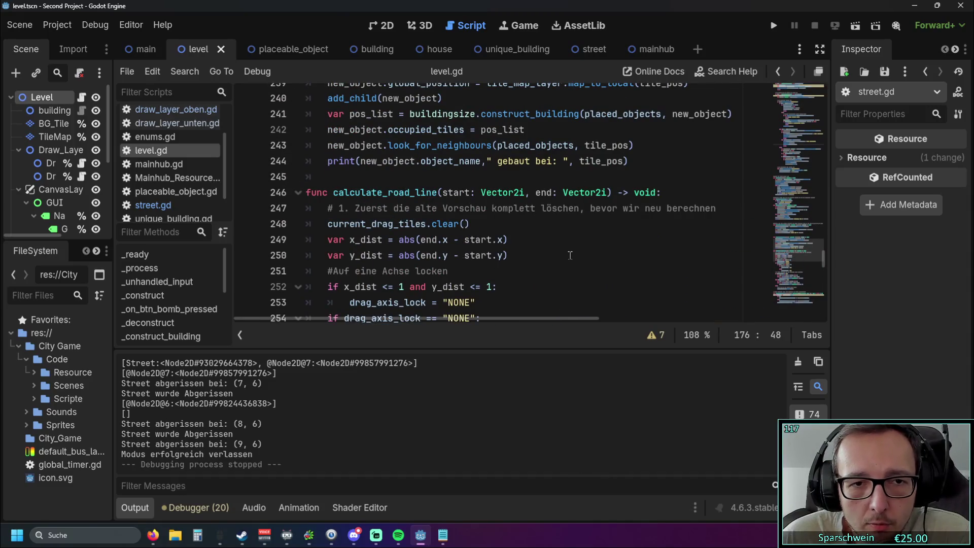
{"action": "scroll", "coordinate": [560, 259], "scroll_direction": "up", "scroll_amount": 3}
{"action": "scroll", "coordinate": [558, 262], "scroll_direction": "up", "scroll_amount": 2}
{"action": "scroll", "coordinate": [558, 262], "scroll_direction": "down", "scroll_amount": 2}
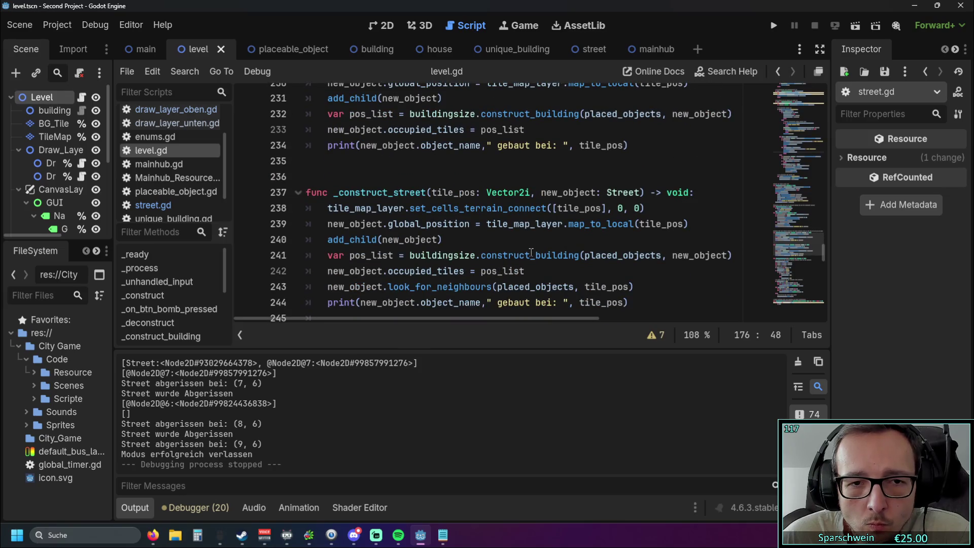
{"action": "scroll", "coordinate": [530, 254], "scroll_direction": "up", "scroll_amount": 2}
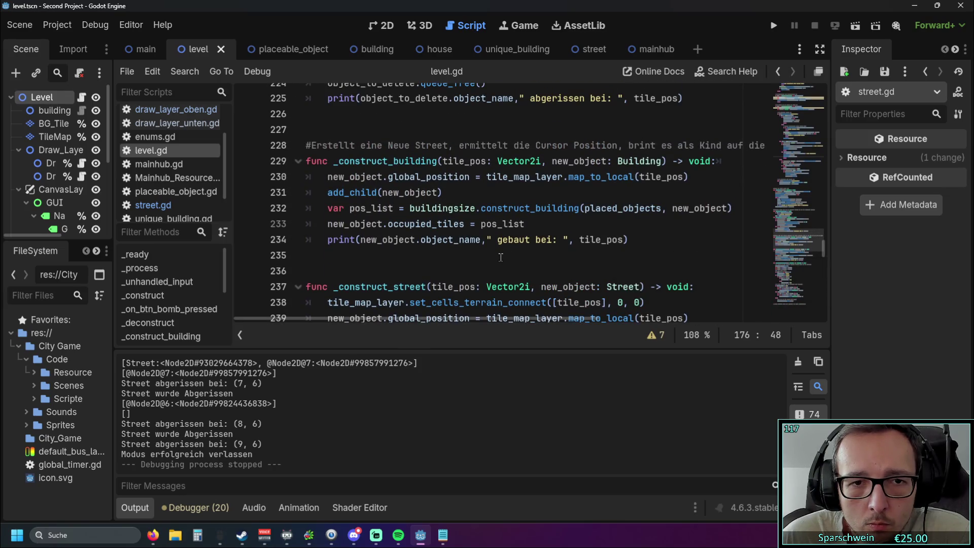
{"action": "scroll", "coordinate": [500, 258], "scroll_direction": "up", "scroll_amount": 5}
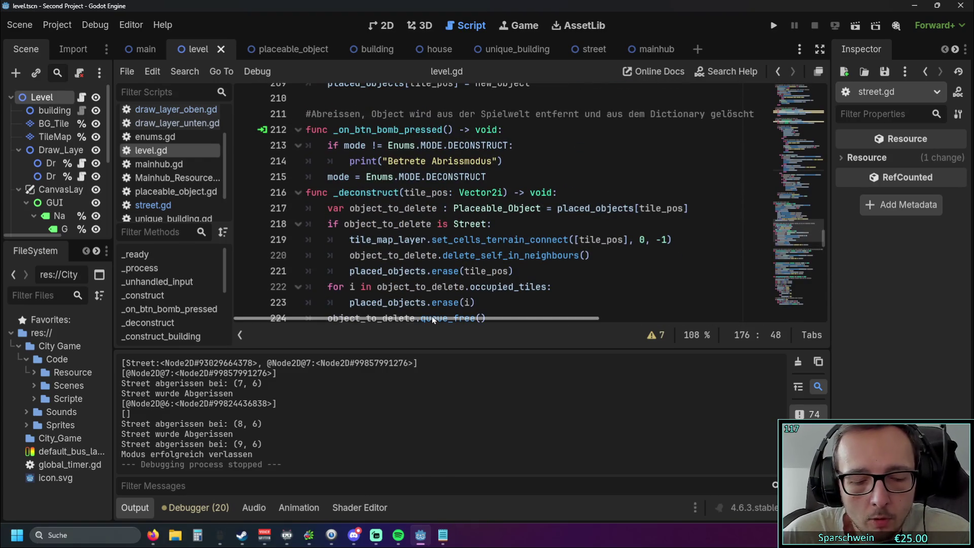
Search level.gd for drag_bui and step through the 10 matches to the left-click drag-start branch
{"action": "key", "text": "ctrl+f"}
{"action": "type", "text": "drag"}
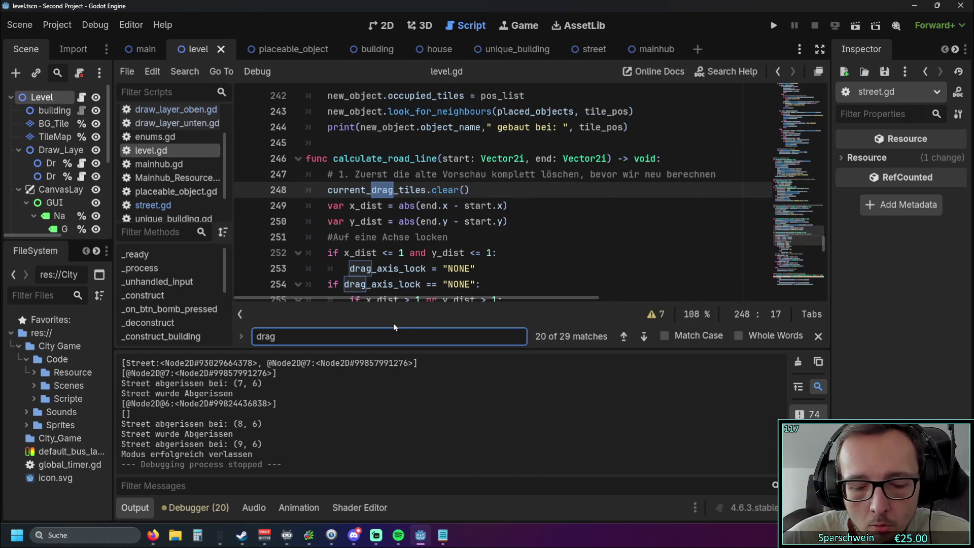
{"action": "type", "text": "_bui"}
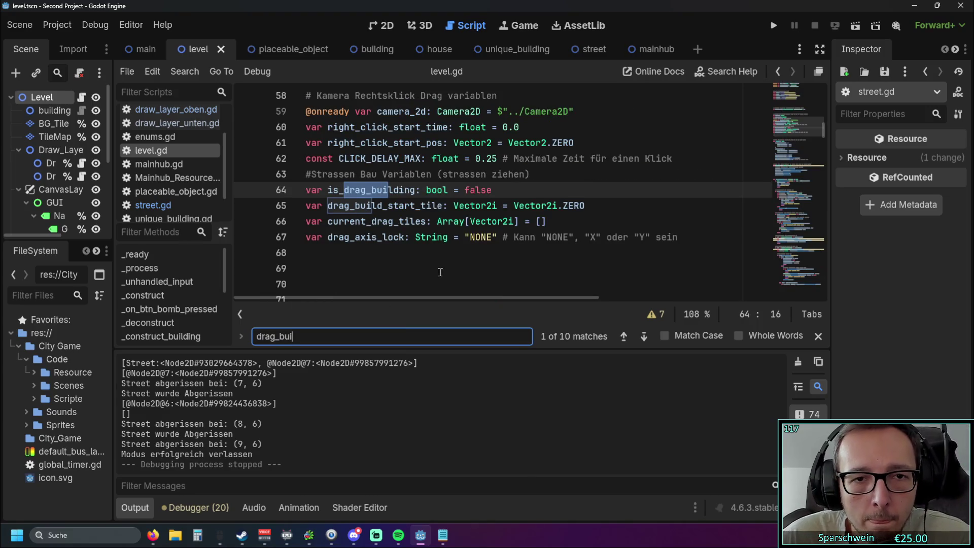
{"action": "left_click", "coordinate": [643, 337]}
{"action": "left_click", "coordinate": [643, 338]}
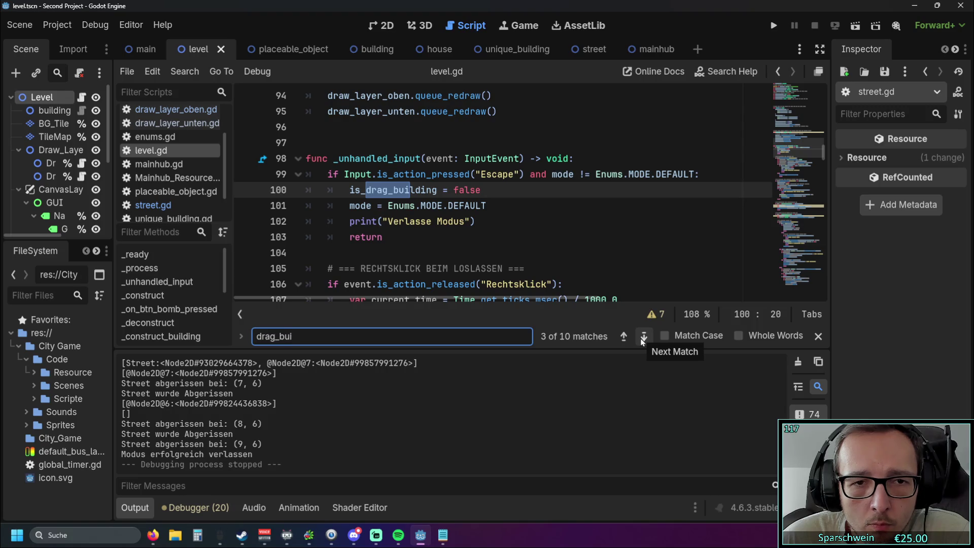
{"action": "left_click", "coordinate": [643, 338]}
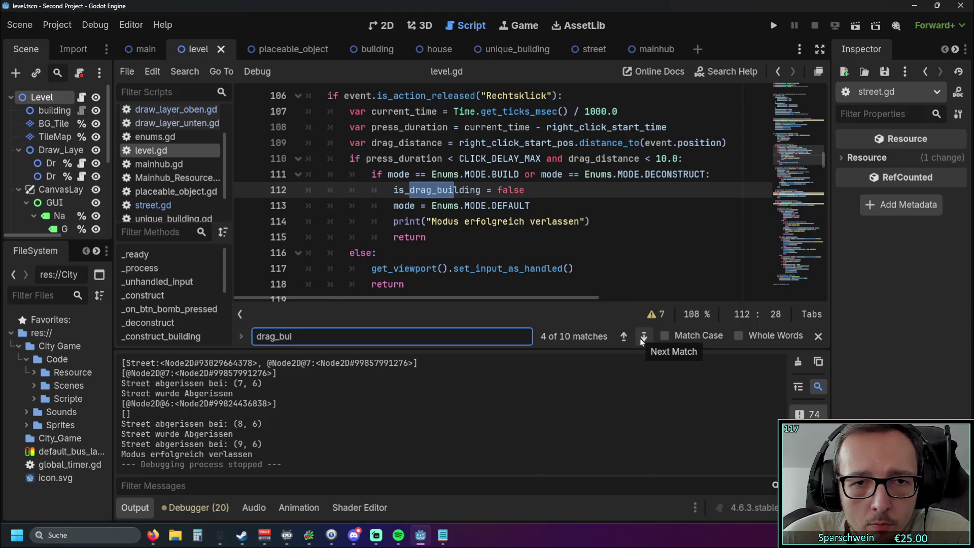
{"action": "left_click", "coordinate": [643, 337]}
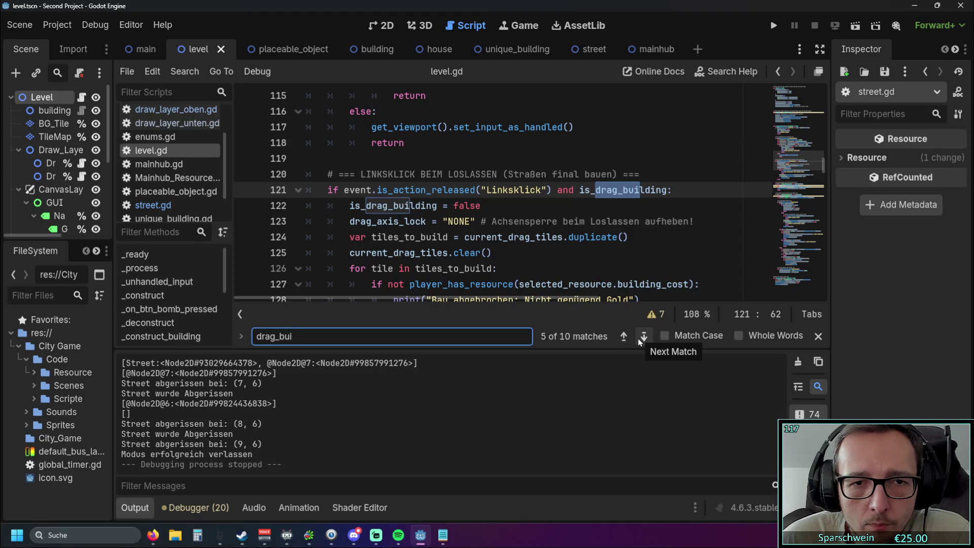
{"action": "left_click", "coordinate": [640, 339]}
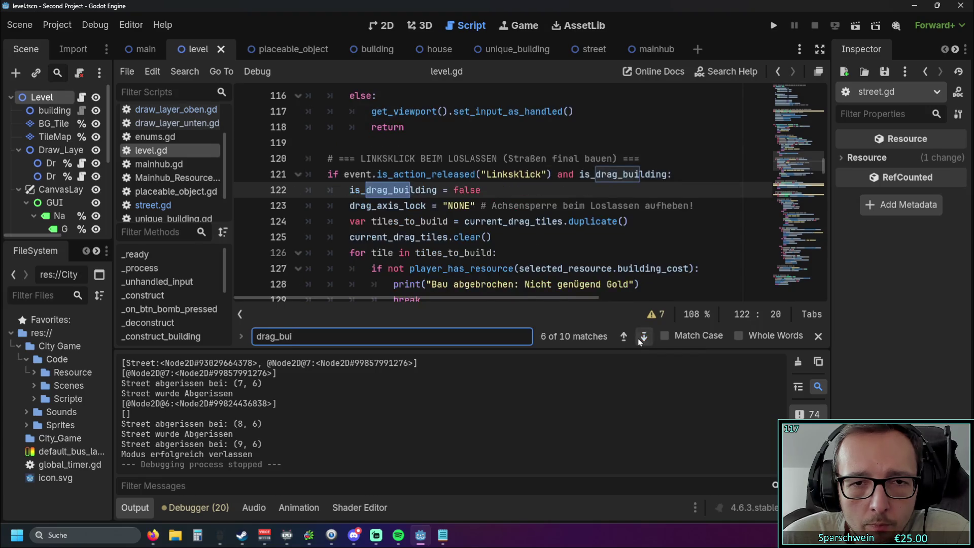
{"action": "left_click", "coordinate": [640, 338]}
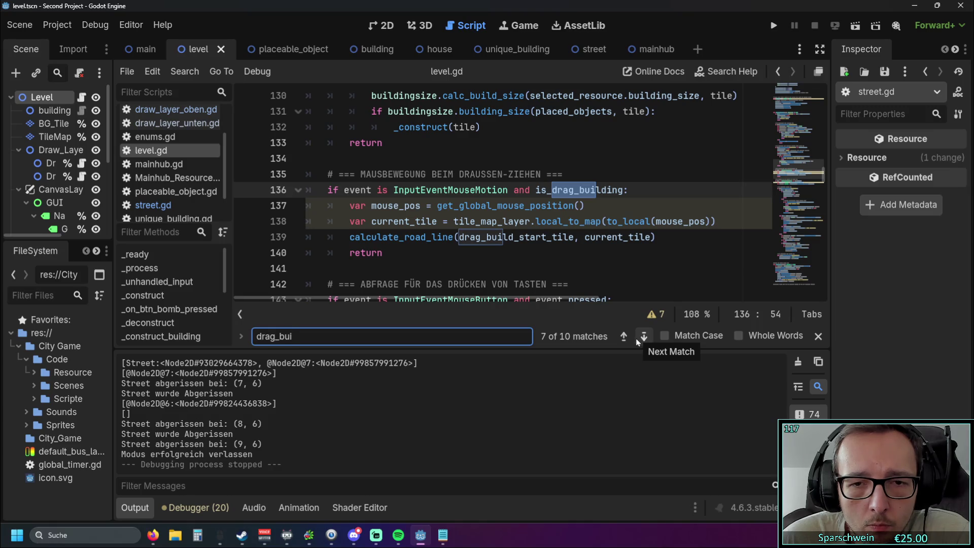
{"action": "left_click", "coordinate": [637, 341]}
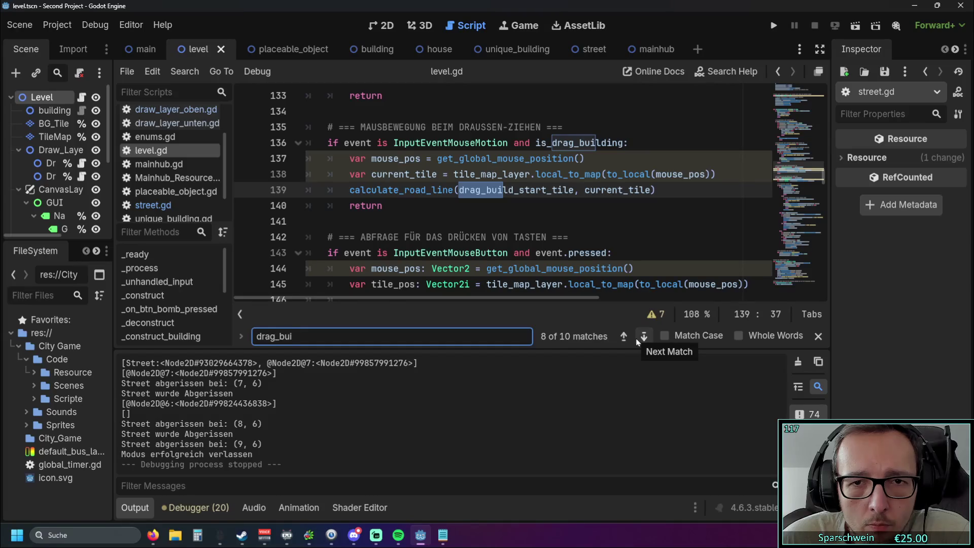
{"action": "left_click", "coordinate": [638, 342]}
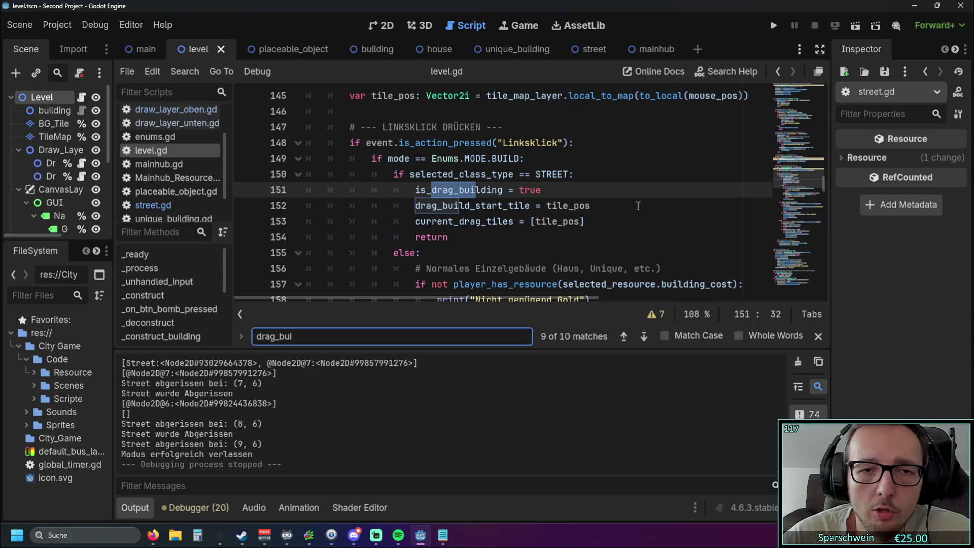
{"action": "left_click", "coordinate": [818, 336]}
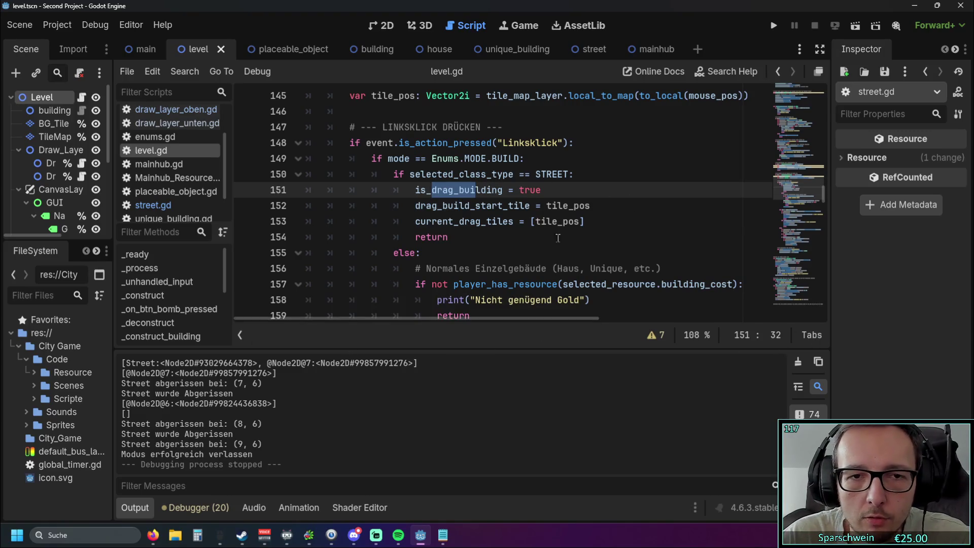
{"action": "left_click", "coordinate": [541, 248]}
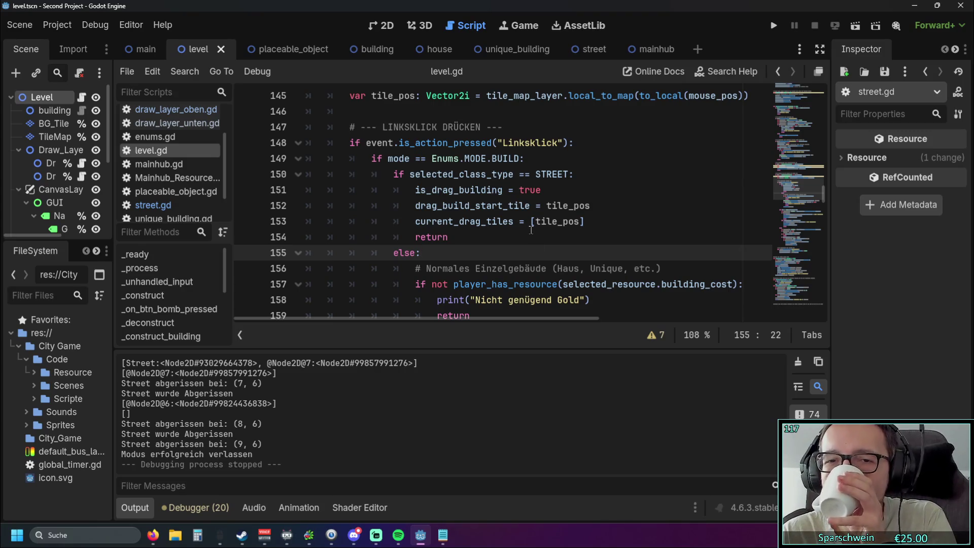
{"action": "scroll", "coordinate": [532, 238], "scroll_direction": "up", "scroll_amount": 6}
{"action": "scroll", "coordinate": [530, 229], "scroll_direction": "up", "scroll_amount": 3}
{"action": "scroll", "coordinate": [529, 232], "scroll_direction": "down", "scroll_amount": 4}
{"action": "scroll", "coordinate": [532, 235], "scroll_direction": "up", "scroll_amount": 5}
{"action": "scroll", "coordinate": [538, 242], "scroll_direction": "down", "scroll_amount": 12}
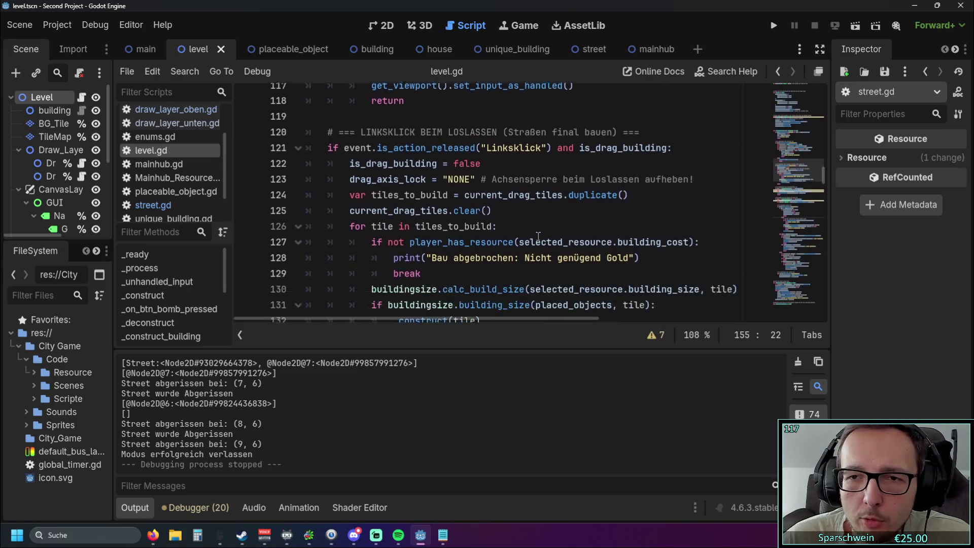
{"action": "scroll", "coordinate": [548, 244], "scroll_direction": "up", "scroll_amount": 4}
{"action": "scroll", "coordinate": [548, 244], "scroll_direction": "up", "scroll_amount": 3}
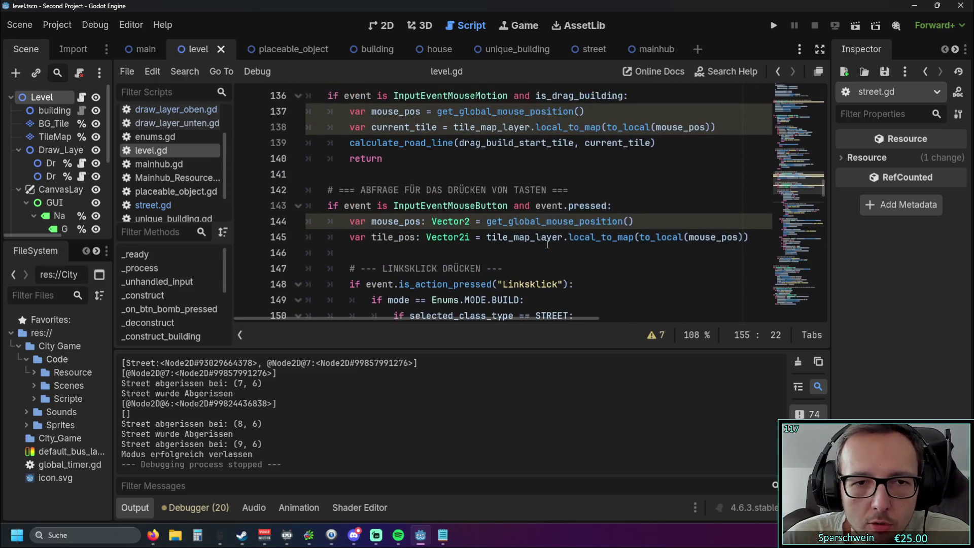
{"action": "scroll", "coordinate": [468, 269], "scroll_direction": "up", "scroll_amount": 1}
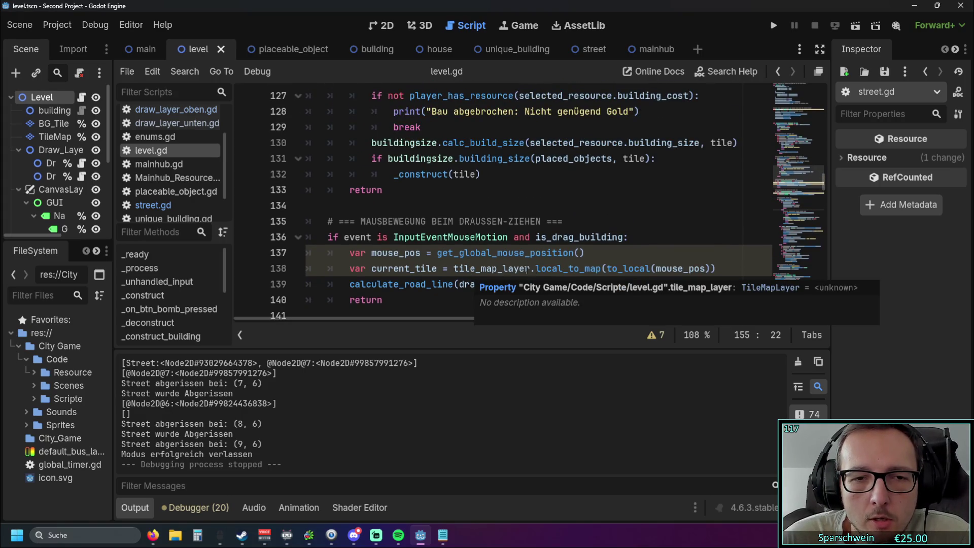
{"action": "scroll", "coordinate": [539, 280], "scroll_direction": "up", "scroll_amount": 8}
{"action": "scroll", "coordinate": [539, 280], "scroll_direction": "up", "scroll_amount": 4}
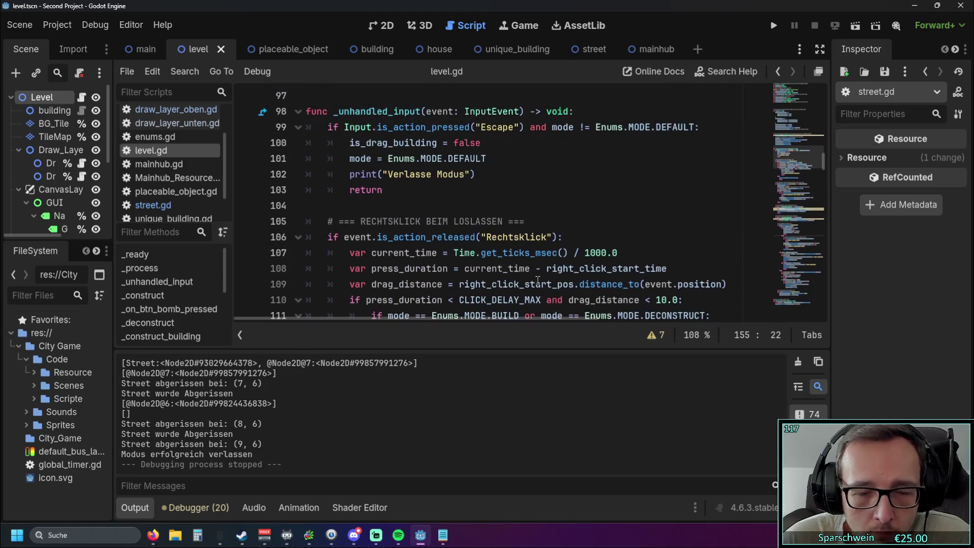
{"action": "scroll", "coordinate": [535, 264], "scroll_direction": "down", "scroll_amount": 1}
{"action": "scroll", "coordinate": [535, 263], "scroll_direction": "down", "scroll_amount": 1}
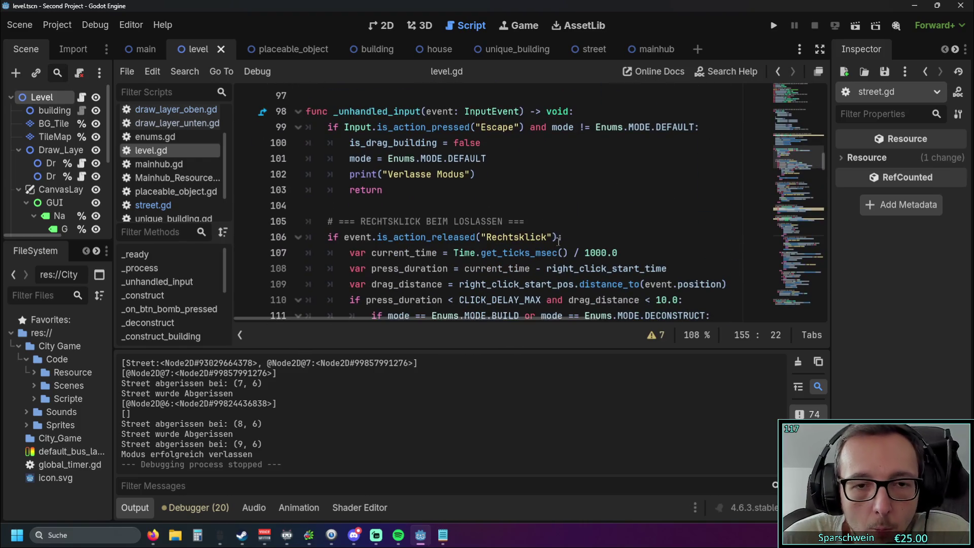
{"action": "scroll", "coordinate": [564, 236], "scroll_direction": "down", "scroll_amount": 5}
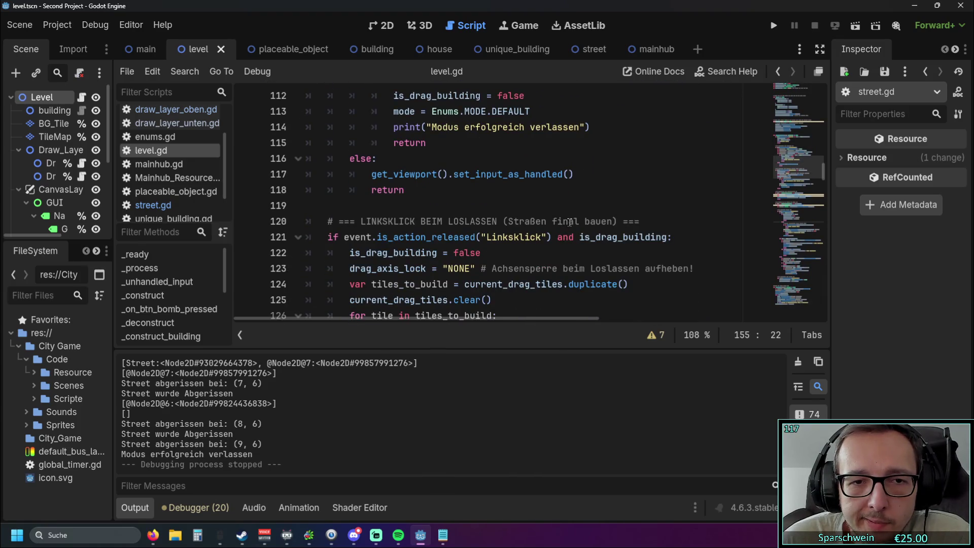
{"action": "scroll", "coordinate": [568, 221], "scroll_direction": "down", "scroll_amount": 1}
{"action": "scroll", "coordinate": [579, 223], "scroll_direction": "up", "scroll_amount": 6}
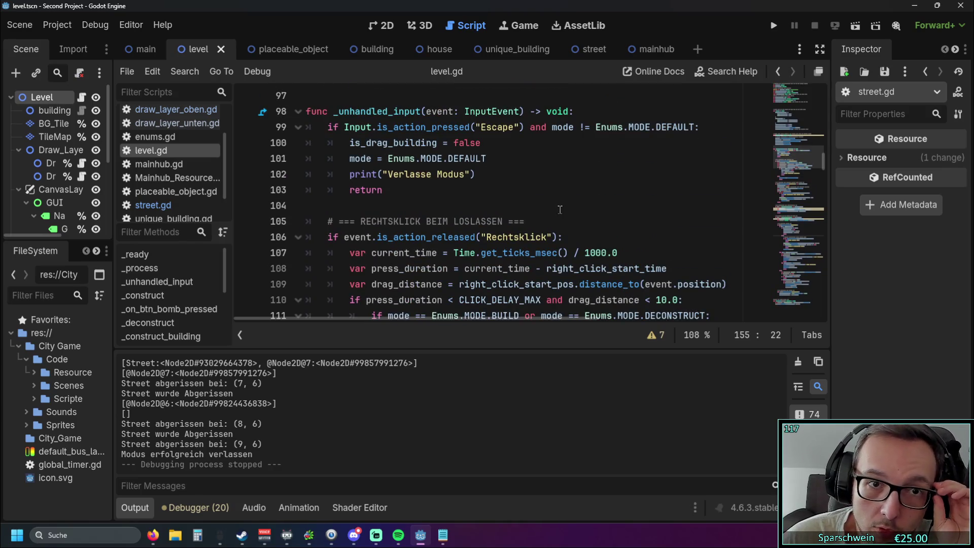
{"action": "scroll", "coordinate": [513, 197], "scroll_direction": "down", "scroll_amount": 2}
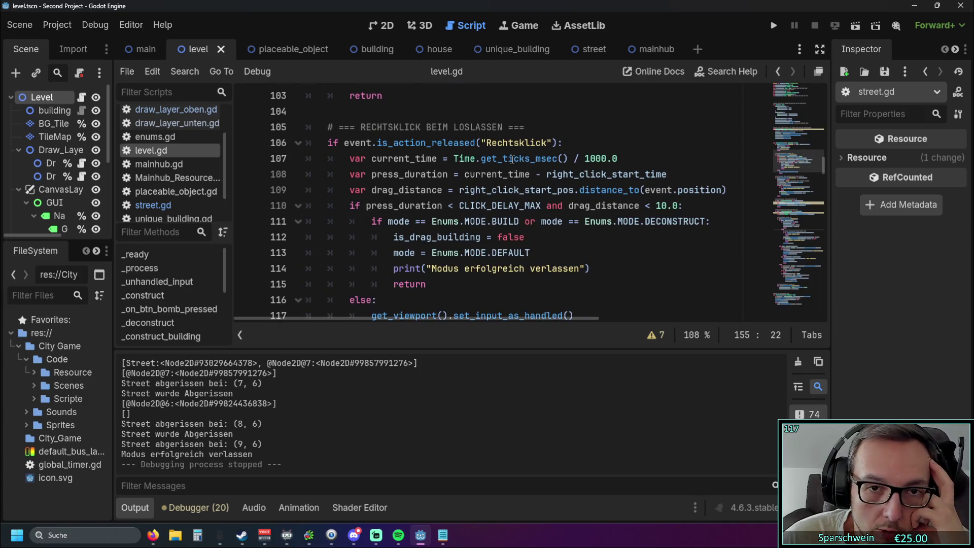
{"action": "scroll", "coordinate": [506, 172], "scroll_direction": "down", "scroll_amount": 3}
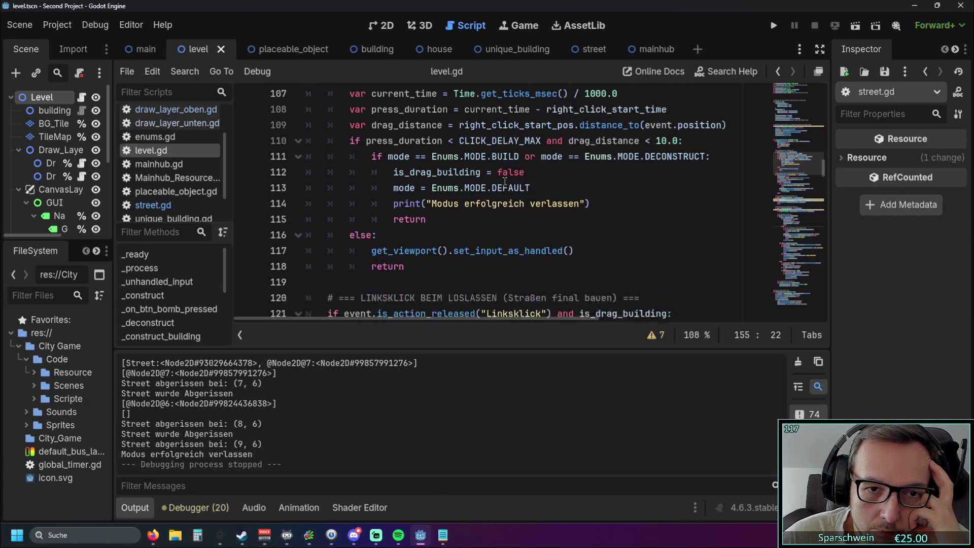
{"action": "scroll", "coordinate": [505, 181], "scroll_direction": "down", "scroll_amount": 1}
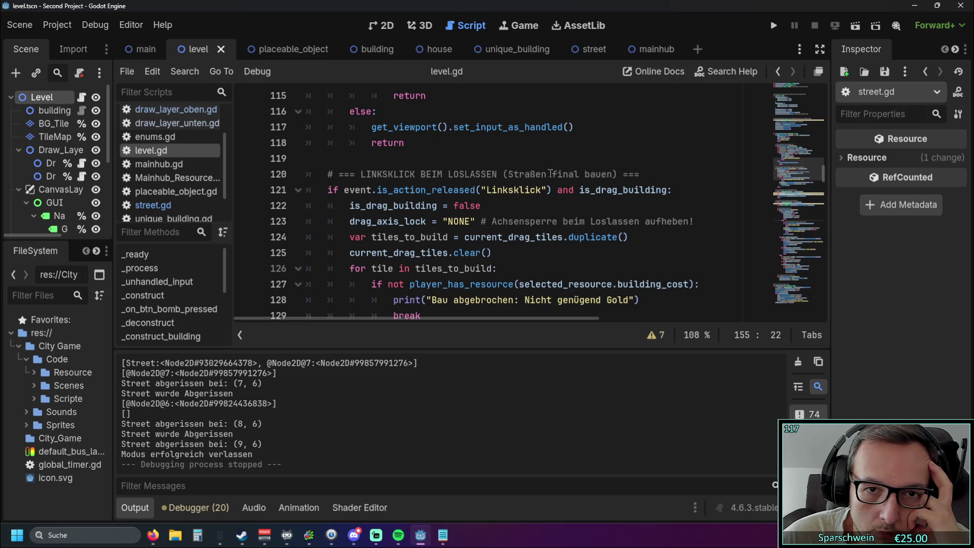
{"action": "scroll", "coordinate": [551, 174], "scroll_direction": "down", "scroll_amount": 1}
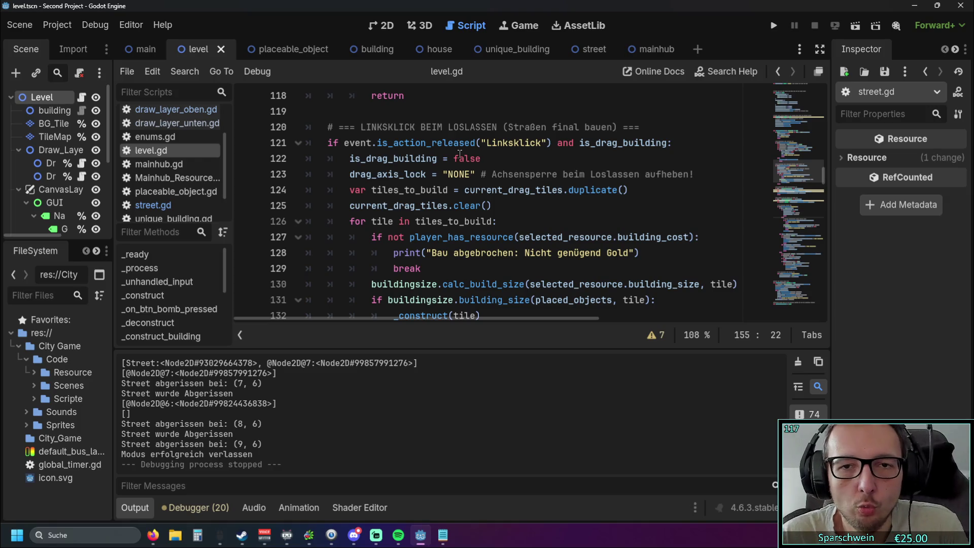
{"action": "mouse_move", "coordinate": [444, 142]}
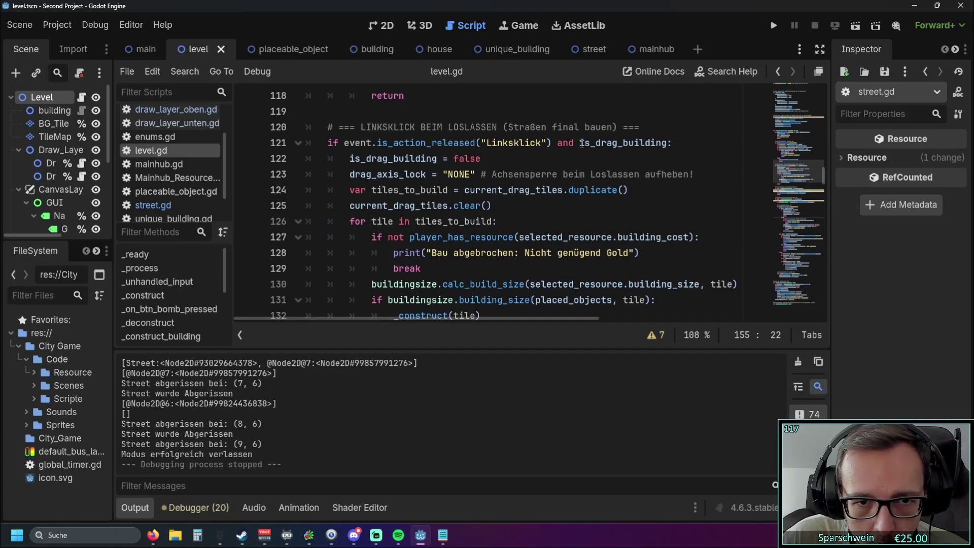
{"action": "scroll", "coordinate": [574, 152], "scroll_direction": "down", "scroll_amount": 1}
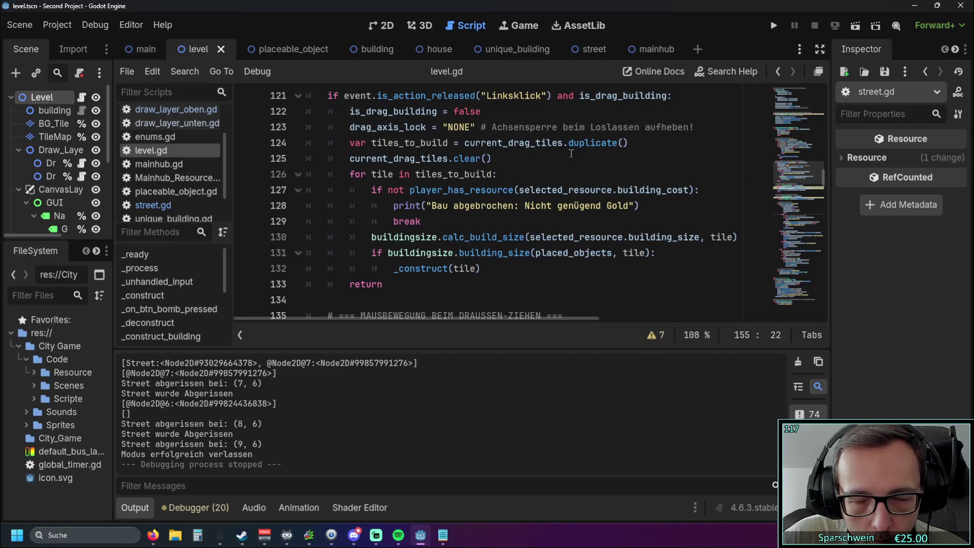
{"action": "scroll", "coordinate": [571, 153], "scroll_direction": "up", "scroll_amount": 1}
{"action": "scroll", "coordinate": [571, 153], "scroll_direction": "down", "scroll_amount": 2}
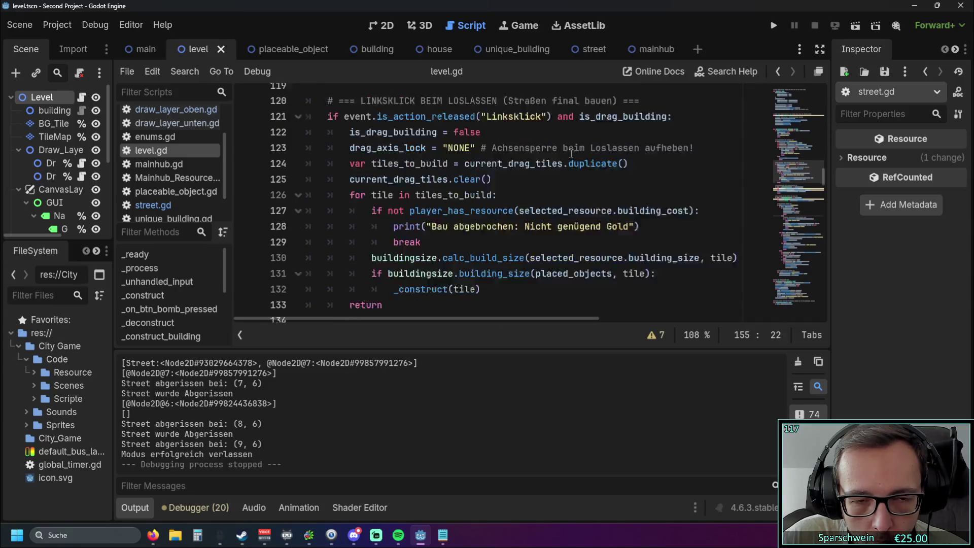
{"action": "scroll", "coordinate": [571, 153], "scroll_direction": "up", "scroll_amount": 2}
{"action": "scroll", "coordinate": [571, 154], "scroll_direction": "down", "scroll_amount": 1}
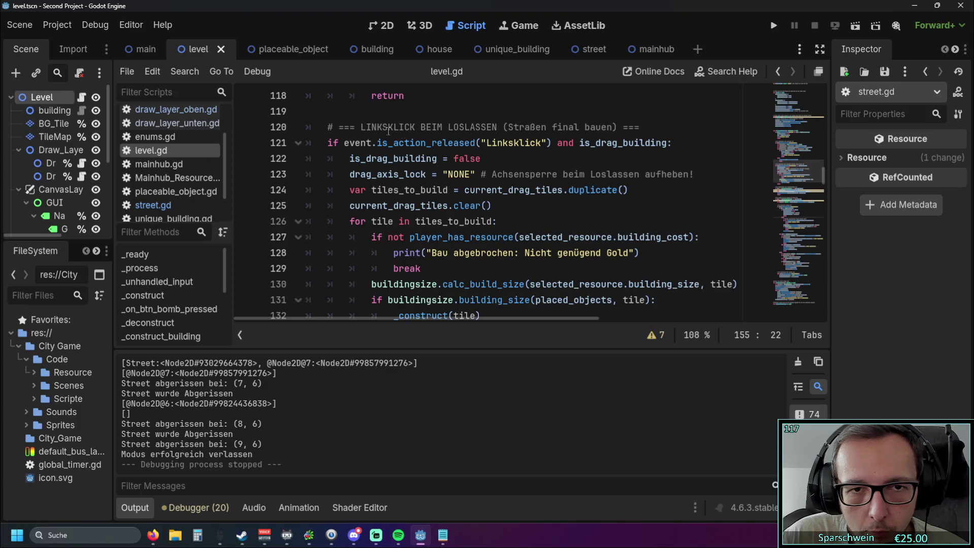
{"action": "left_click", "coordinate": [377, 127]}
{"action": "left_click_drag", "start_coordinate": [378, 126], "coordinate": [502, 127]}
{"action": "scroll", "coordinate": [546, 178], "scroll_direction": "down", "scroll_amount": 4}
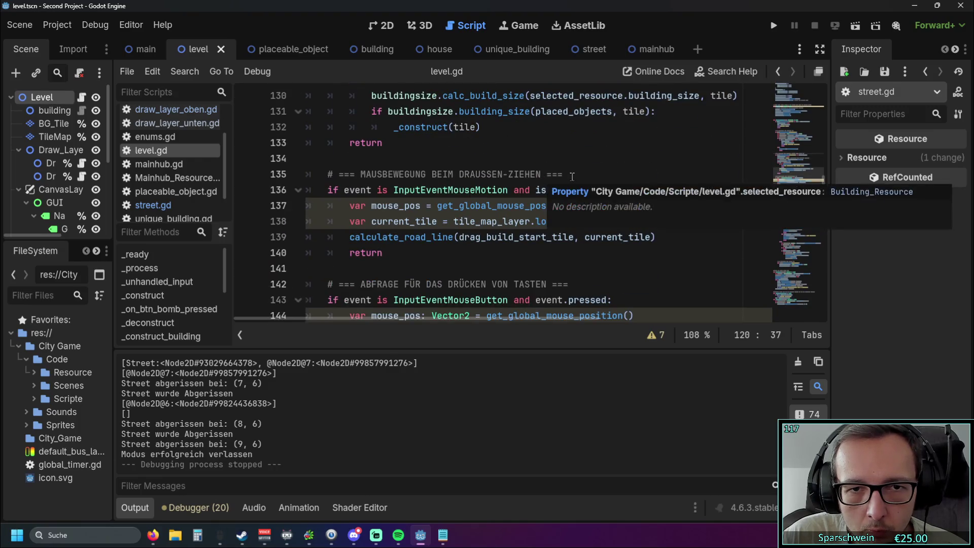
{"action": "scroll", "coordinate": [572, 176], "scroll_direction": "up", "scroll_amount": 6}
{"action": "scroll", "coordinate": [571, 176], "scroll_direction": "up", "scroll_amount": 9}
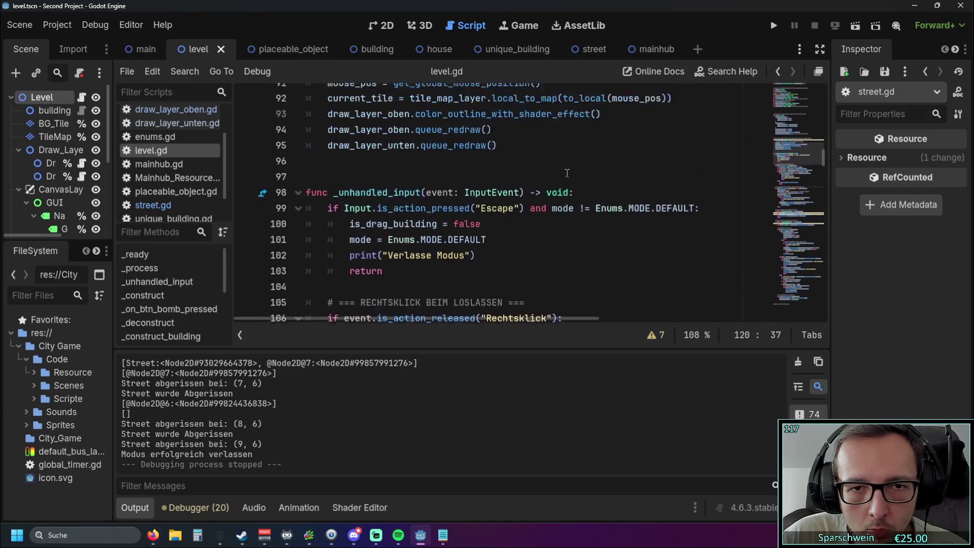
{"action": "scroll", "coordinate": [608, 163], "scroll_direction": "up", "scroll_amount": 1}
{"action": "scroll", "coordinate": [580, 154], "scroll_direction": "down", "scroll_amount": 12}
{"action": "scroll", "coordinate": [580, 154], "scroll_direction": "down", "scroll_amount": 12}
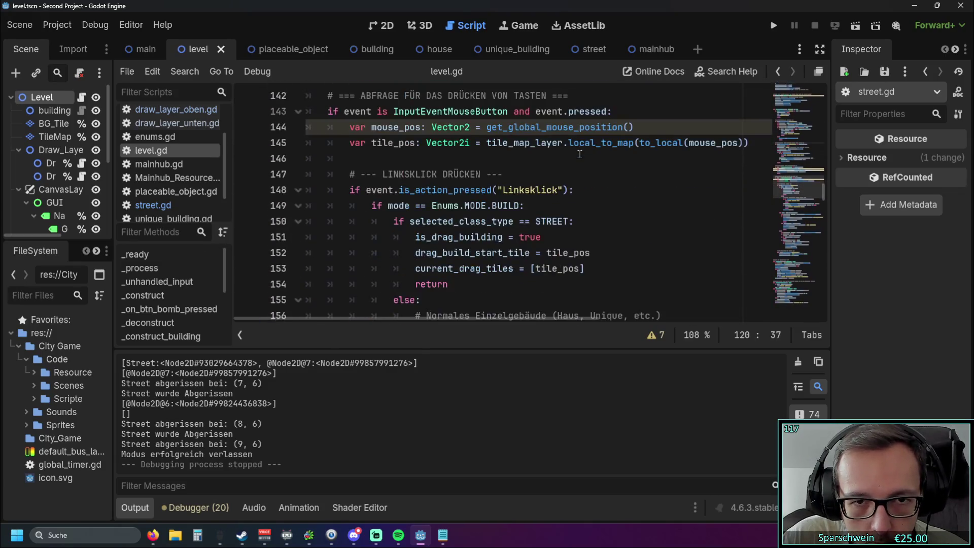
{"action": "scroll", "coordinate": [580, 154], "scroll_direction": "down", "scroll_amount": 4}
{"action": "scroll", "coordinate": [580, 154], "scroll_direction": "up", "scroll_amount": 1}
{"action": "scroll", "coordinate": [579, 154], "scroll_direction": "down", "scroll_amount": 11}
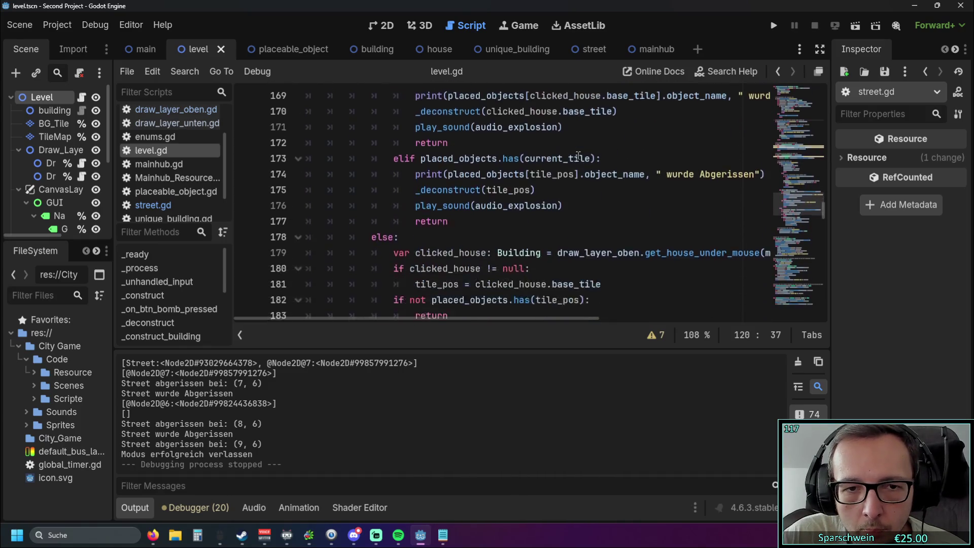
{"action": "scroll", "coordinate": [578, 155], "scroll_direction": "up", "scroll_amount": 2}
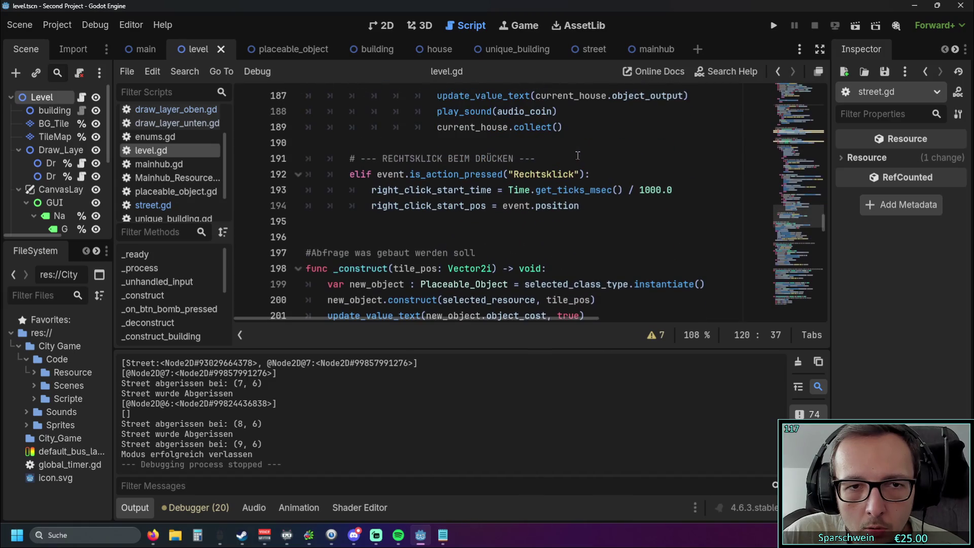
{"action": "scroll", "coordinate": [577, 155], "scroll_direction": "down", "scroll_amount": 2}
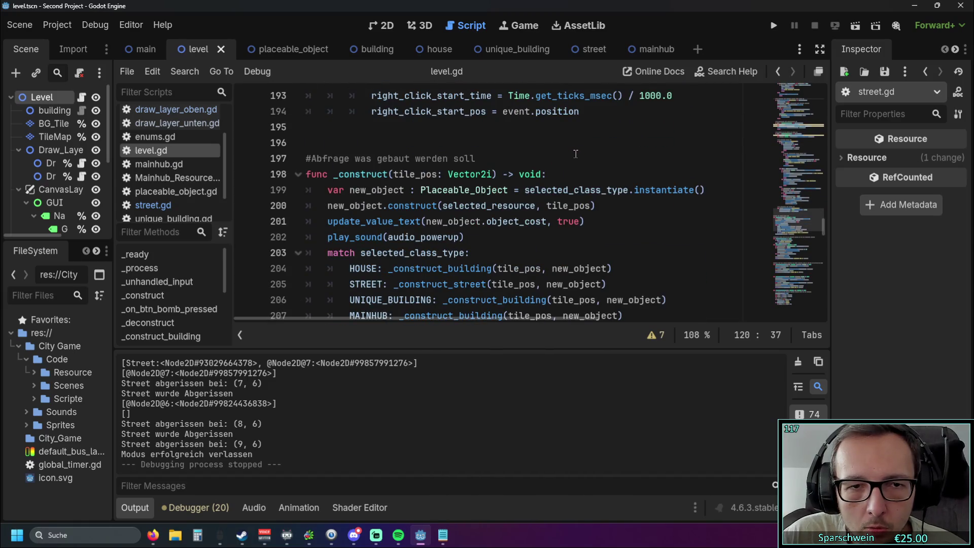
{"action": "scroll", "coordinate": [576, 154], "scroll_direction": "up", "scroll_amount": 3}
{"action": "scroll", "coordinate": [579, 154], "scroll_direction": "up", "scroll_amount": 6}
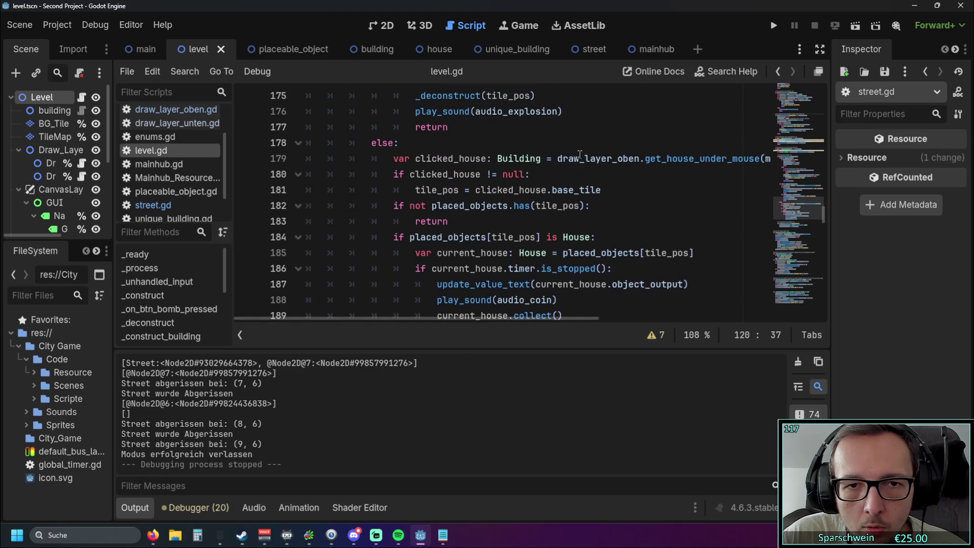
{"action": "scroll", "coordinate": [578, 152], "scroll_direction": "up", "scroll_amount": 2}
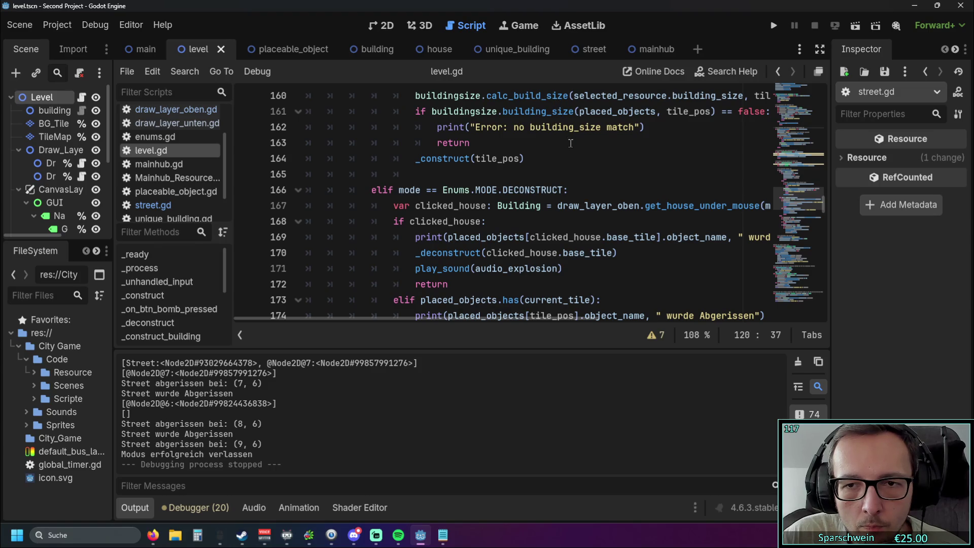
{"action": "scroll", "coordinate": [571, 144], "scroll_direction": "down", "scroll_amount": 1}
{"action": "scroll", "coordinate": [571, 144], "scroll_direction": "up", "scroll_amount": 1}
{"action": "scroll", "coordinate": [571, 144], "scroll_direction": "down", "scroll_amount": 3}
{"action": "scroll", "coordinate": [571, 144], "scroll_direction": "up", "scroll_amount": 6}
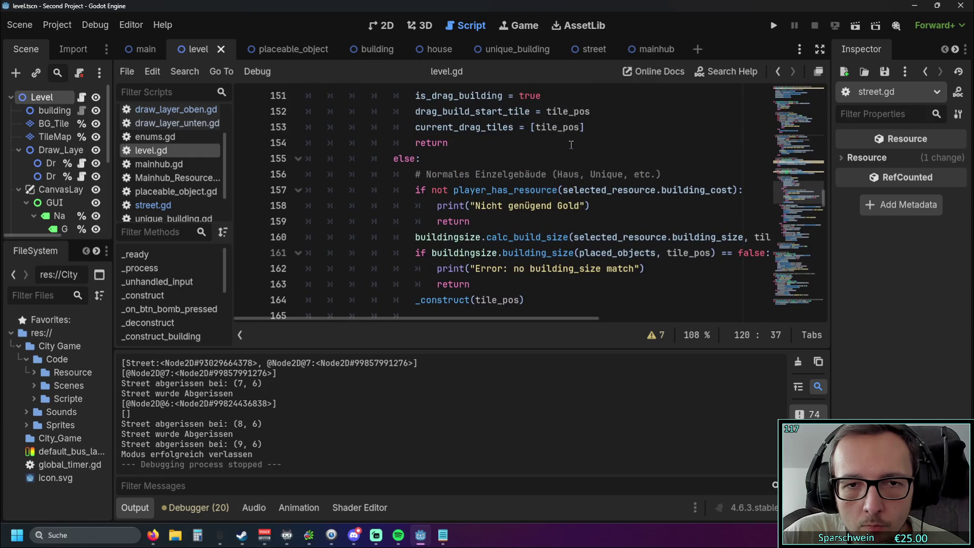
{"action": "scroll", "coordinate": [571, 145], "scroll_direction": "up", "scroll_amount": 2}
{"action": "left_click", "coordinate": [484, 128]}
{"action": "left_click", "coordinate": [668, 147]}
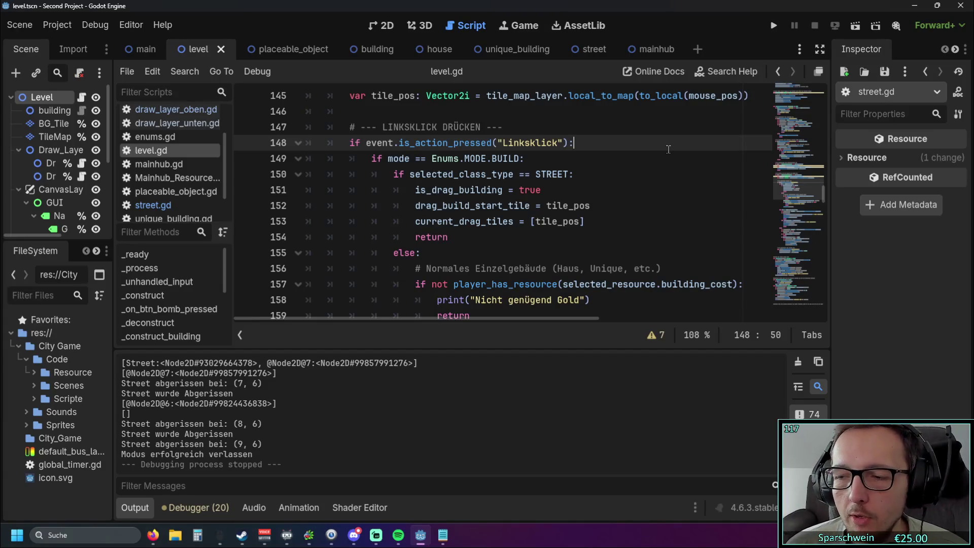
Run the game and drag a long straight street across the map
{"action": "left_click", "coordinate": [773, 26]}
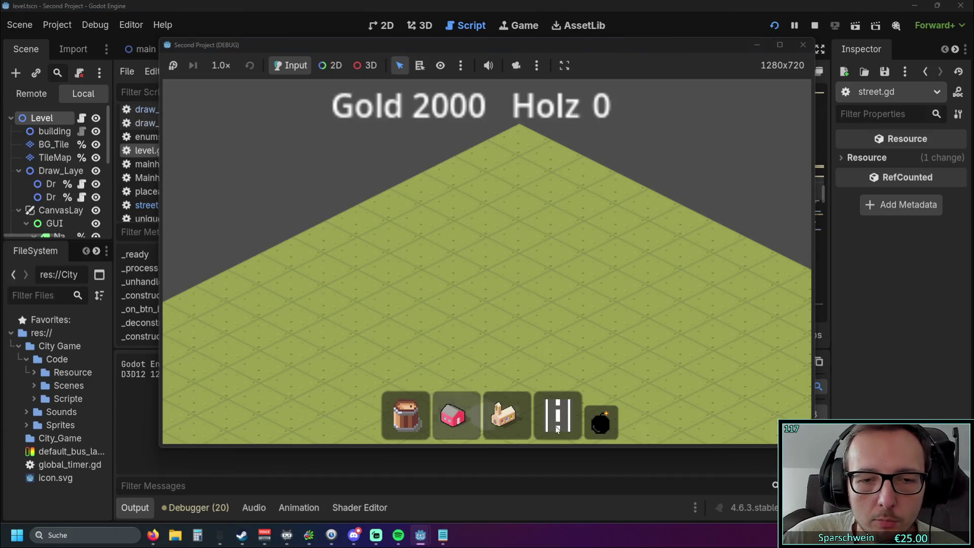
{"action": "left_click", "coordinate": [558, 416]}
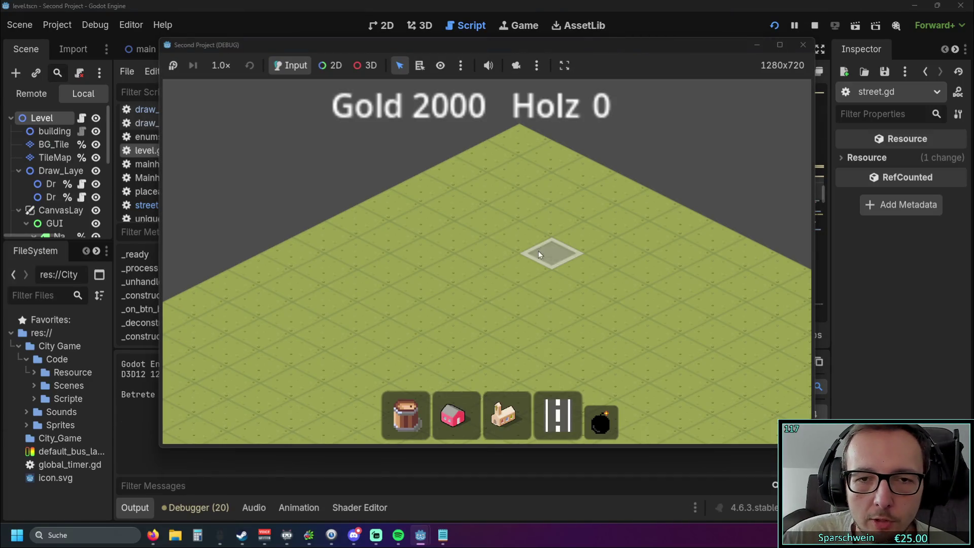
{"action": "mouse_move", "coordinate": [552, 220]}
{"action": "left_mouse_down"}
{"action": "mouse_move", "coordinate": [326, 327]}
{"action": "mouse_move", "coordinate": [515, 246]}
{"action": "mouse_move", "coordinate": [433, 290]}
{"action": "mouse_move", "coordinate": [259, 362]}
{"action": "mouse_move", "coordinate": [480, 247]}
{"action": "mouse_move", "coordinate": [270, 370]}
{"action": "mouse_move", "coordinate": [428, 281]}
{"action": "mouse_move", "coordinate": [297, 357]}
{"action": "left_mouse_up"}
{"action": "scroll", "coordinate": [272, 371], "scroll_direction": "up", "scroll_amount": 3}
{"action": "scroll", "coordinate": [284, 358], "scroll_direction": "down", "scroll_amount": 2}
{"action": "scroll", "coordinate": [582, 307], "scroll_direction": "down", "scroll_amount": 3}
{"action": "scroll", "coordinate": [508, 263], "scroll_direction": "up", "scroll_amount": 2}
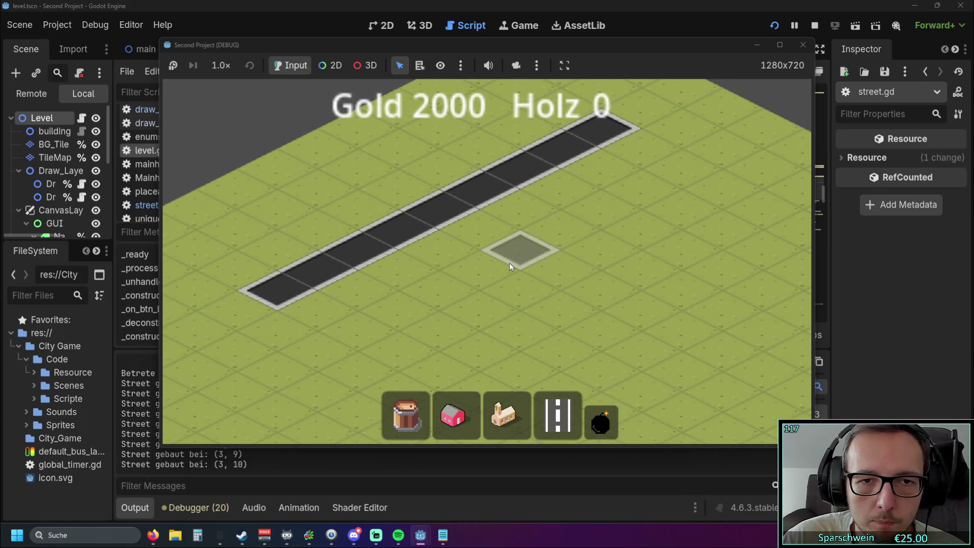
Preview a second parallel street, cancel it with right-click, and close the game
{"action": "mouse_move", "coordinate": [674, 171]}
{"action": "left_mouse_down"}
{"action": "mouse_move", "coordinate": [354, 338]}
{"action": "mouse_move", "coordinate": [554, 230]}
{"action": "mouse_move", "coordinate": [588, 225]}
{"action": "mouse_move", "coordinate": [351, 338]}
{"action": "left_mouse_up"}
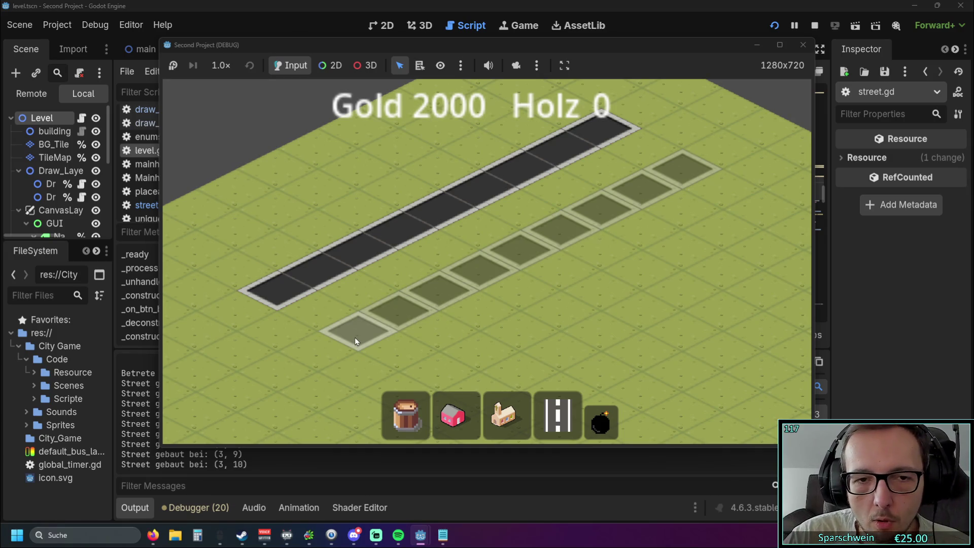
{"action": "right_click", "coordinate": [356, 341]}
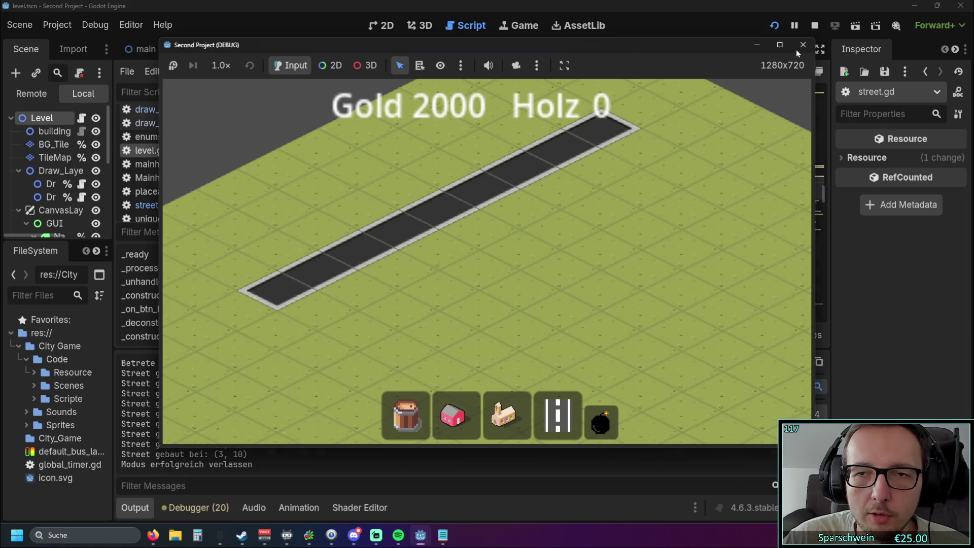
{"action": "left_click", "coordinate": [800, 48]}
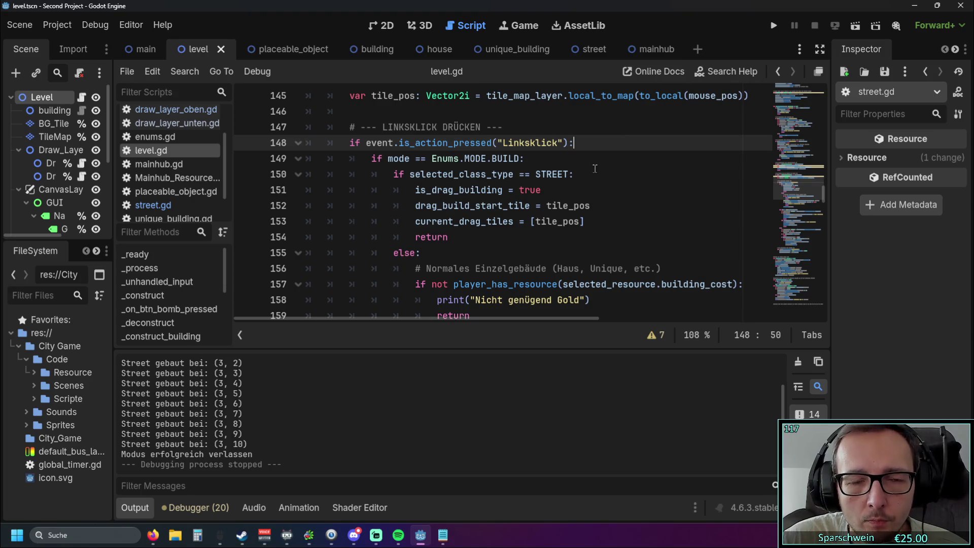
{"action": "scroll", "coordinate": [568, 189], "scroll_direction": "up", "scroll_amount": 1}
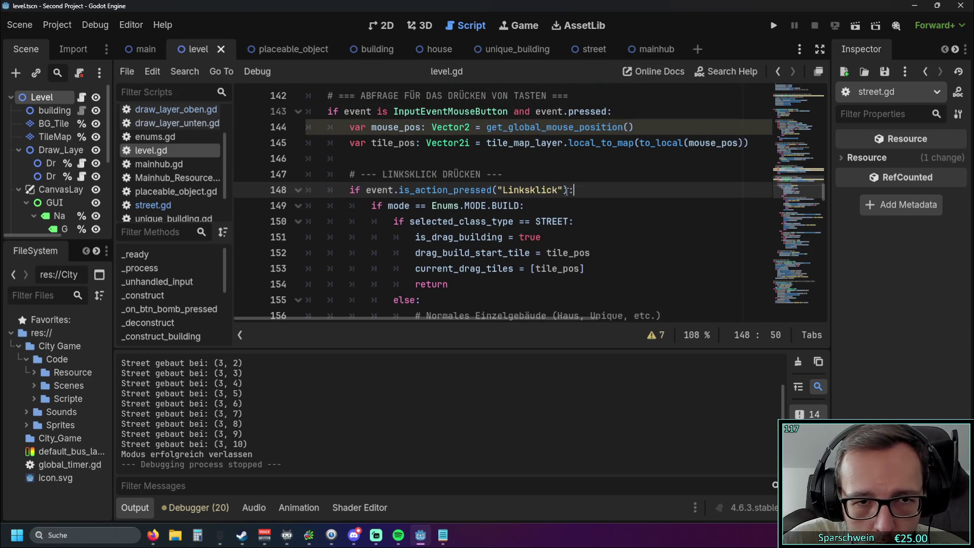
{"action": "scroll", "coordinate": [563, 193], "scroll_direction": "down", "scroll_amount": 1}
{"action": "scroll", "coordinate": [561, 197], "scroll_direction": "up", "scroll_amount": 1}
{"action": "scroll", "coordinate": [561, 198], "scroll_direction": "down", "scroll_amount": 5}
{"action": "scroll", "coordinate": [561, 198], "scroll_direction": "up", "scroll_amount": 4}
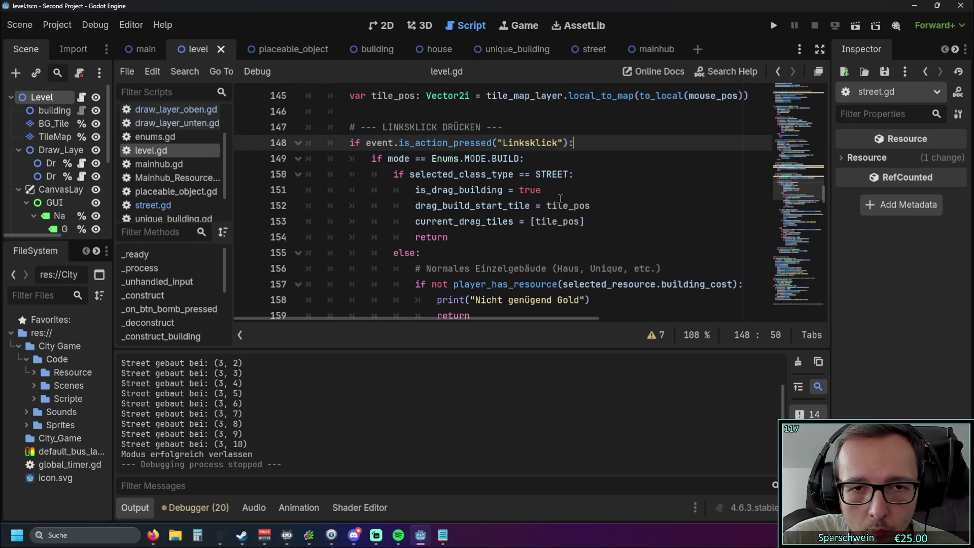
{"action": "scroll", "coordinate": [561, 198], "scroll_direction": "down", "scroll_amount": 1}
{"action": "scroll", "coordinate": [529, 208], "scroll_direction": "down", "scroll_amount": 3}
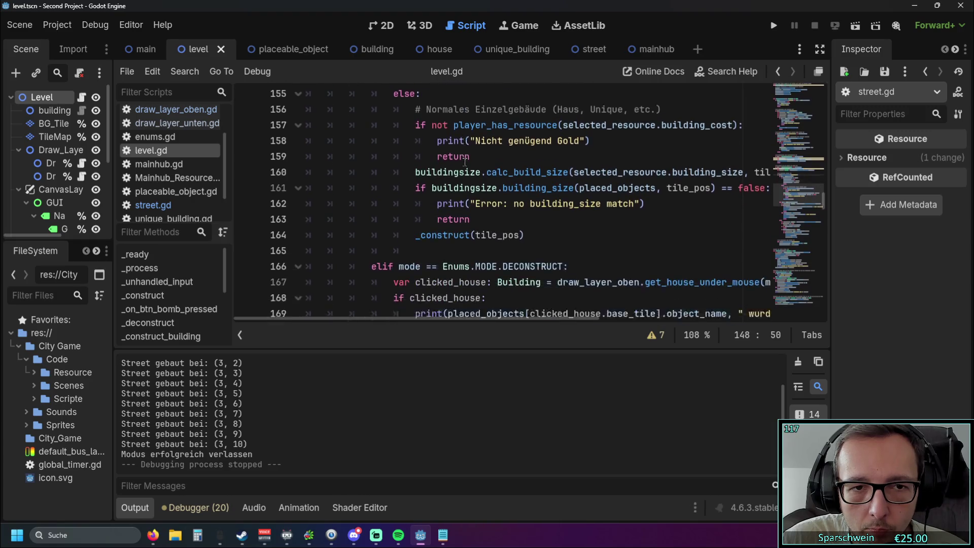
{"action": "left_click", "coordinate": [531, 208]}
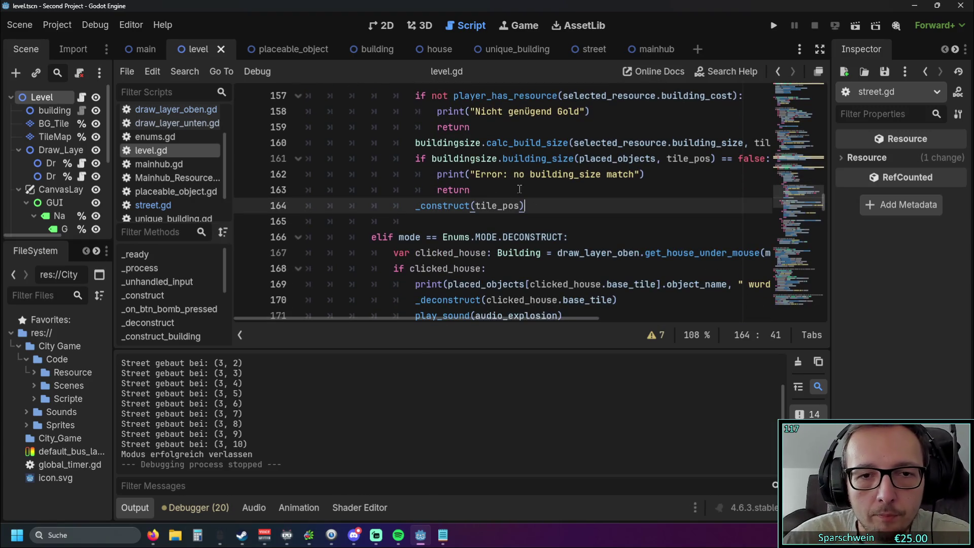
{"action": "scroll", "coordinate": [517, 190], "scroll_direction": "down", "scroll_amount": 2}
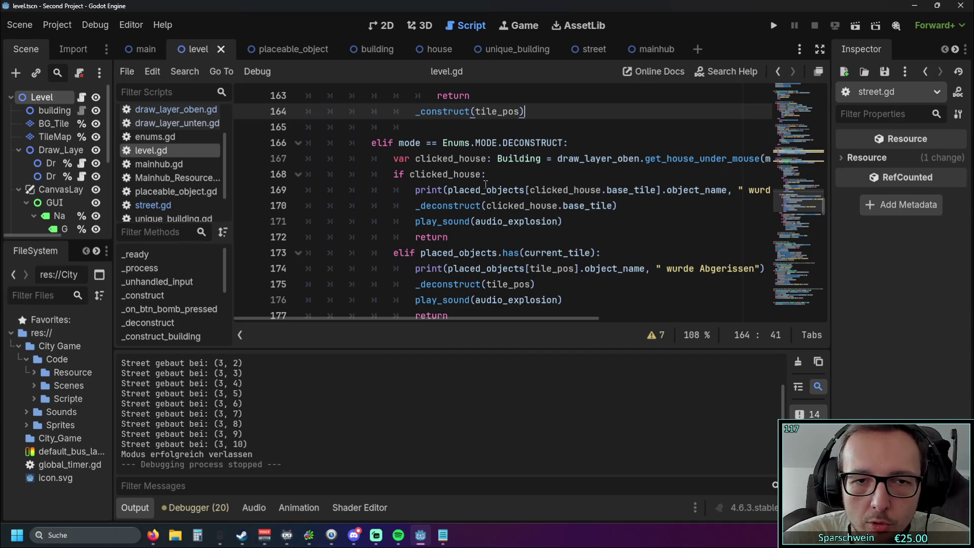
{"action": "scroll", "coordinate": [483, 179], "scroll_direction": "down", "scroll_amount": 2}
{"action": "scroll", "coordinate": [457, 203], "scroll_direction": "up", "scroll_amount": 1}
{"action": "mouse_move", "coordinate": [447, 268]}
{"action": "left_mouse_down"}
{"action": "mouse_move", "coordinate": [382, 207]}
{"action": "mouse_move", "coordinate": [307, 174]}
{"action": "mouse_move", "coordinate": [304, 144]}
{"action": "left_mouse_up"}
{"action": "scroll", "coordinate": [382, 207], "scroll_direction": "up", "scroll_amount": 1}
{"action": "scroll", "coordinate": [355, 168], "scroll_direction": "up", "scroll_amount": 1}
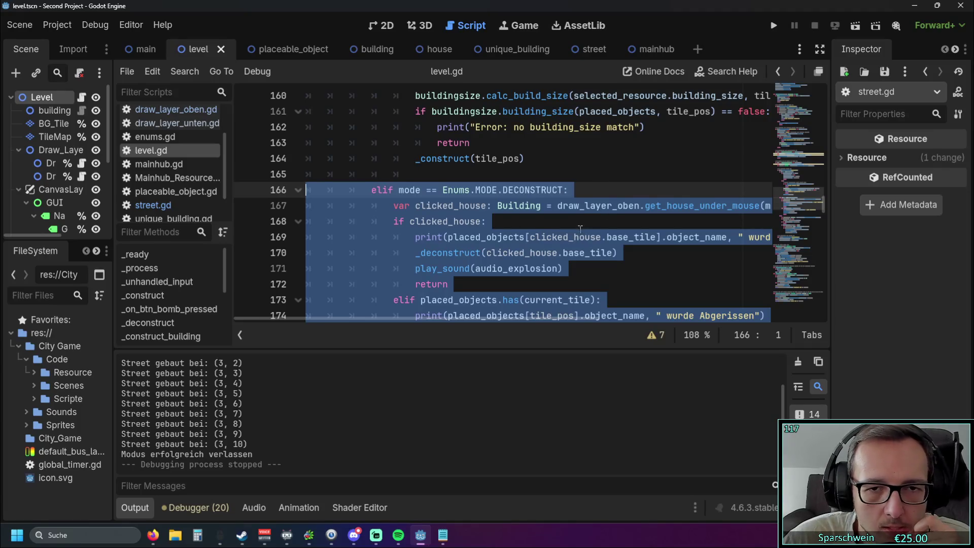
{"action": "scroll", "coordinate": [572, 261], "scroll_direction": "up", "scroll_amount": 1}
{"action": "scroll", "coordinate": [570, 262], "scroll_direction": "up", "scroll_amount": 1}
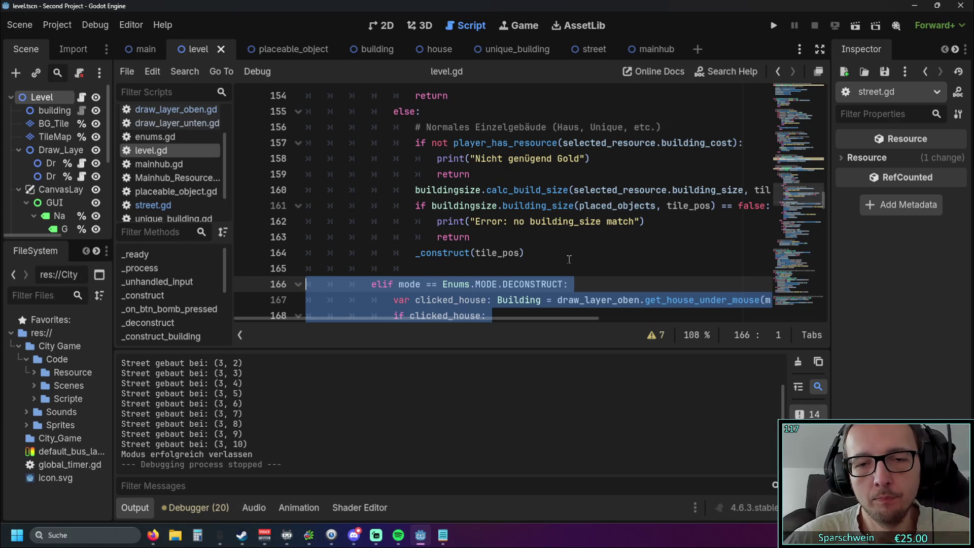
{"action": "scroll", "coordinate": [569, 259], "scroll_direction": "up", "scroll_amount": 3}
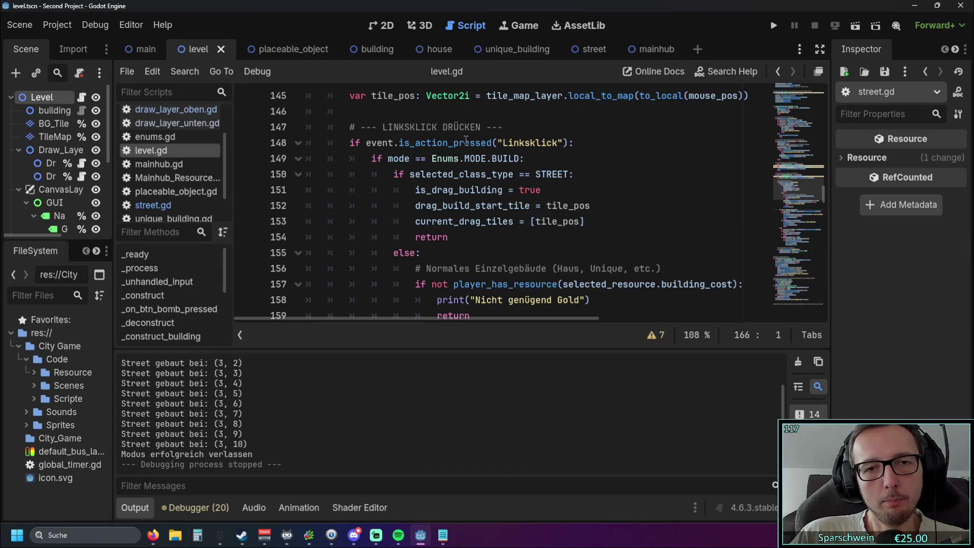
{"action": "scroll", "coordinate": [521, 155], "scroll_direction": "down", "scroll_amount": 1}
{"action": "scroll", "coordinate": [522, 155], "scroll_direction": "down", "scroll_amount": 4}
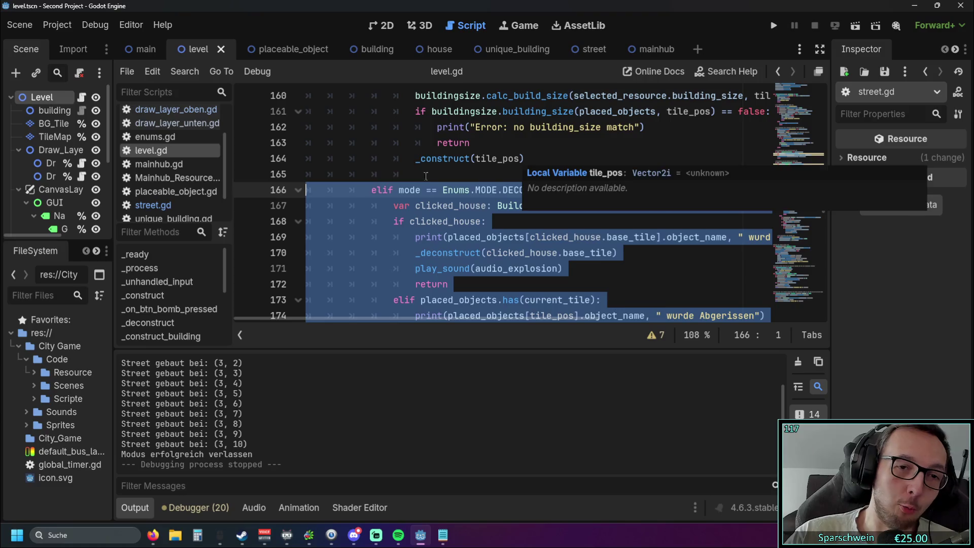
{"action": "left_click", "coordinate": [467, 172]}
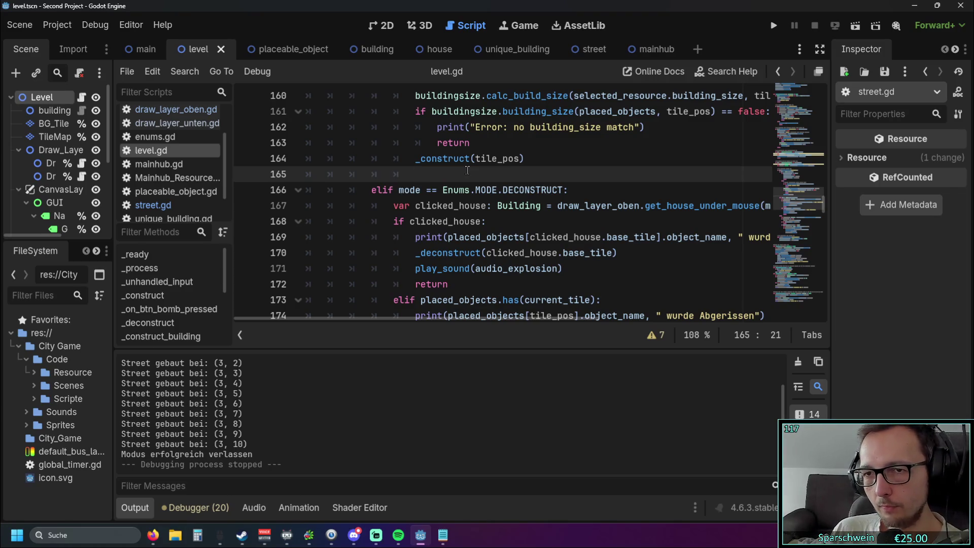
{"action": "scroll", "coordinate": [471, 171], "scroll_direction": "down", "scroll_amount": 12}
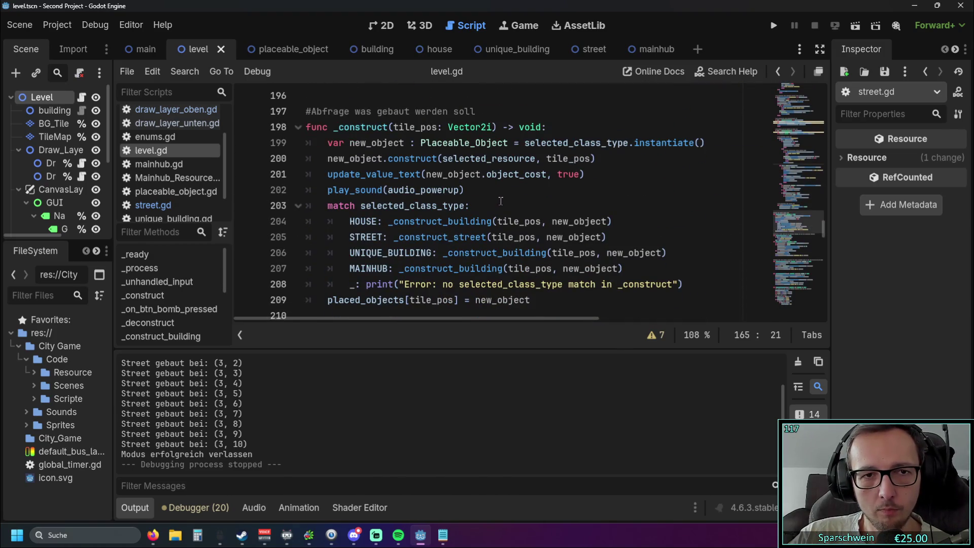
Scroll through _construct and _deconstruct, selecting a block of their code
{"action": "scroll", "coordinate": [502, 203], "scroll_direction": "down", "scroll_amount": 4}
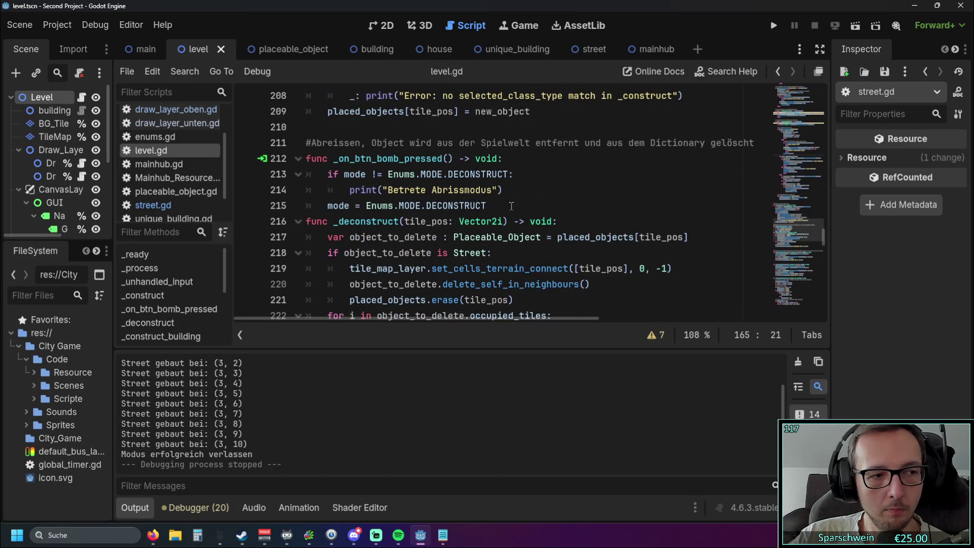
{"action": "scroll", "coordinate": [511, 206], "scroll_direction": "down", "scroll_amount": 6}
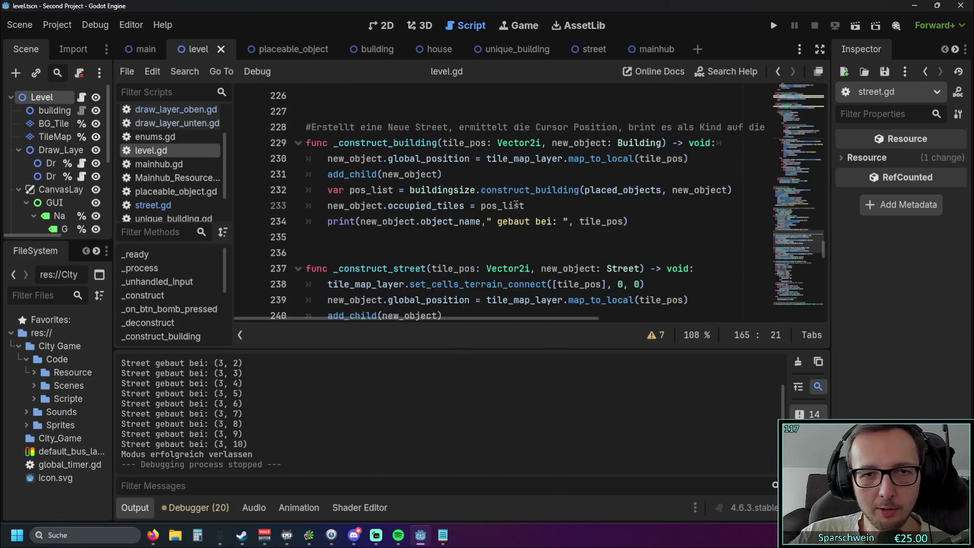
{"action": "scroll", "coordinate": [516, 205], "scroll_direction": "down", "scroll_amount": 3}
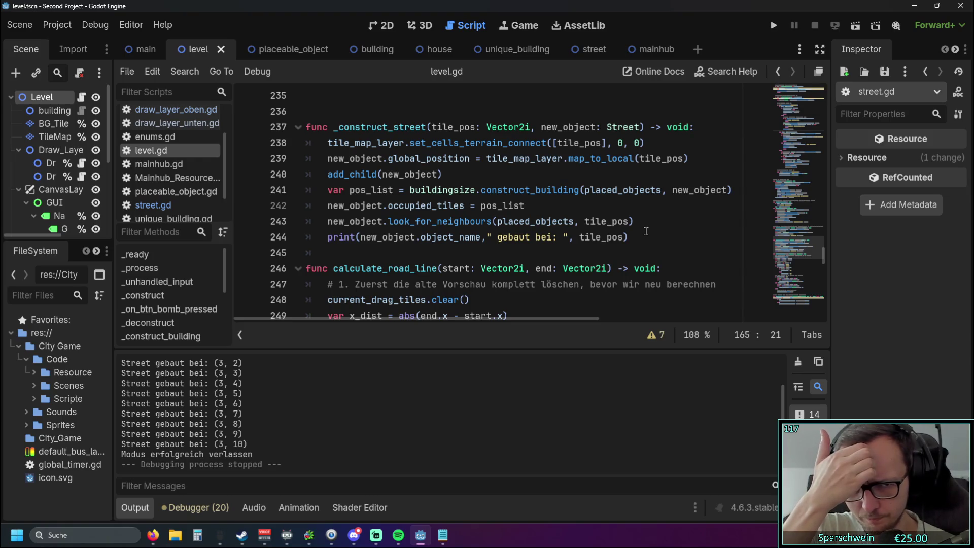
{"action": "scroll", "coordinate": [568, 152], "scroll_direction": "down", "scroll_amount": 4}
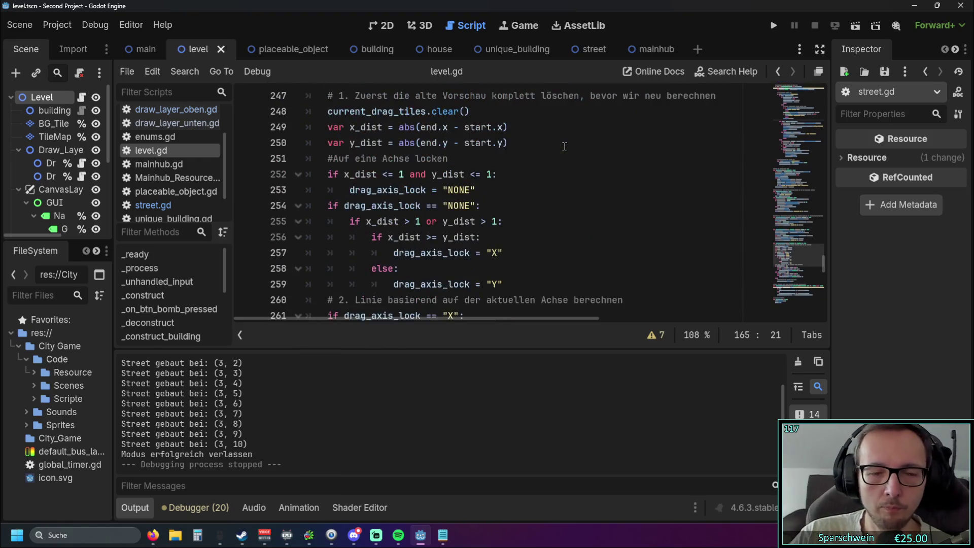
{"action": "scroll", "coordinate": [568, 152], "scroll_direction": "up", "scroll_amount": 1}
{"action": "left_click_drag", "start_coordinate": [333, 126], "coordinate": [507, 189]}
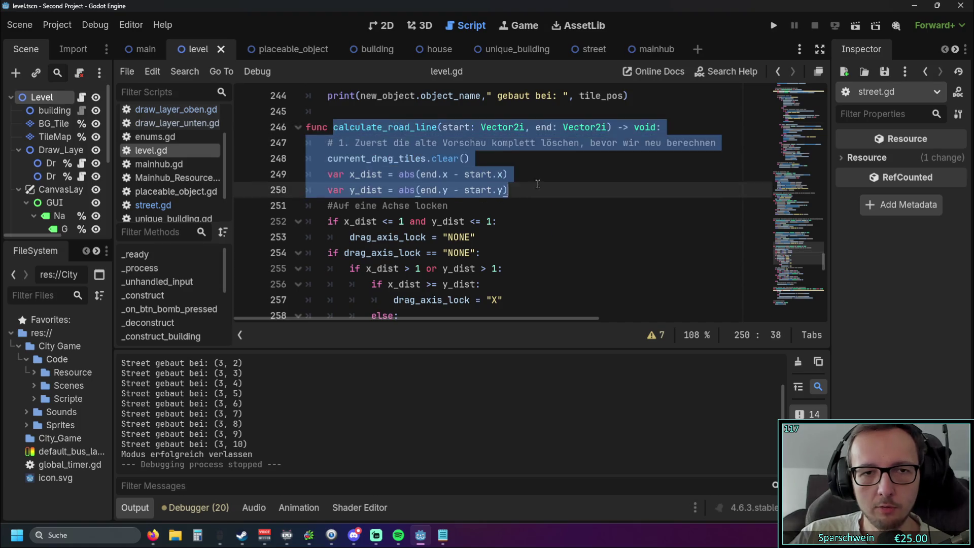
{"action": "scroll", "coordinate": [523, 179], "scroll_direction": "down", "scroll_amount": 9}
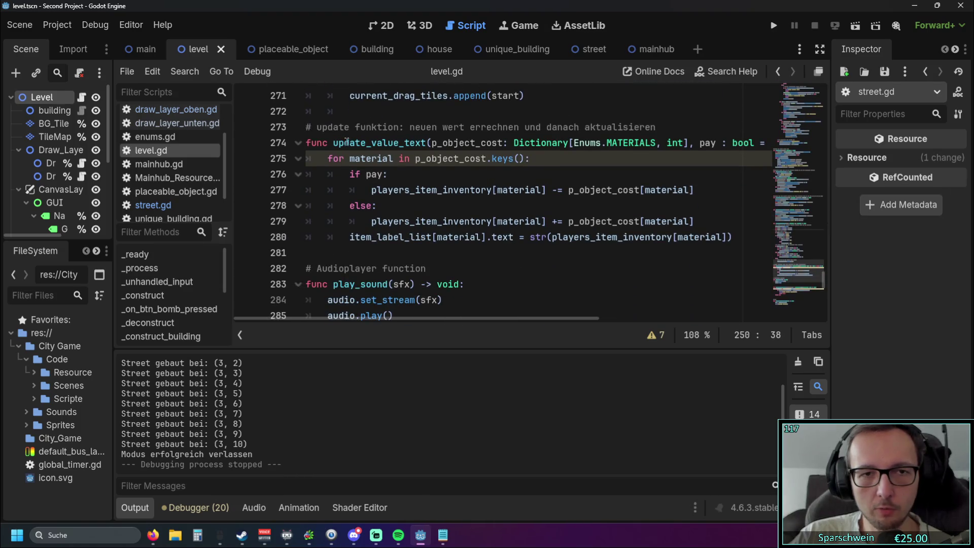
{"action": "scroll", "coordinate": [523, 178], "scroll_direction": "down", "scroll_amount": 2}
{"action": "scroll", "coordinate": [507, 173], "scroll_direction": "up", "scroll_amount": 4}
{"action": "scroll", "coordinate": [451, 161], "scroll_direction": "down", "scroll_amount": 4}
Bring calculate_road_line into view and clear the selection inside it
{"action": "scroll", "coordinate": [451, 161], "scroll_direction": "down", "scroll_amount": 4}
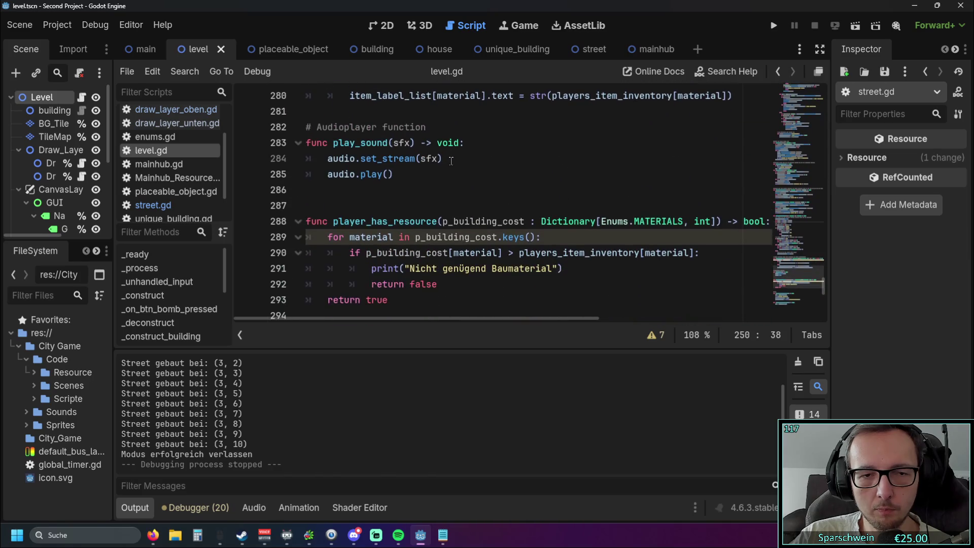
{"action": "scroll", "coordinate": [454, 161], "scroll_direction": "up", "scroll_amount": 17}
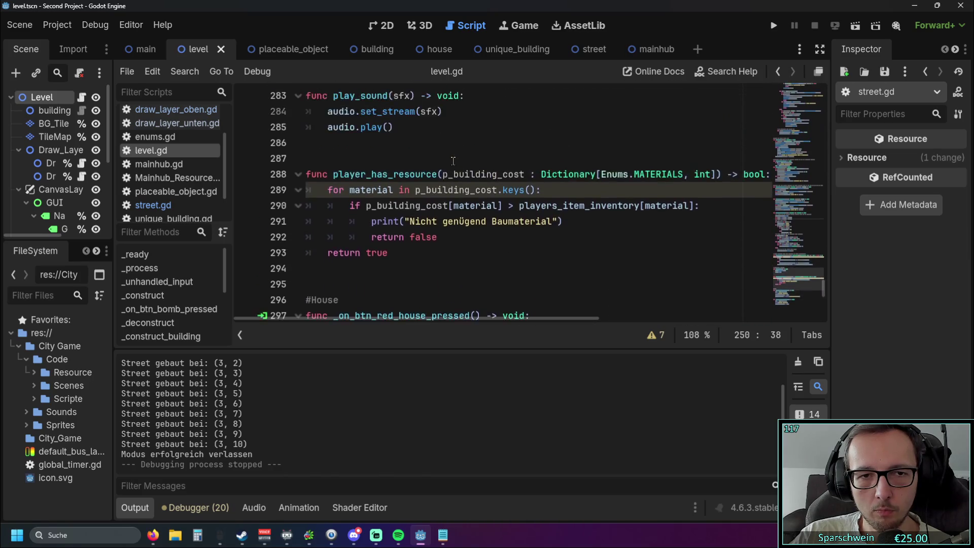
{"action": "scroll", "coordinate": [457, 160], "scroll_direction": "up", "scroll_amount": 9}
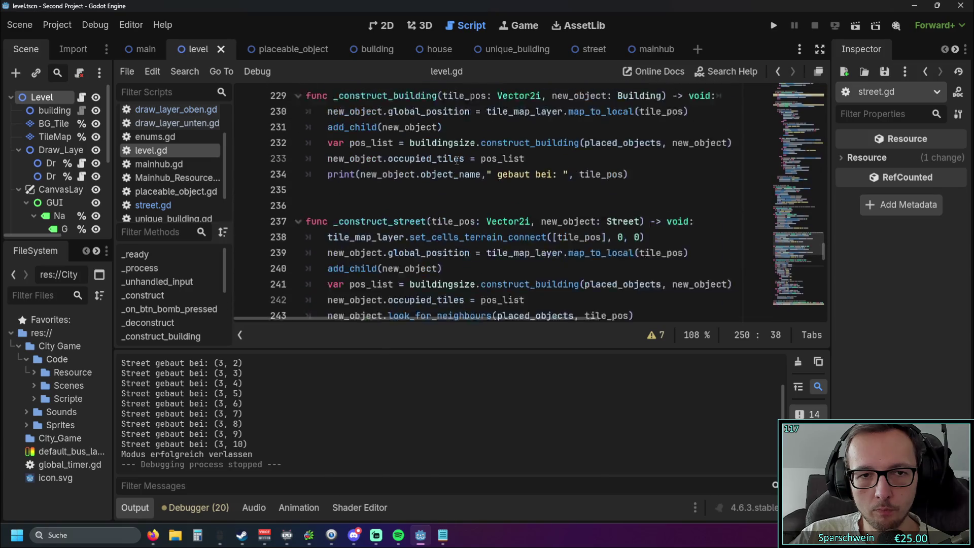
{"action": "scroll", "coordinate": [458, 159], "scroll_direction": "up", "scroll_amount": 10}
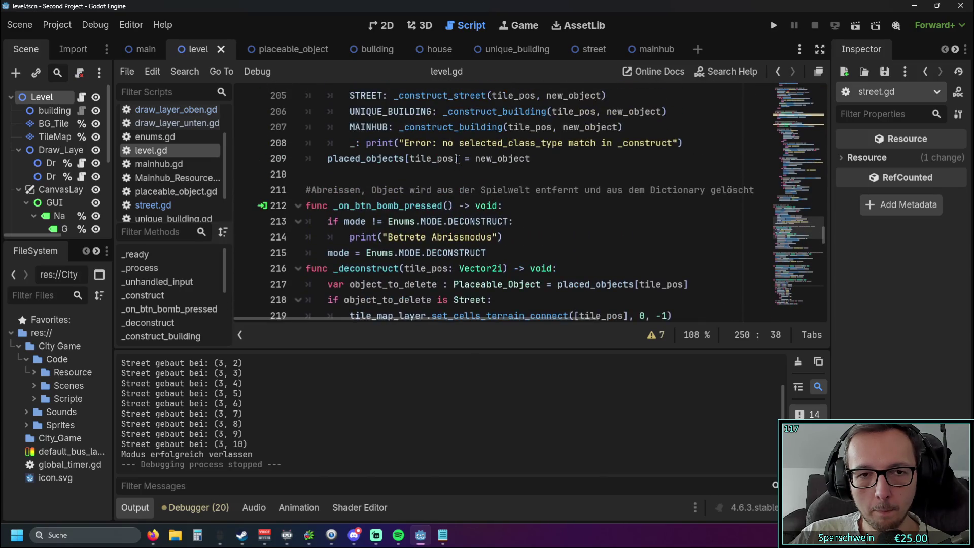
{"action": "scroll", "coordinate": [459, 160], "scroll_direction": "up", "scroll_amount": 6}
{"action": "scroll", "coordinate": [459, 159], "scroll_direction": "down", "scroll_amount": 15}
{"action": "scroll", "coordinate": [461, 158], "scroll_direction": "down", "scroll_amount": 9}
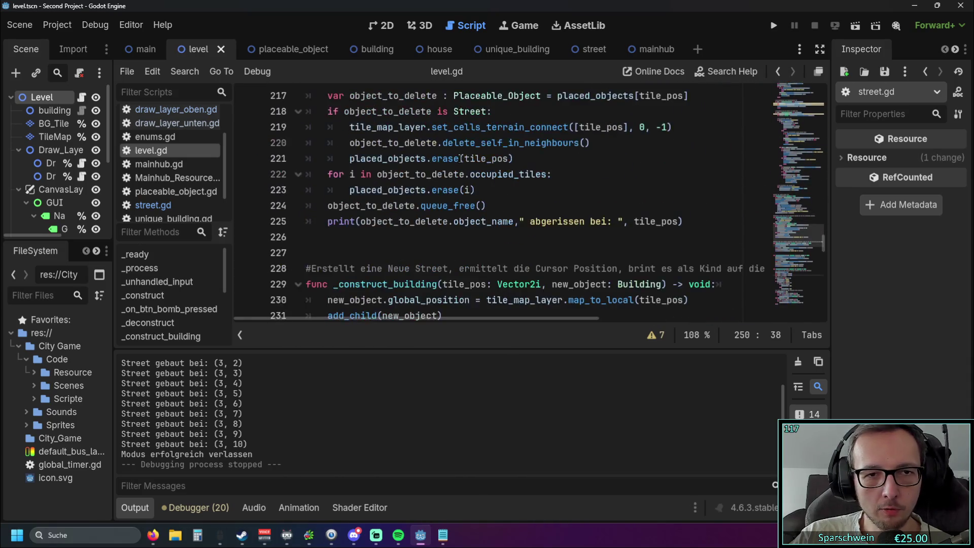
{"action": "scroll", "coordinate": [458, 157], "scroll_direction": "down", "scroll_amount": 6}
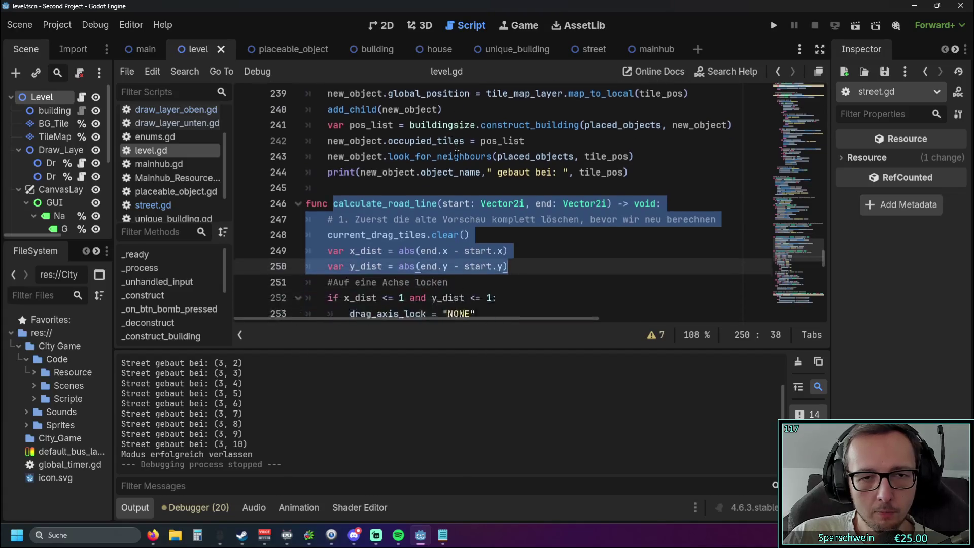
{"action": "scroll", "coordinate": [607, 162], "scroll_direction": "down", "scroll_amount": 2}
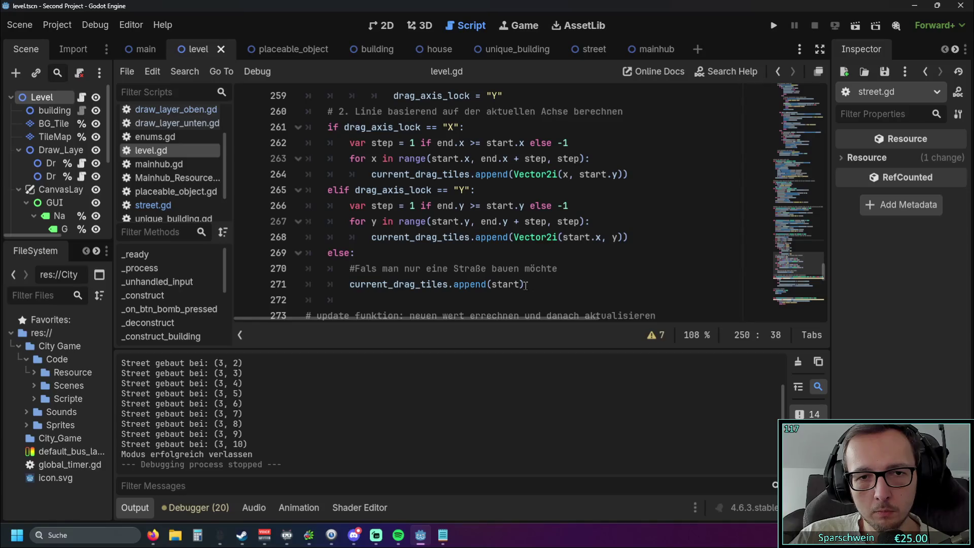
{"action": "scroll", "coordinate": [526, 286], "scroll_direction": "up", "scroll_amount": 5}
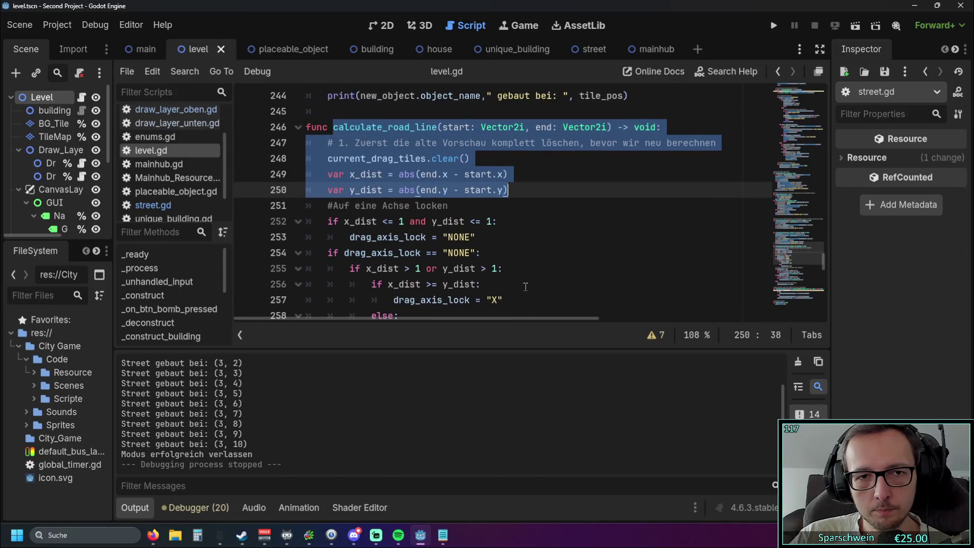
{"action": "left_click", "coordinate": [526, 287]}
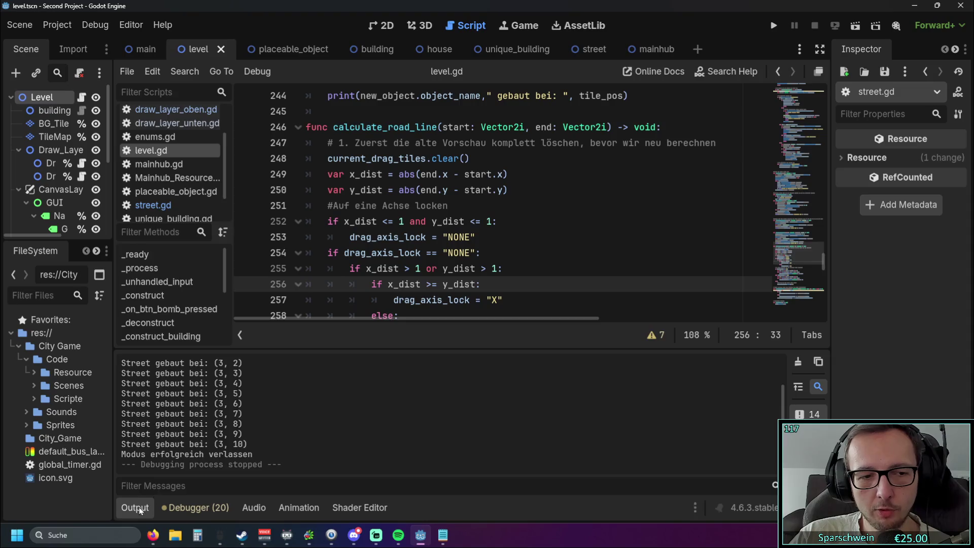
Collapse the Output panel and highlight the calculate_road_line body in level.gd to review it
{"action": "left_click", "coordinate": [140, 509]}
{"action": "left_click_drag", "start_coordinate": [315, 95], "coordinate": [597, 440]}
{"action": "scroll", "coordinate": [607, 343], "scroll_direction": "up", "scroll_amount": 1}
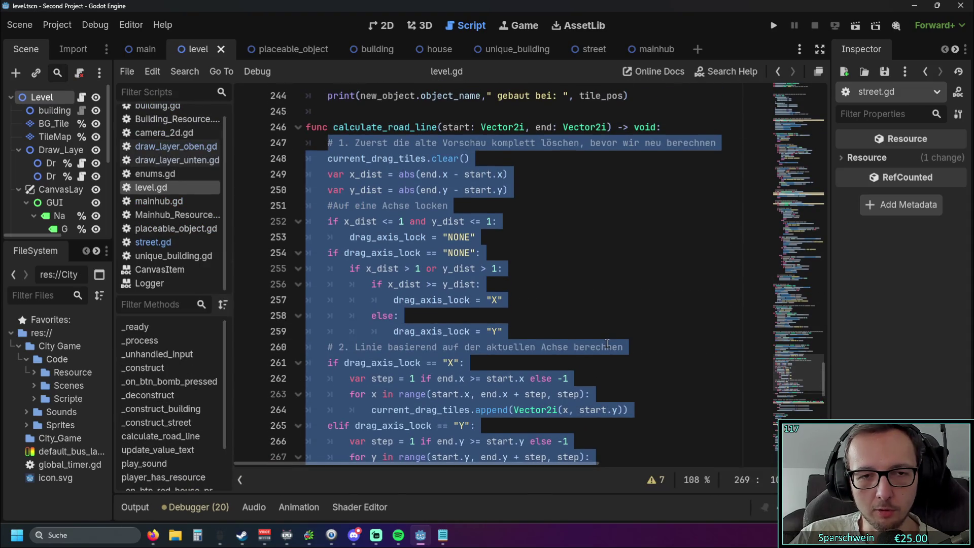
{"action": "left_click", "coordinate": [649, 274]}
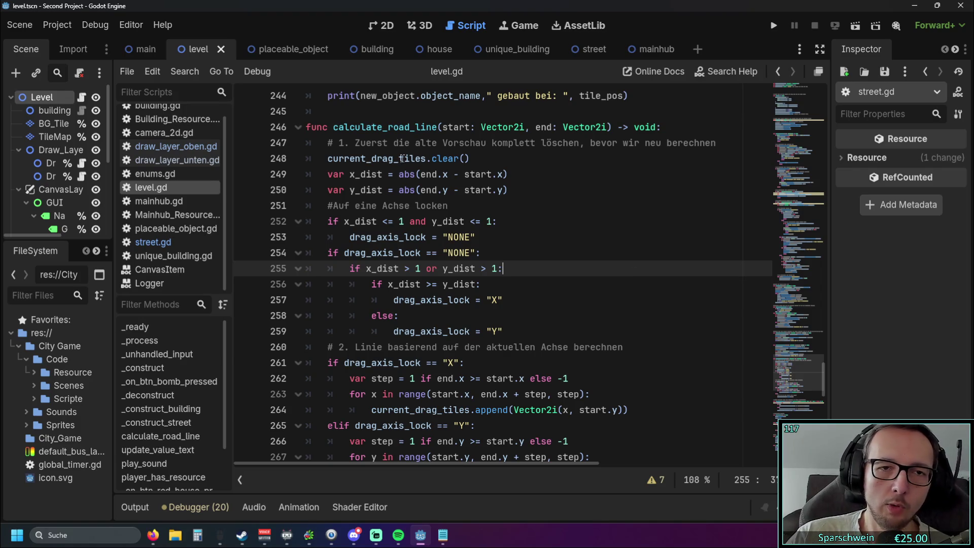
Jump to the current_drag_tiles declaration and highlight its Array[Vector2i] type
{"action": "left_click", "coordinate": [352, 157], "text": "ctrl"}
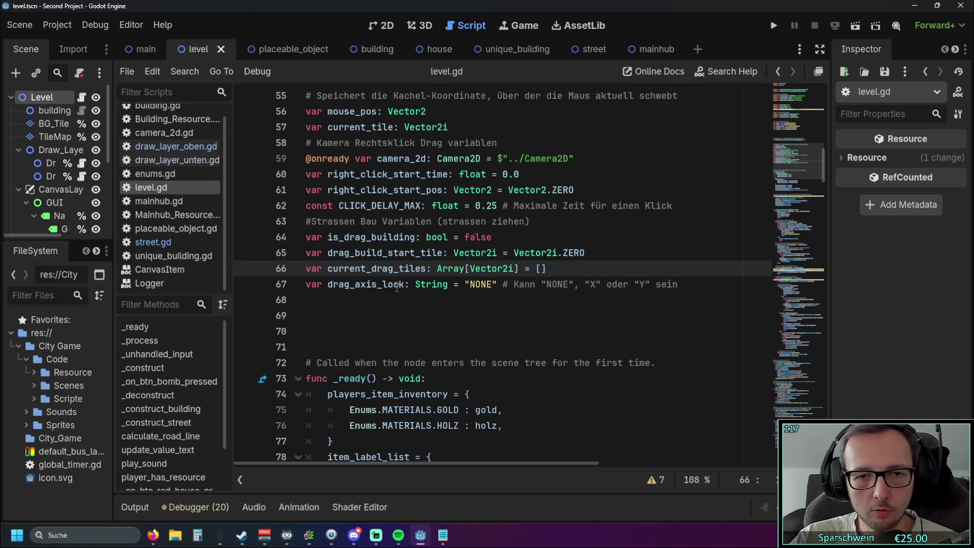
{"action": "left_click_drag", "start_coordinate": [437, 268], "coordinate": [518, 269]}
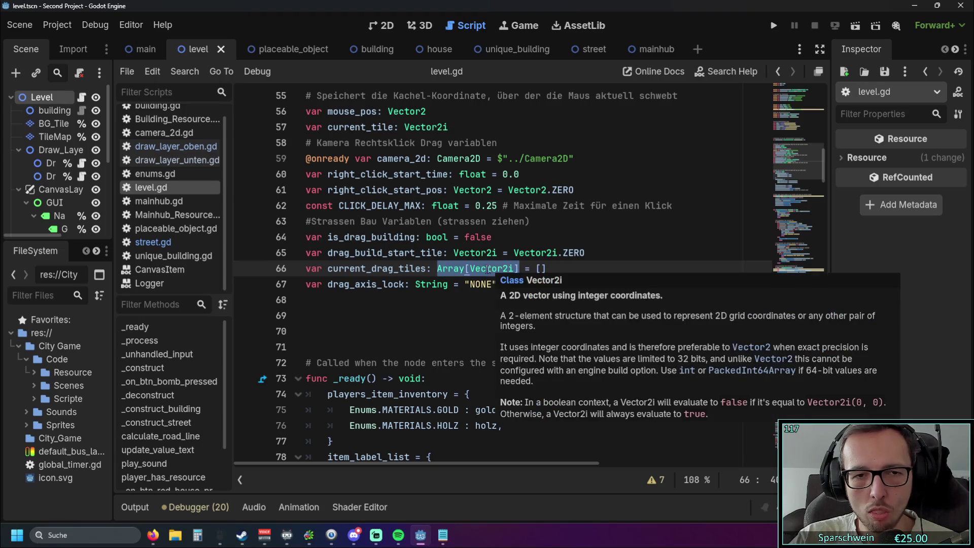
{"action": "key", "text": "Down"}
{"action": "key", "text": "Down"}
{"action": "key", "text": "Down"}
{"action": "left_click", "coordinate": [814, 323]}
{"action": "mouse_move", "coordinate": [814, 323]}
{"action": "left_mouse_down"}
{"action": "mouse_move", "coordinate": [810, 399]}
{"action": "mouse_move", "coordinate": [803, 371]}
{"action": "left_mouse_up"}
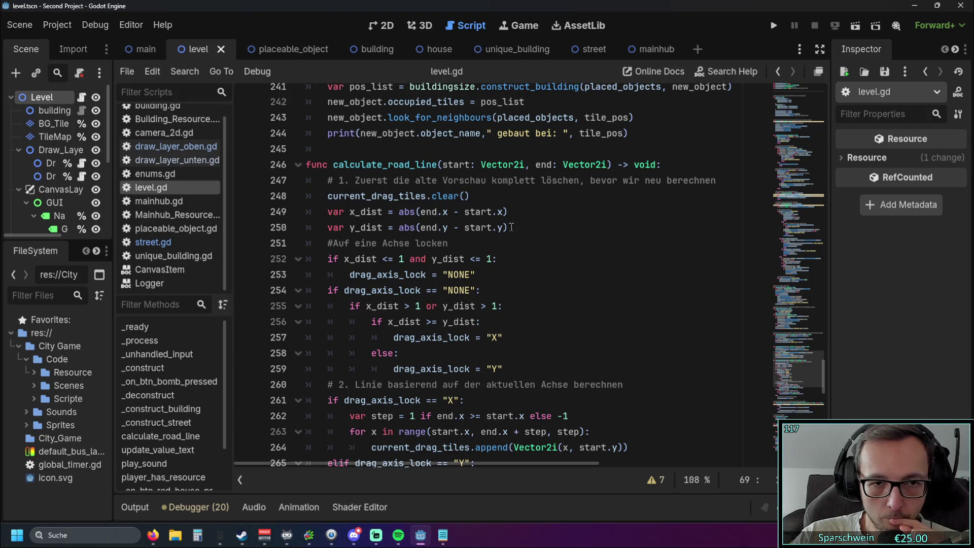
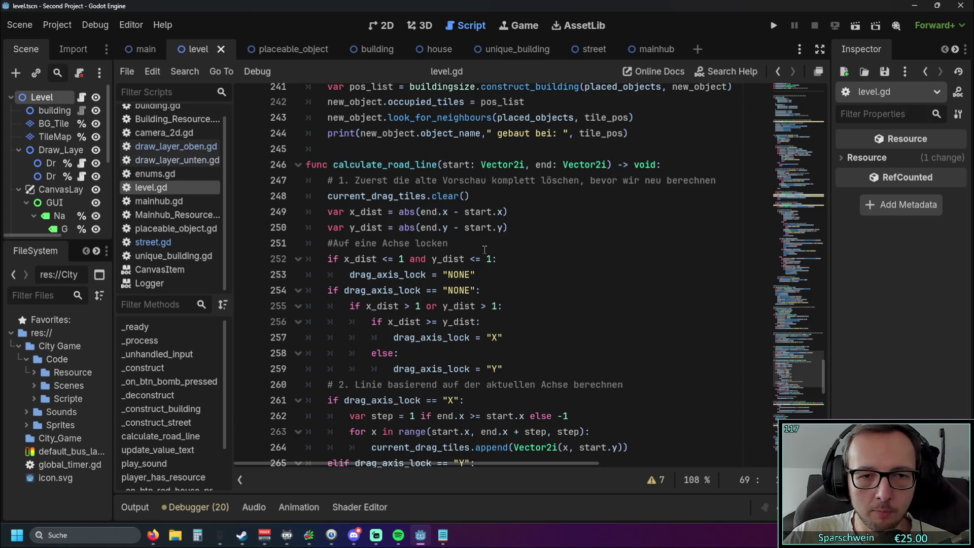
Run the city-builder from level.gd after scrolling past calculate_road_line
{"action": "scroll", "coordinate": [438, 255], "scroll_direction": "down", "scroll_amount": 1}
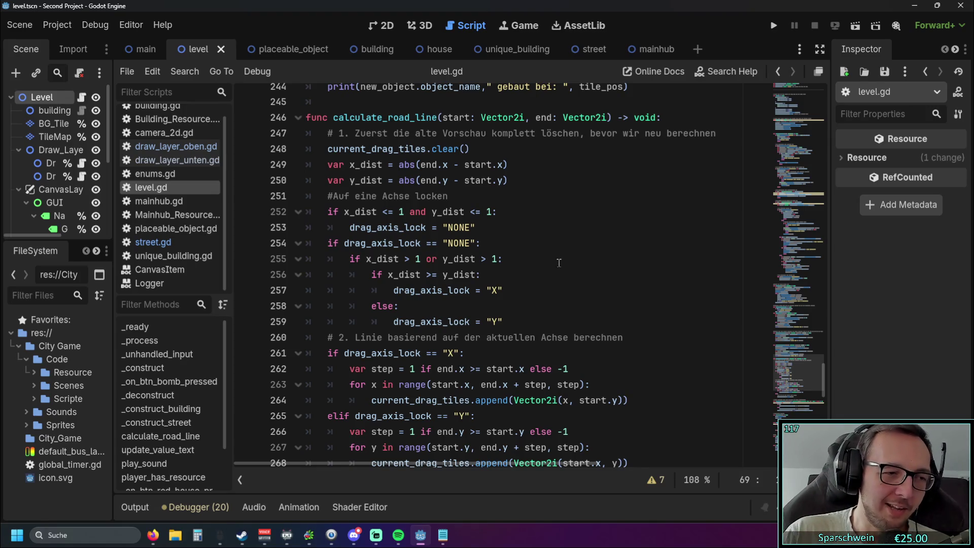
{"action": "left_click", "coordinate": [773, 25]}
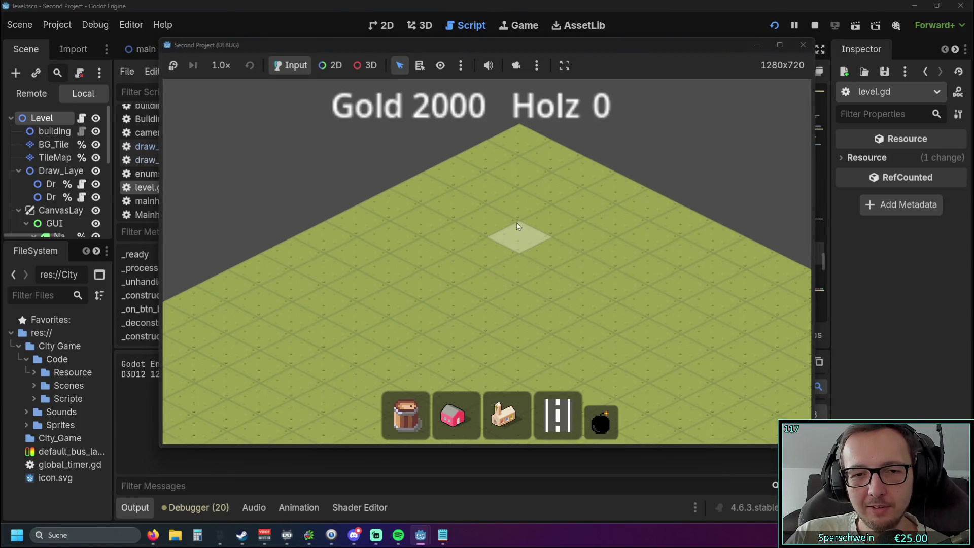
Build a diagonal row of red houses with a long diagonal street beside them
{"action": "left_click", "coordinate": [472, 400]}
{"action": "left_click_drag", "start_coordinate": [424, 287], "coordinate": [558, 223]}
{"action": "left_click", "coordinate": [558, 415]}
{"action": "left_click_drag", "start_coordinate": [406, 342], "coordinate": [605, 249]}
{"action": "key", "text": "Escape"}
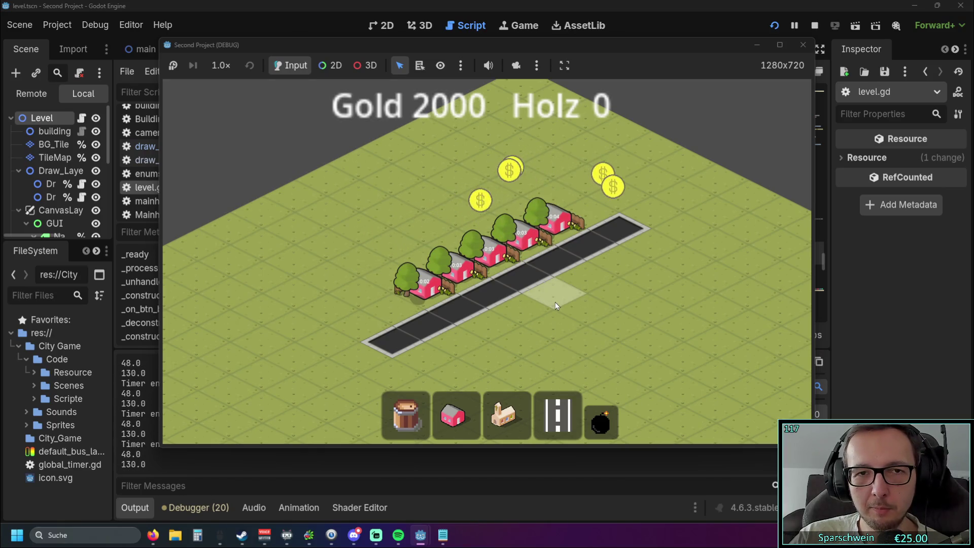
{"action": "key", "text": "w"}
{"action": "key", "text": "a"}
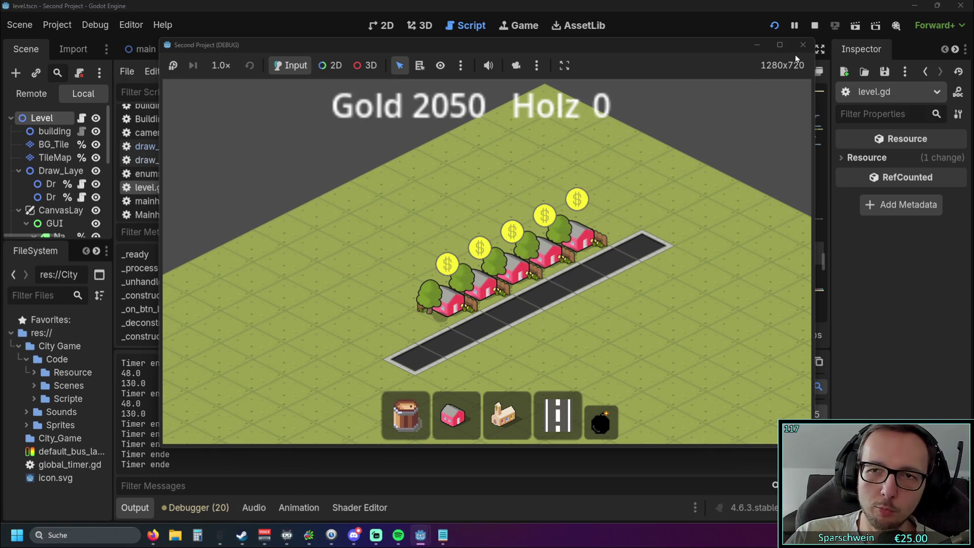
Collect the coins from all five houses, then stop the game
{"action": "left_click", "coordinate": [456, 296]}
{"action": "left_click", "coordinate": [484, 283]}
{"action": "left_click", "coordinate": [515, 269]}
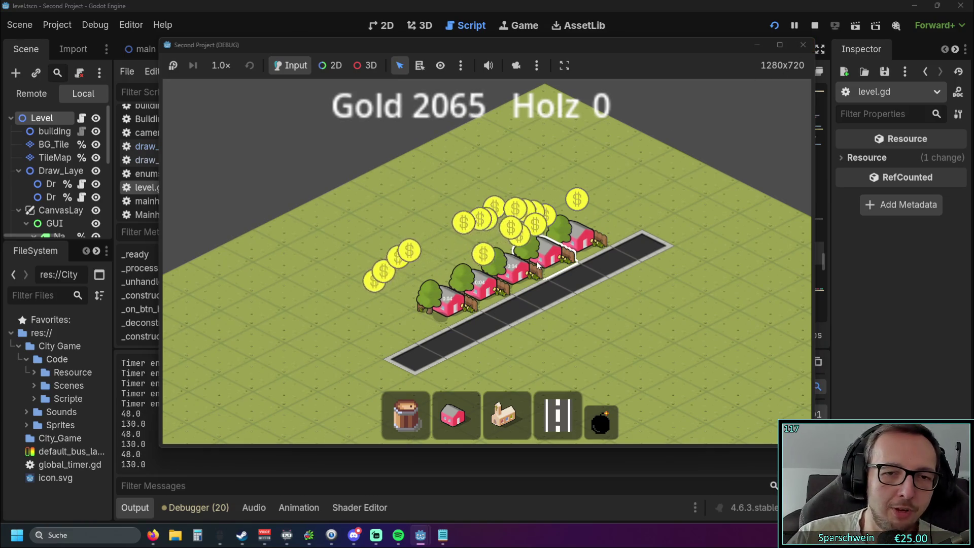
{"action": "left_click", "coordinate": [546, 256]}
{"action": "left_click", "coordinate": [579, 256]}
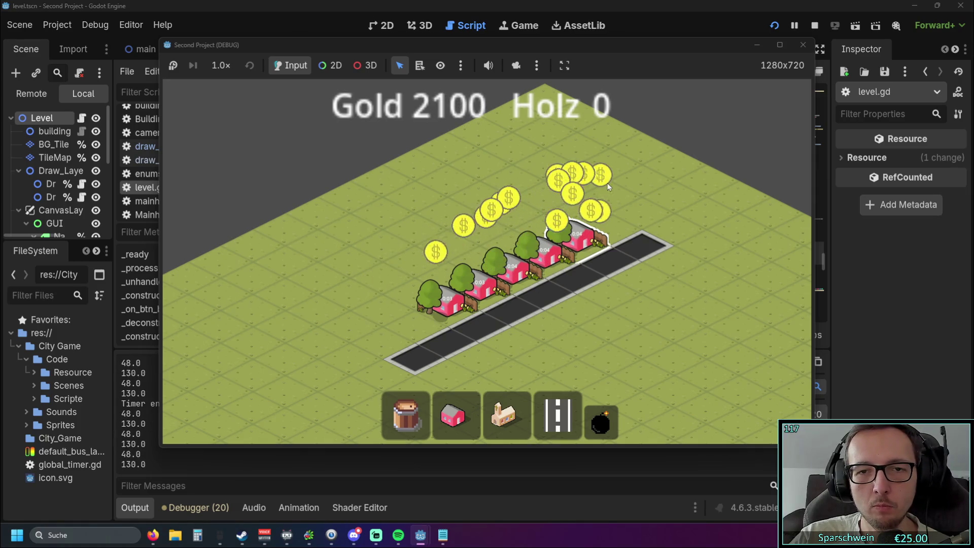
{"action": "left_click", "coordinate": [803, 44]}
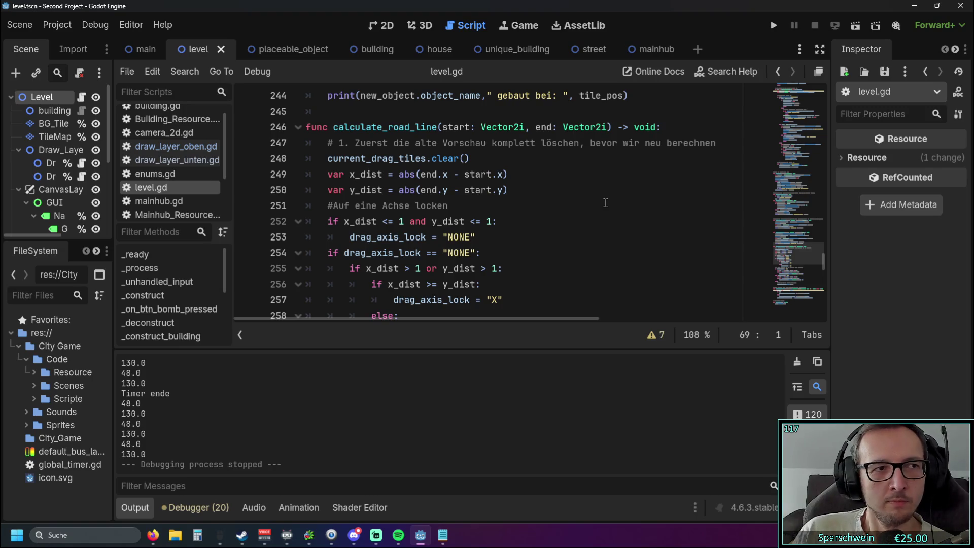
Review the drag_axis_lock variable and the distance check on lines 254–256
{"action": "scroll", "coordinate": [531, 231], "scroll_direction": "down", "scroll_amount": 1}
{"action": "scroll", "coordinate": [531, 231], "scroll_direction": "down", "scroll_amount": 1}
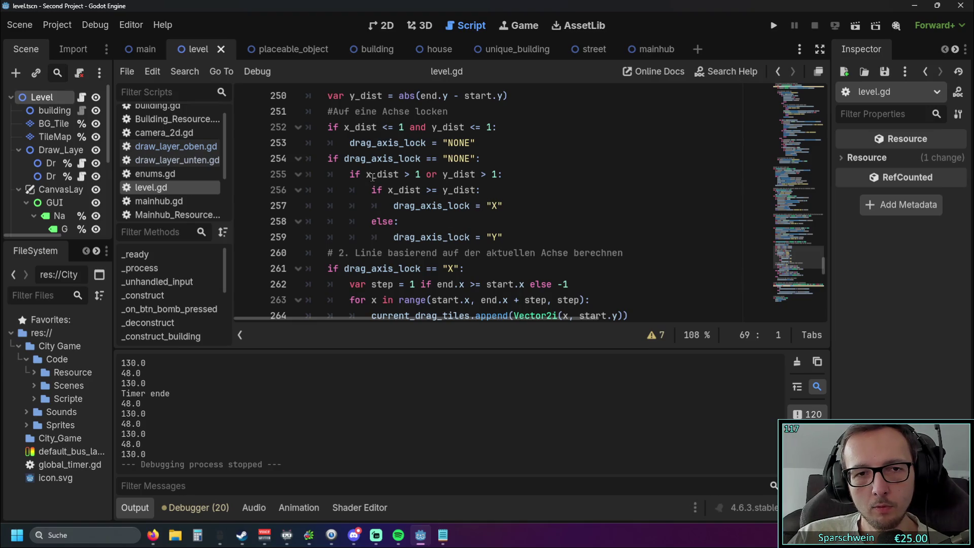
{"action": "left_click_drag", "start_coordinate": [443, 175], "coordinate": [502, 174]}
{"action": "left_click", "coordinate": [514, 186]}
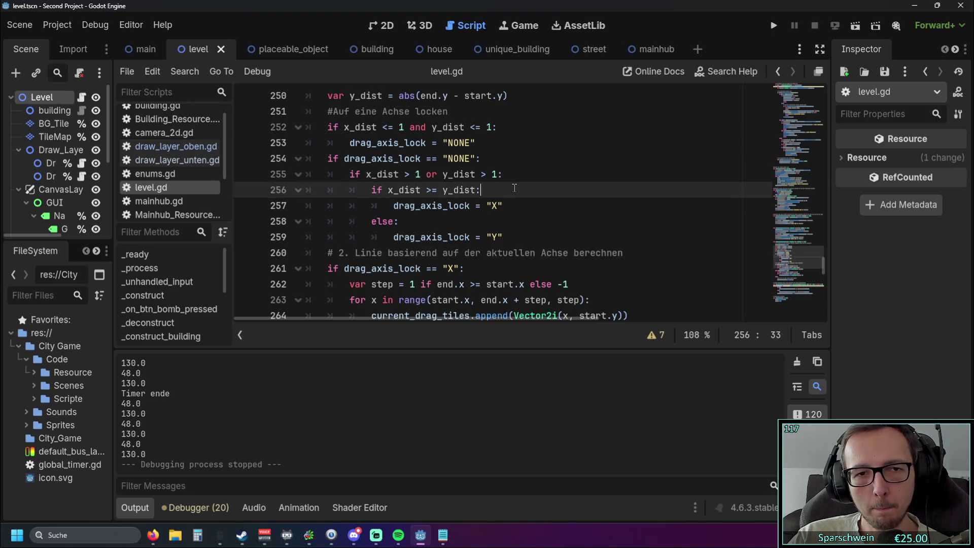
{"action": "double_click", "coordinate": [347, 158]}
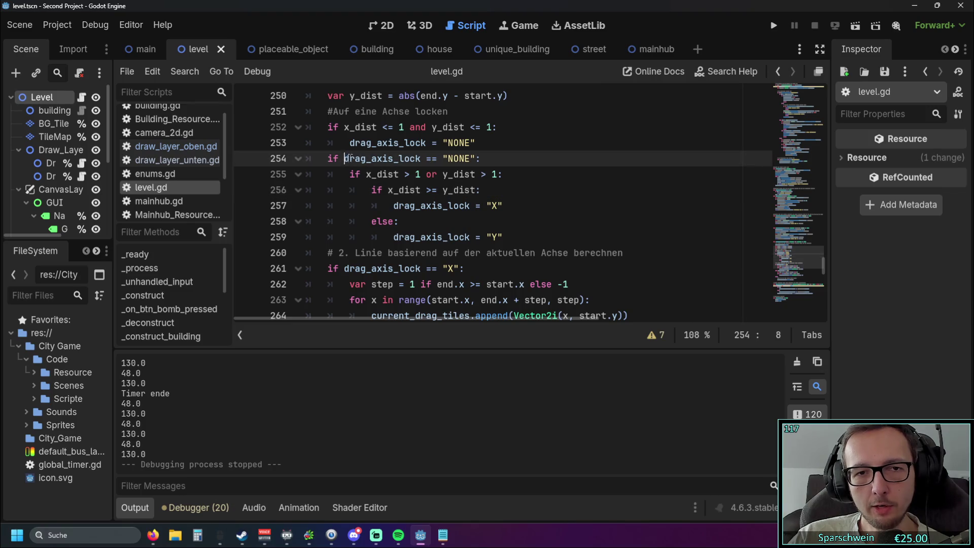
{"action": "left_click", "coordinate": [535, 158]}
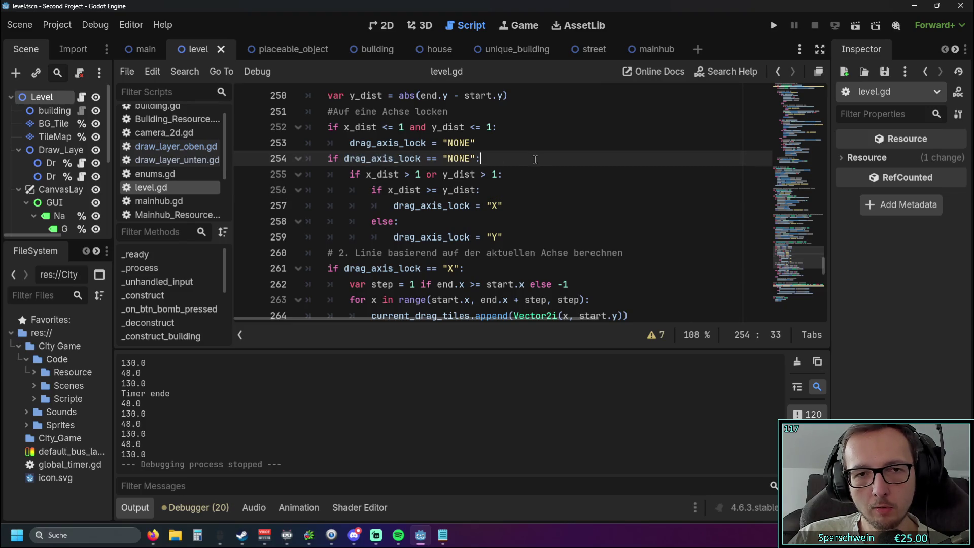
Copy the whole calculate_road_line function and paste a duplicate above it
{"action": "scroll", "coordinate": [536, 159], "scroll_direction": "down", "scroll_amount": 1}
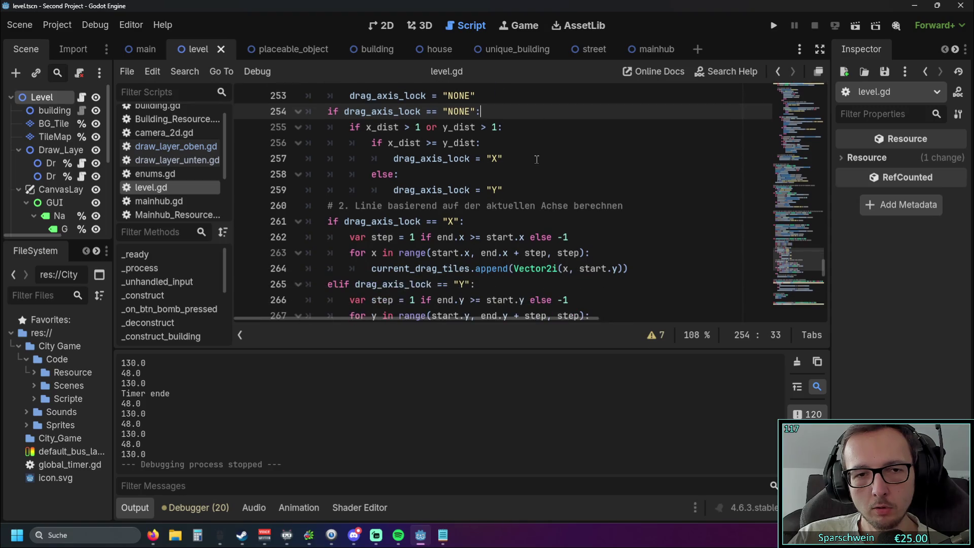
{"action": "scroll", "coordinate": [536, 159], "scroll_direction": "down", "scroll_amount": 3}
{"action": "left_click", "coordinate": [531, 237]}
{"action": "mouse_move", "coordinate": [456, 218]}
{"action": "left_mouse_down"}
{"action": "mouse_move", "coordinate": [348, 191]}
{"action": "mouse_move", "coordinate": [326, 200]}
{"action": "mouse_move", "coordinate": [327, 220]}
{"action": "mouse_move", "coordinate": [292, 177]}
{"action": "left_mouse_up"}
{"action": "left_click", "coordinate": [372, 158]}
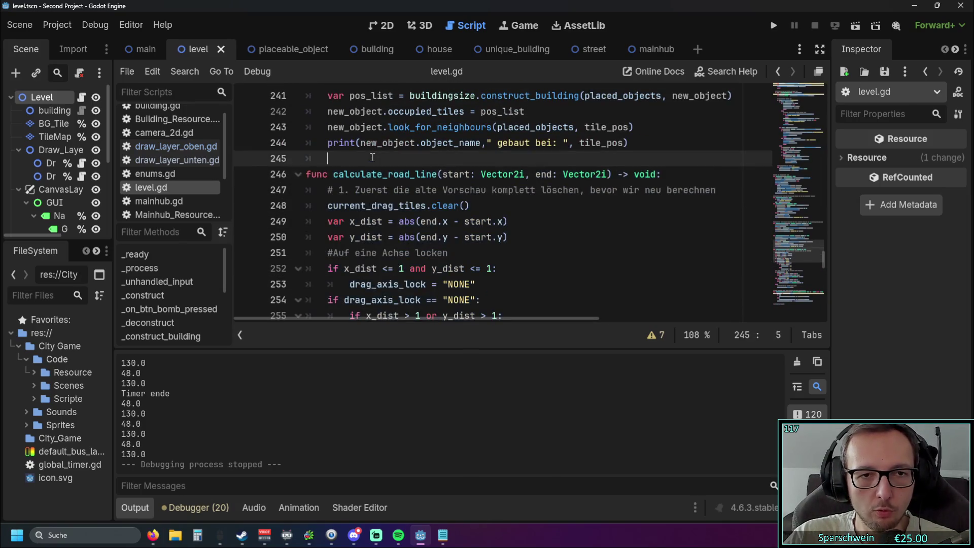
{"action": "key", "text": "ctrl+v"}
Rename the duplicate function to calculate_road_line_2
{"action": "scroll", "coordinate": [352, 166], "scroll_direction": "up", "scroll_amount": 7}
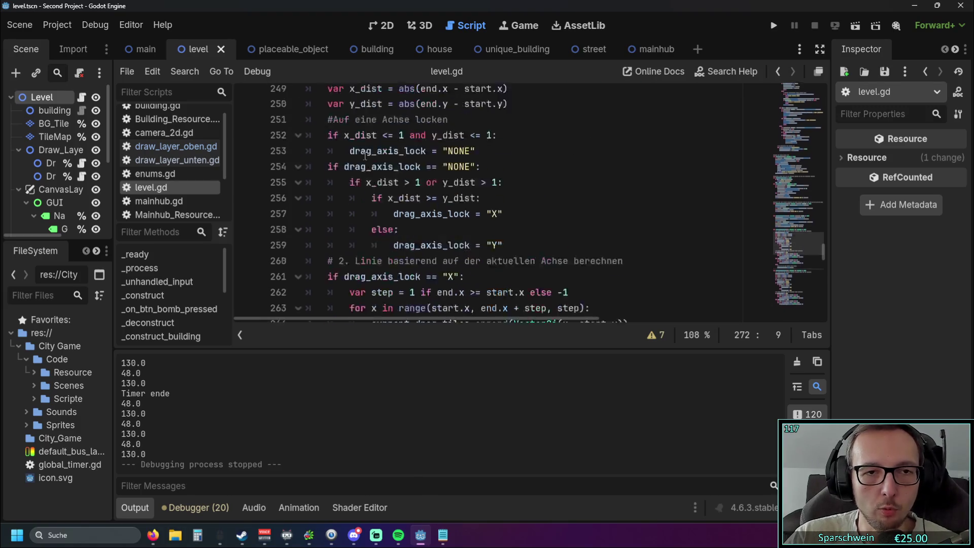
{"action": "scroll", "coordinate": [352, 166], "scroll_direction": "down", "scroll_amount": 9}
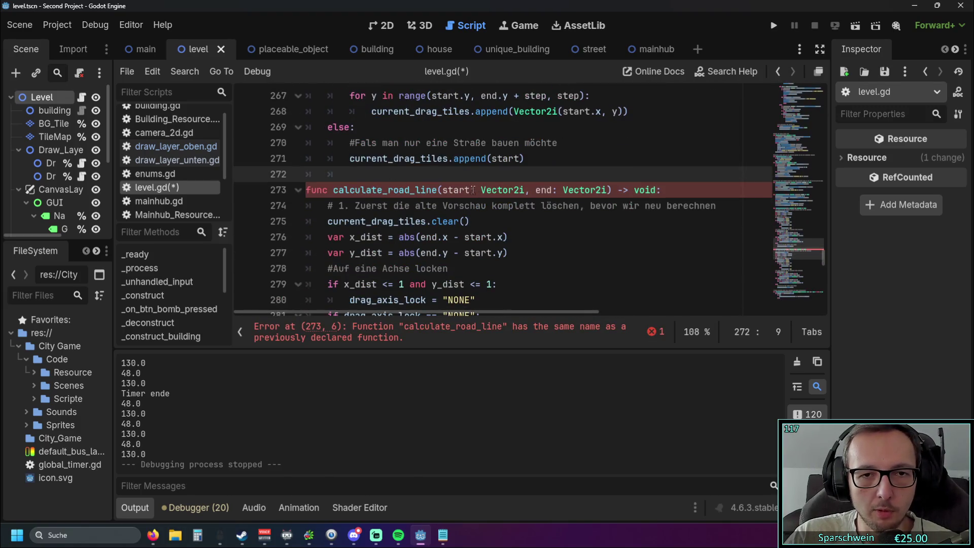
{"action": "left_click", "coordinate": [439, 190]}
{"action": "type", "text": "_2"}
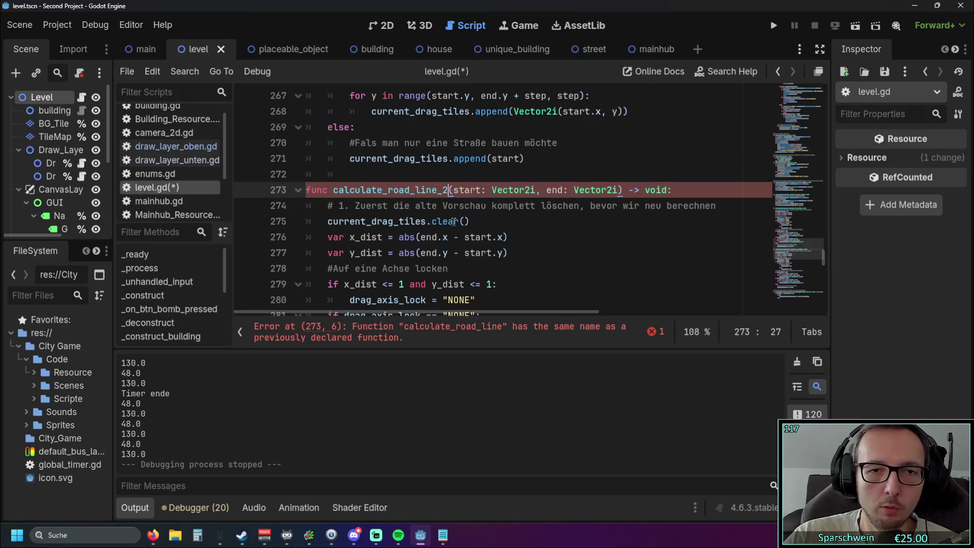
Delete the axis-lock if-block and its comment on lines 252–259, then run the game
{"action": "scroll", "coordinate": [472, 218], "scroll_direction": "up", "scroll_amount": 1}
{"action": "left_click", "coordinate": [476, 217]}
{"action": "scroll", "coordinate": [475, 217], "scroll_direction": "up", "scroll_amount": 5}
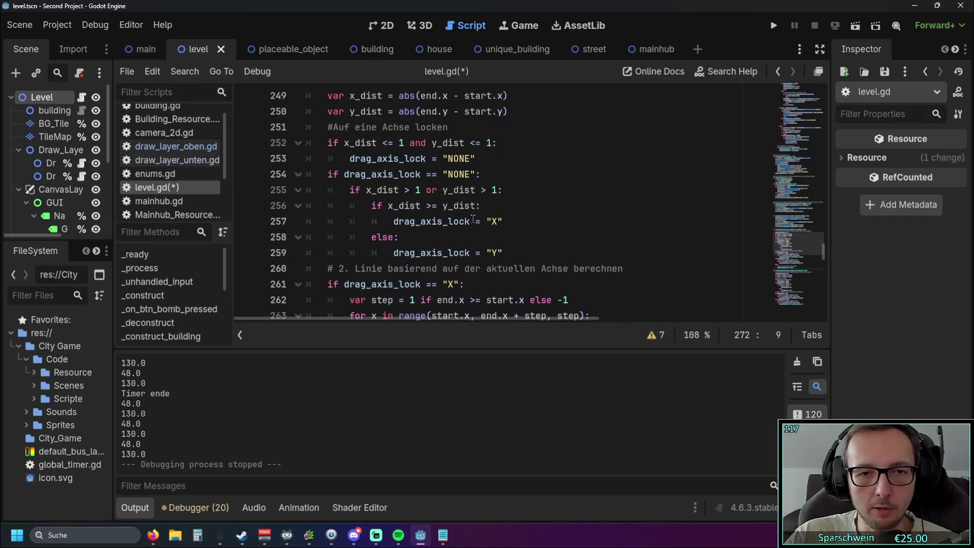
{"action": "left_click", "coordinate": [514, 251]}
{"action": "mouse_move", "coordinate": [515, 252]}
{"action": "left_mouse_down"}
{"action": "mouse_move", "coordinate": [314, 155]}
{"action": "mouse_move", "coordinate": [246, 147]}
{"action": "left_mouse_up"}
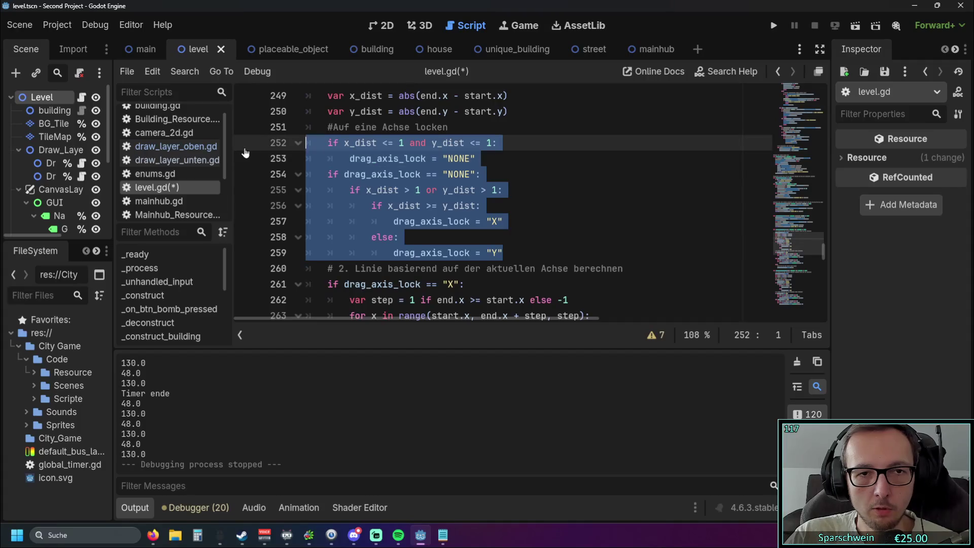
{"action": "mouse_move", "coordinate": [509, 253]}
{"action": "left_mouse_down"}
{"action": "mouse_move", "coordinate": [406, 157]}
{"action": "mouse_move", "coordinate": [325, 127]}
{"action": "left_mouse_up"}
{"action": "key", "text": "Delete"}
{"action": "key", "text": "BackSpace"}
{"action": "scroll", "coordinate": [499, 184], "scroll_direction": "up", "scroll_amount": 2}
{"action": "left_click", "coordinate": [774, 26]}
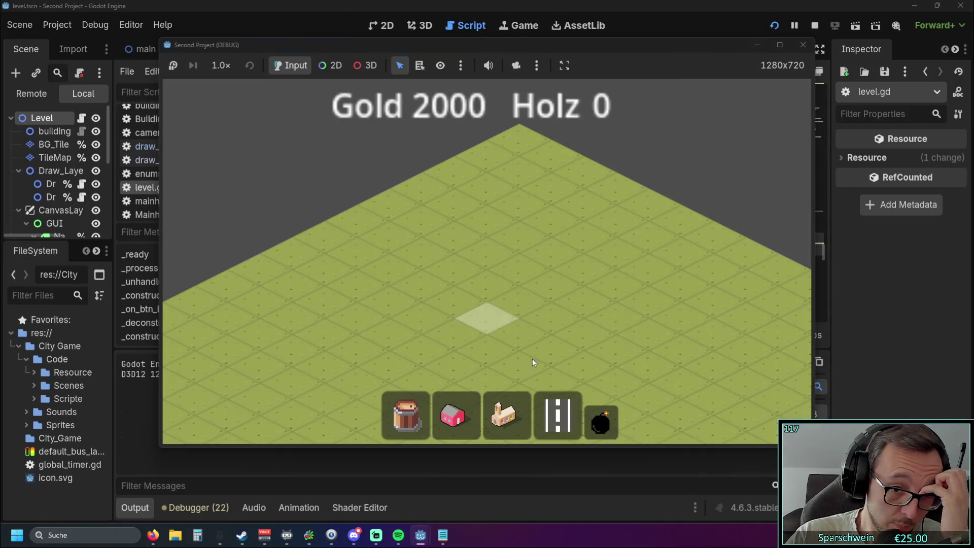
Place two single street tiles, then stop the game with F8
{"action": "left_click", "coordinate": [357, 320]}
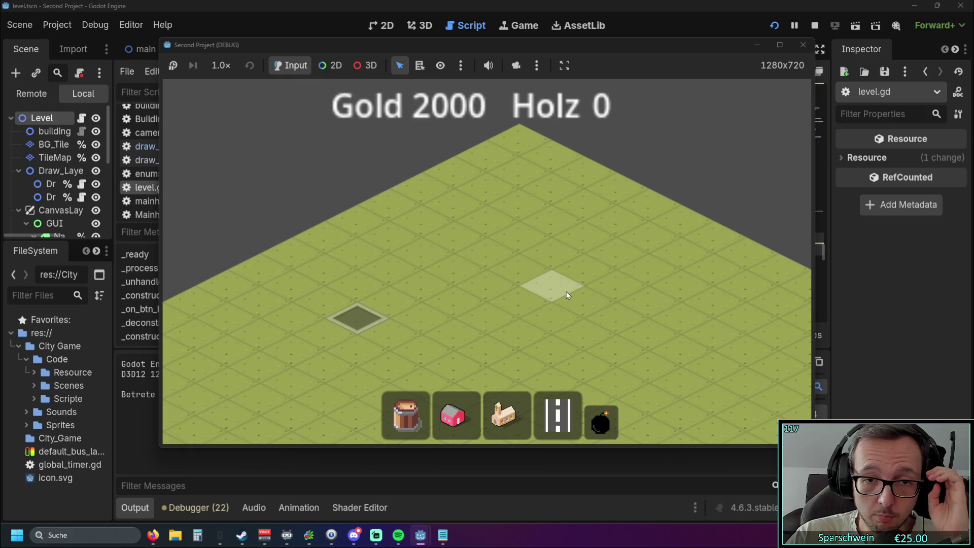
{"action": "key", "text": "s"}
{"action": "left_click", "coordinate": [429, 290]}
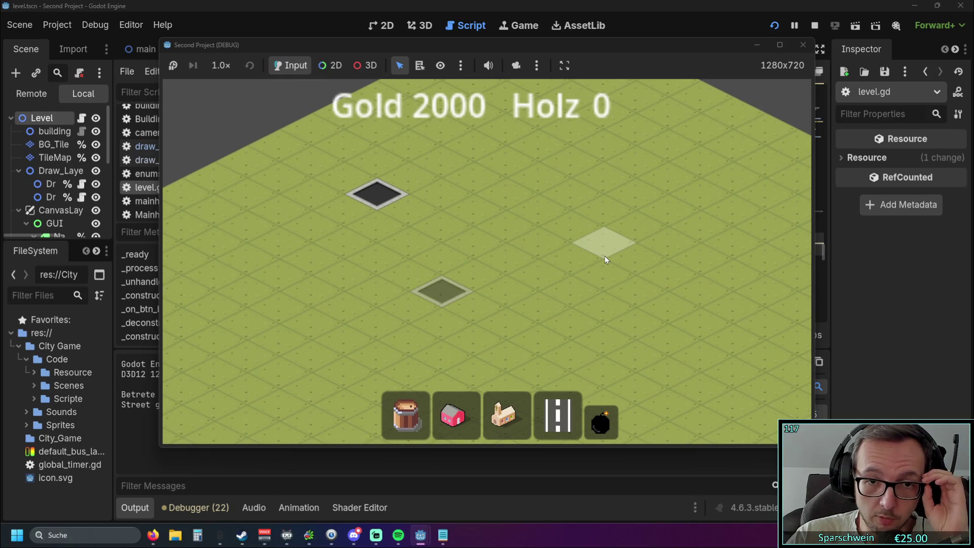
{"action": "key", "text": "F8"}
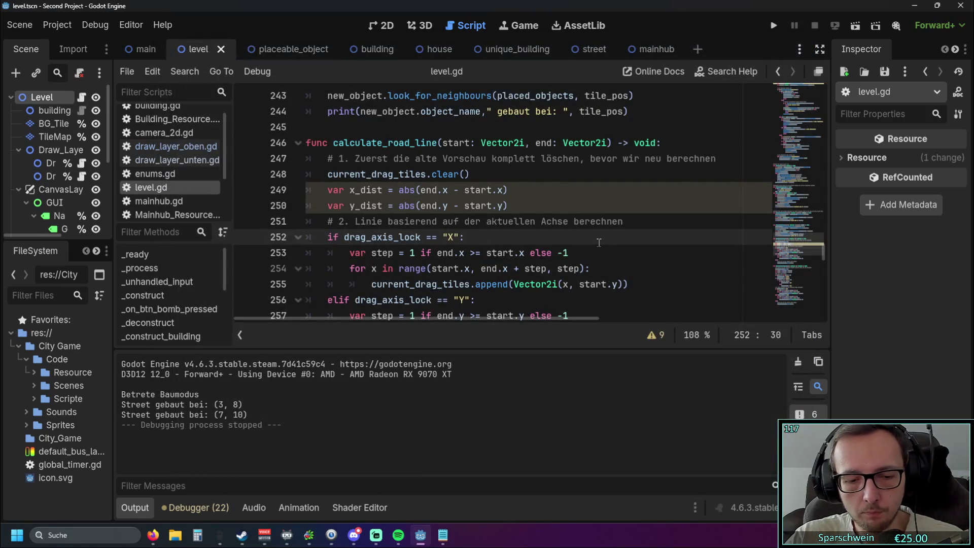
Paste the deleted axis-lock code back into level.gd and relaunch the game
{"action": "type", "text": "#Auf eine Achse locken \tif x_dist <= 1 and y_dist <= 1: \t\tdrag_axis_lock = \"NONE\" \tif drag_axis_lock == \"NONE\": \t\tif x_dist > 1 or y_dist > 1: \t\t\tif x_dist >= y_dist: \t\t\t\tdrag_axis_lock = \"X\" \t\t\telse: \t\t\t\tdrag_axis_lock = \"Y\""}
{"action": "scroll", "coordinate": [506, 201], "scroll_direction": "down", "scroll_amount": 2}
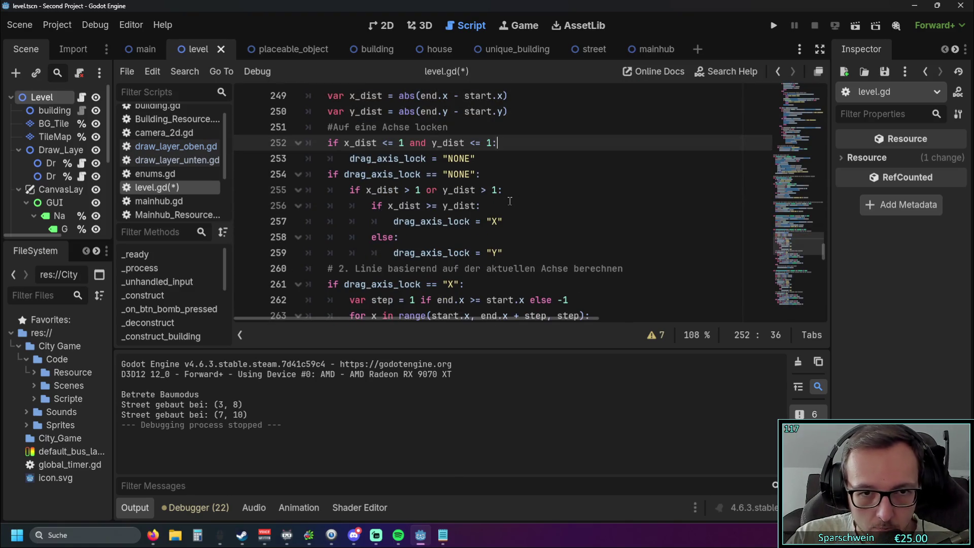
{"action": "scroll", "coordinate": [509, 216], "scroll_direction": "down", "scroll_amount": 1}
{"action": "scroll", "coordinate": [509, 216], "scroll_direction": "up", "scroll_amount": 3}
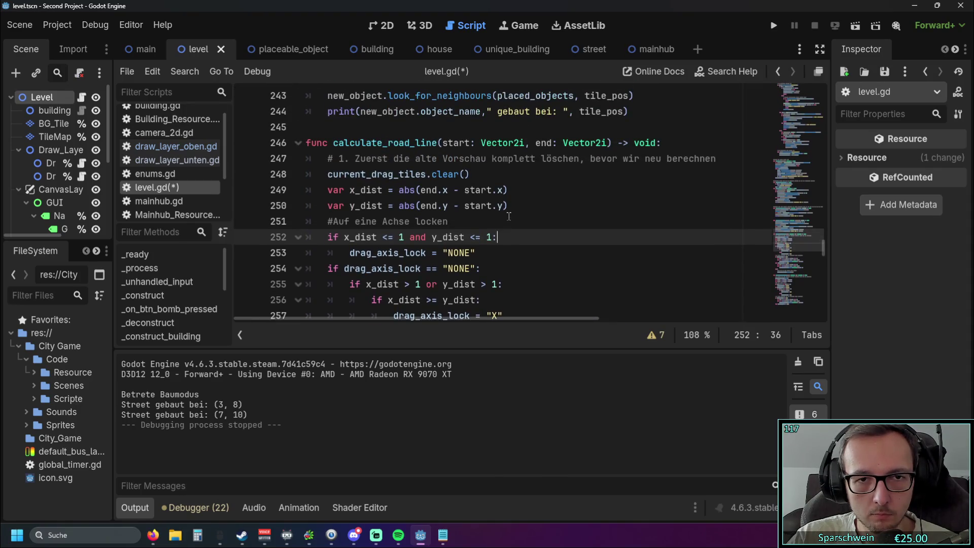
{"action": "left_click", "coordinate": [773, 26]}
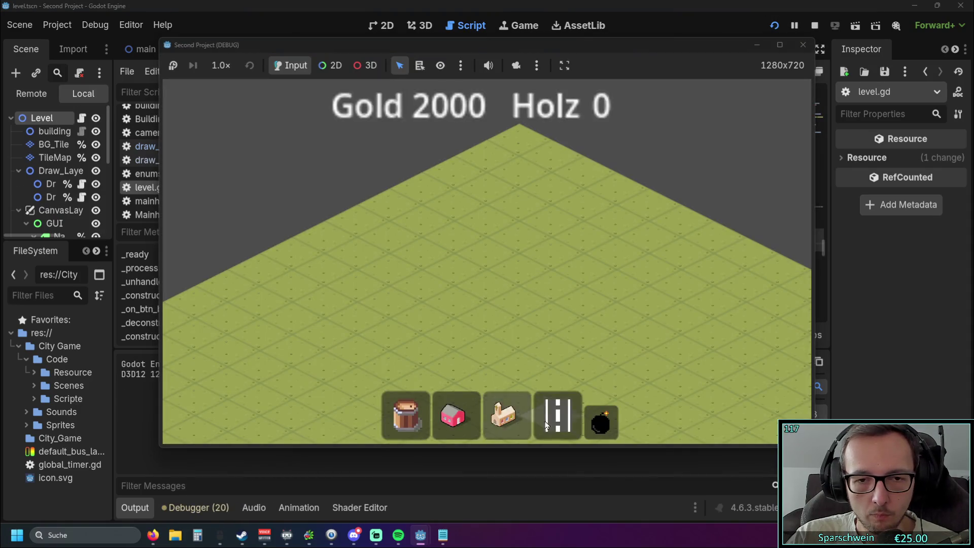
Lay short and long up-right roads, including three parallel streets, and test the other axis
{"action": "left_click", "coordinate": [547, 425]}
{"action": "left_click_drag", "start_coordinate": [422, 340], "coordinate": [517, 304]}
{"action": "left_click_drag", "start_coordinate": [569, 283], "coordinate": [531, 170]}
{"action": "mouse_move", "coordinate": [454, 192]}
{"action": "left_mouse_down"}
{"action": "mouse_move", "coordinate": [442, 207]}
{"action": "mouse_move", "coordinate": [484, 245]}
{"action": "mouse_move", "coordinate": [388, 229]}
{"action": "left_mouse_up"}
{"action": "left_click_drag", "start_coordinate": [395, 326], "coordinate": [616, 219]}
{"action": "left_click_drag", "start_coordinate": [444, 313], "coordinate": [690, 190]}
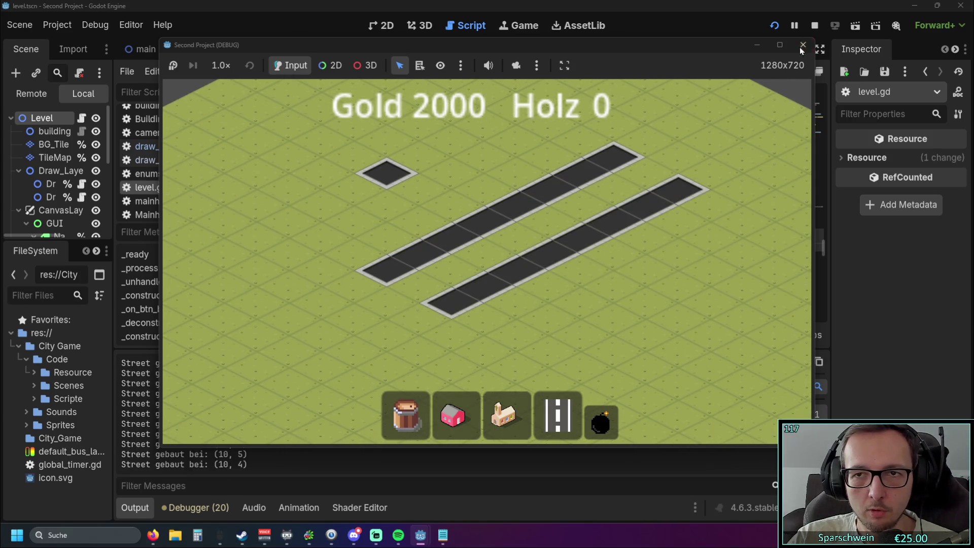
{"action": "mouse_move", "coordinate": [522, 338]}
{"action": "left_mouse_down"}
{"action": "mouse_move", "coordinate": [714, 216]}
{"action": "mouse_move", "coordinate": [732, 229]}
{"action": "left_mouse_up"}
{"action": "mouse_move", "coordinate": [256, 268]}
{"action": "left_mouse_down"}
{"action": "mouse_move", "coordinate": [500, 142]}
{"action": "mouse_move", "coordinate": [462, 167]}
{"action": "mouse_move", "coordinate": [440, 241]}
{"action": "mouse_move", "coordinate": [320, 124]}
{"action": "mouse_move", "coordinate": [400, 131]}
{"action": "mouse_move", "coordinate": [451, 170]}
{"action": "mouse_move", "coordinate": [256, 270]}
{"action": "mouse_move", "coordinate": [403, 356]}
{"action": "mouse_move", "coordinate": [330, 297]}
{"action": "left_mouse_up"}
{"action": "mouse_move", "coordinate": [329, 237]}
{"action": "left_mouse_down"}
{"action": "mouse_move", "coordinate": [326, 283]}
{"action": "mouse_move", "coordinate": [296, 260]}
{"action": "mouse_move", "coordinate": [300, 293]}
{"action": "mouse_move", "coordinate": [324, 315]}
{"action": "mouse_move", "coordinate": [330, 238]}
{"action": "mouse_move", "coordinate": [360, 341]}
{"action": "mouse_move", "coordinate": [390, 203]}
{"action": "mouse_move", "coordinate": [300, 257]}
{"action": "mouse_move", "coordinate": [294, 282]}
{"action": "mouse_move", "coordinate": [315, 296]}
{"action": "mouse_move", "coordinate": [303, 252]}
{"action": "mouse_move", "coordinate": [324, 234]}
{"action": "mouse_move", "coordinate": [291, 284]}
{"action": "mouse_move", "coordinate": [323, 299]}
{"action": "mouse_move", "coordinate": [291, 279]}
{"action": "mouse_move", "coordinate": [313, 236]}
{"action": "mouse_move", "coordinate": [299, 252]}
{"action": "mouse_move", "coordinate": [449, 190]}
{"action": "mouse_move", "coordinate": [401, 343]}
{"action": "mouse_move", "coordinate": [327, 315]}
{"action": "mouse_move", "coordinate": [391, 341]}
{"action": "mouse_move", "coordinate": [368, 212]}
{"action": "mouse_move", "coordinate": [345, 325]}
{"action": "mouse_move", "coordinate": [329, 317]}
{"action": "mouse_move", "coordinate": [393, 194]}
{"action": "mouse_move", "coordinate": [362, 332]}
{"action": "mouse_move", "coordinate": [259, 331]}
{"action": "mouse_move", "coordinate": [379, 333]}
{"action": "mouse_move", "coordinate": [323, 253]}
{"action": "mouse_move", "coordinate": [330, 316]}
{"action": "mouse_move", "coordinate": [261, 269]}
{"action": "mouse_move", "coordinate": [388, 332]}
{"action": "mouse_move", "coordinate": [395, 212]}
{"action": "mouse_move", "coordinate": [325, 233]}
{"action": "mouse_move", "coordinate": [273, 276]}
{"action": "mouse_move", "coordinate": [388, 345]}
{"action": "mouse_move", "coordinate": [416, 194]}
{"action": "mouse_move", "coordinate": [286, 157]}
{"action": "mouse_move", "coordinate": [400, 217]}
{"action": "mouse_move", "coordinate": [324, 176]}
{"action": "mouse_move", "coordinate": [357, 281]}
{"action": "mouse_move", "coordinate": [249, 282]}
{"action": "mouse_move", "coordinate": [272, 254]}
{"action": "mouse_move", "coordinate": [427, 173]}
{"action": "mouse_move", "coordinate": [358, 206]}
{"action": "mouse_move", "coordinate": [179, 182]}
{"action": "mouse_move", "coordinate": [204, 299]}
{"action": "mouse_move", "coordinate": [238, 302]}
{"action": "mouse_move", "coordinate": [289, 286]}
{"action": "mouse_move", "coordinate": [289, 254]}
{"action": "mouse_move", "coordinate": [258, 269]}
{"action": "left_mouse_up"}
Pan the camera with the arrow keys and drag a short street up-left from the lone tile
{"action": "key", "text": "Left"}
{"action": "key", "text": "Down"}
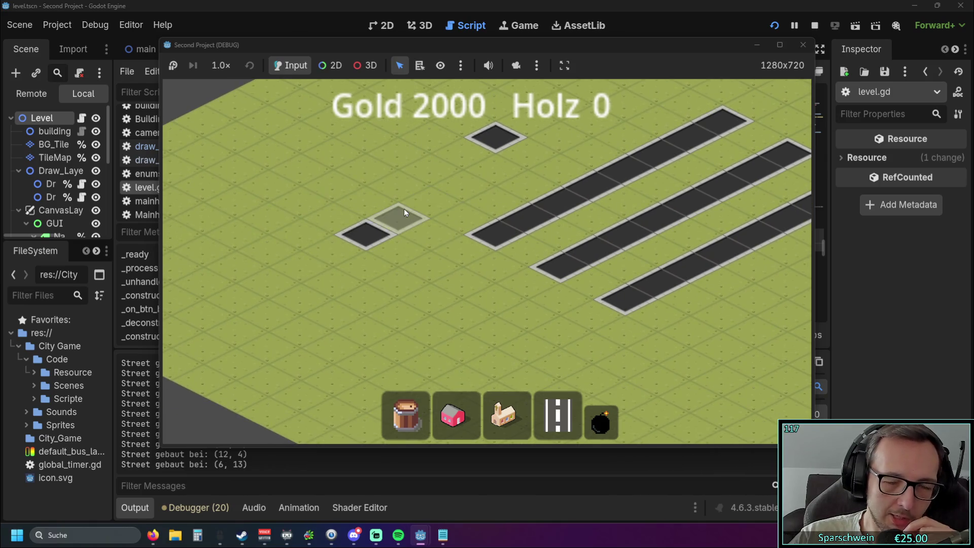
{"action": "key", "text": "Right"}
{"action": "key", "text": "Down"}
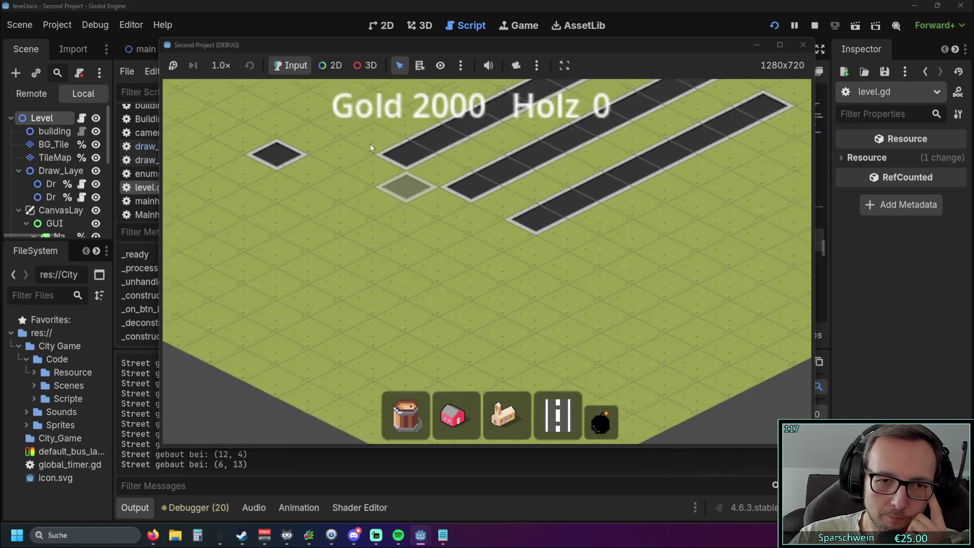
{"action": "key", "text": "Down"}
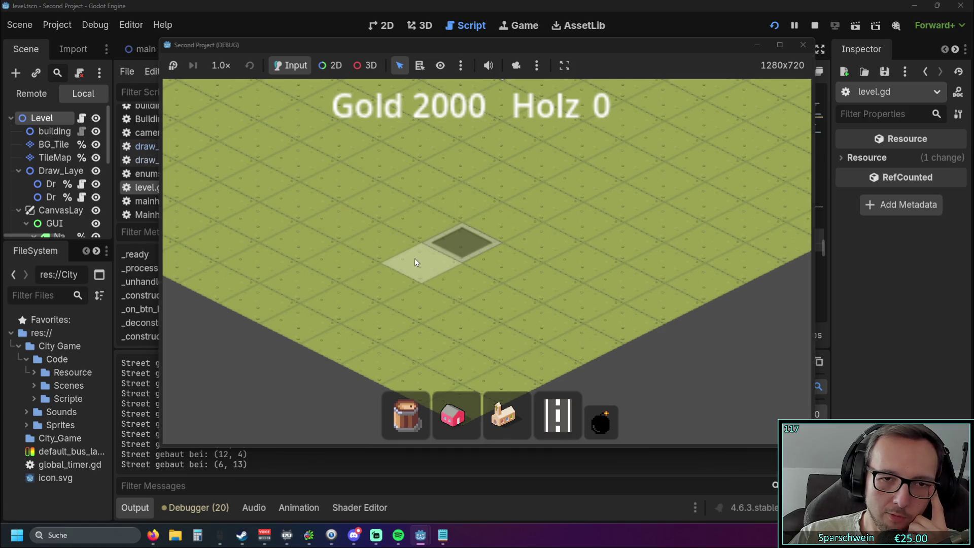
{"action": "mouse_move", "coordinate": [401, 220]}
{"action": "left_mouse_down"}
{"action": "mouse_move", "coordinate": [336, 224]}
{"action": "mouse_move", "coordinate": [390, 225]}
{"action": "mouse_move", "coordinate": [300, 179]}
{"action": "mouse_move", "coordinate": [294, 285]}
{"action": "mouse_move", "coordinate": [355, 357]}
{"action": "mouse_move", "coordinate": [549, 345]}
{"action": "mouse_move", "coordinate": [287, 153]}
{"action": "mouse_move", "coordinate": [413, 358]}
{"action": "mouse_move", "coordinate": [361, 345]}
{"action": "mouse_move", "coordinate": [272, 218]}
{"action": "mouse_move", "coordinate": [502, 289]}
{"action": "mouse_move", "coordinate": [257, 178]}
{"action": "mouse_move", "coordinate": [441, 330]}
{"action": "mouse_move", "coordinate": [301, 163]}
{"action": "mouse_move", "coordinate": [516, 303]}
{"action": "mouse_move", "coordinate": [277, 155]}
{"action": "mouse_move", "coordinate": [526, 265]}
{"action": "mouse_move", "coordinate": [250, 166]}
{"action": "mouse_move", "coordinate": [294, 319]}
{"action": "mouse_move", "coordinate": [463, 227]}
{"action": "mouse_move", "coordinate": [300, 320]}
{"action": "mouse_move", "coordinate": [258, 179]}
{"action": "mouse_move", "coordinate": [296, 161]}
{"action": "mouse_move", "coordinate": [259, 274]}
{"action": "mouse_move", "coordinate": [327, 202]}
{"action": "mouse_move", "coordinate": [558, 173]}
{"action": "mouse_move", "coordinate": [299, 238]}
{"action": "mouse_move", "coordinate": [517, 175]}
{"action": "mouse_move", "coordinate": [388, 184]}
{"action": "mouse_move", "coordinate": [336, 258]}
{"action": "mouse_move", "coordinate": [291, 240]}
{"action": "mouse_move", "coordinate": [427, 207]}
{"action": "mouse_move", "coordinate": [433, 218]}
{"action": "mouse_move", "coordinate": [491, 208]}
{"action": "mouse_move", "coordinate": [410, 210]}
{"action": "mouse_move", "coordinate": [403, 257]}
{"action": "mouse_move", "coordinate": [391, 209]}
{"action": "mouse_move", "coordinate": [390, 228]}
{"action": "mouse_move", "coordinate": [418, 200]}
{"action": "mouse_move", "coordinate": [440, 203]}
{"action": "mouse_move", "coordinate": [436, 178]}
{"action": "mouse_move", "coordinate": [463, 204]}
{"action": "mouse_move", "coordinate": [437, 178]}
{"action": "mouse_move", "coordinate": [441, 193]}
{"action": "mouse_move", "coordinate": [421, 180]}
{"action": "mouse_move", "coordinate": [463, 205]}
{"action": "mouse_move", "coordinate": [434, 180]}
{"action": "mouse_move", "coordinate": [386, 201]}
{"action": "left_mouse_up"}
Stop the game and scroll through calculate_road_line in level.gd
{"action": "left_click", "coordinate": [803, 45]}
{"action": "scroll", "coordinate": [498, 214], "scroll_direction": "down", "scroll_amount": 2}
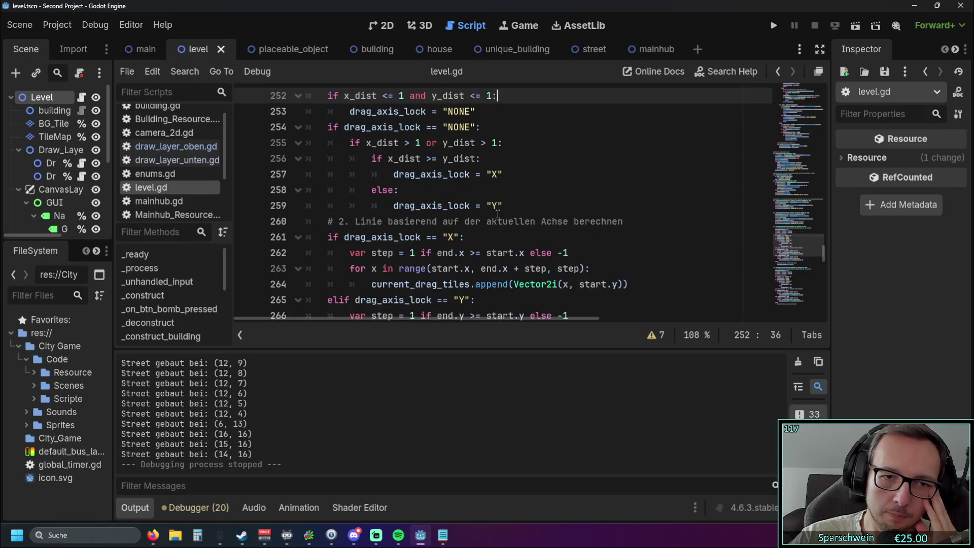
{"action": "scroll", "coordinate": [499, 214], "scroll_direction": "up", "scroll_amount": 3}
{"action": "scroll", "coordinate": [498, 213], "scroll_direction": "down", "scroll_amount": 5}
{"action": "scroll", "coordinate": [498, 210], "scroll_direction": "up", "scroll_amount": 2}
{"action": "scroll", "coordinate": [499, 210], "scroll_direction": "down", "scroll_amount": 8}
{"action": "scroll", "coordinate": [501, 205], "scroll_direction": "up", "scroll_amount": 12}
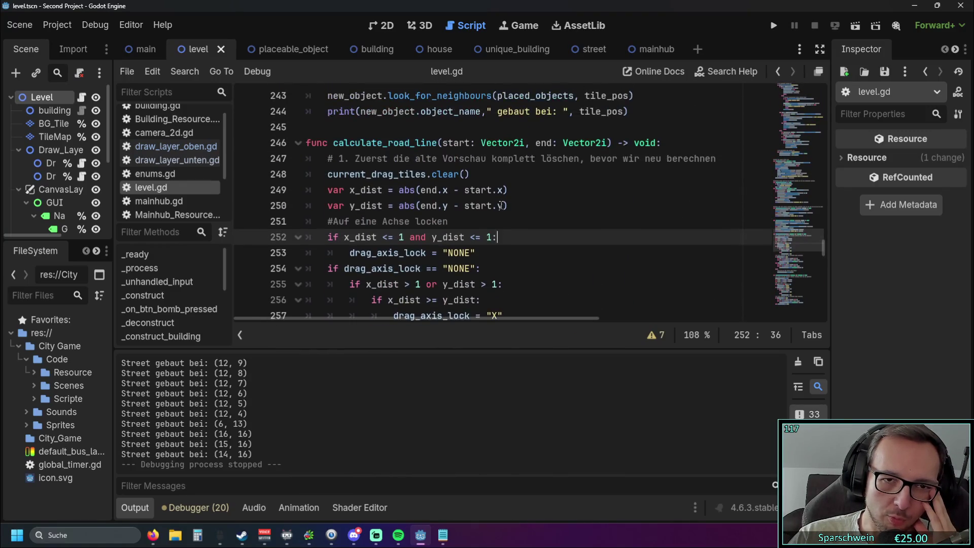
{"action": "scroll", "coordinate": [501, 205], "scroll_direction": "down", "scroll_amount": 1}
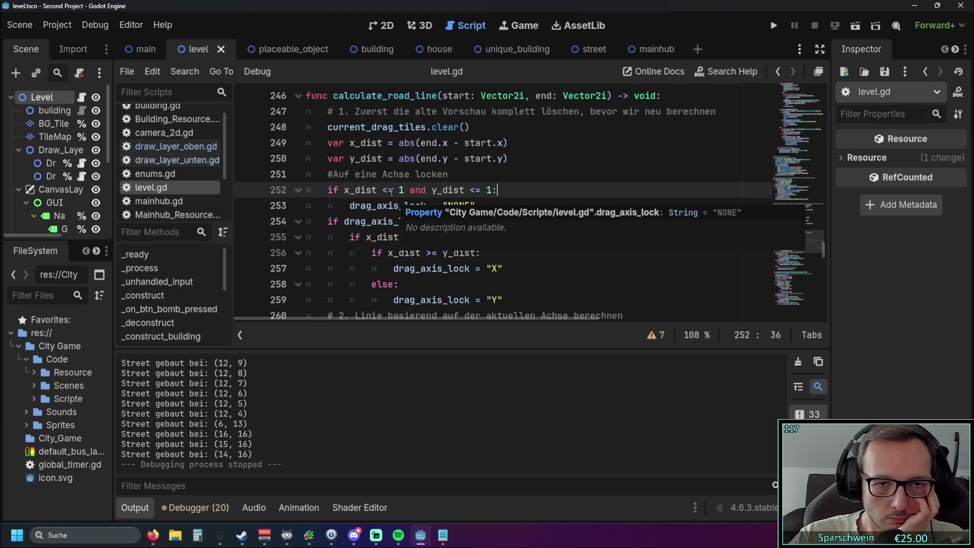
Change the x_dist and y_dist thresholds on lines 252 and 255 from 1 to 0, then relaunch
{"action": "left_click", "coordinate": [401, 190]}
{"action": "type", "text": "0"}
{"action": "left_click", "coordinate": [417, 237]}
{"action": "double_click", "coordinate": [493, 237]}
{"action": "type", "text": "0"}
{"action": "left_click", "coordinate": [775, 26]}
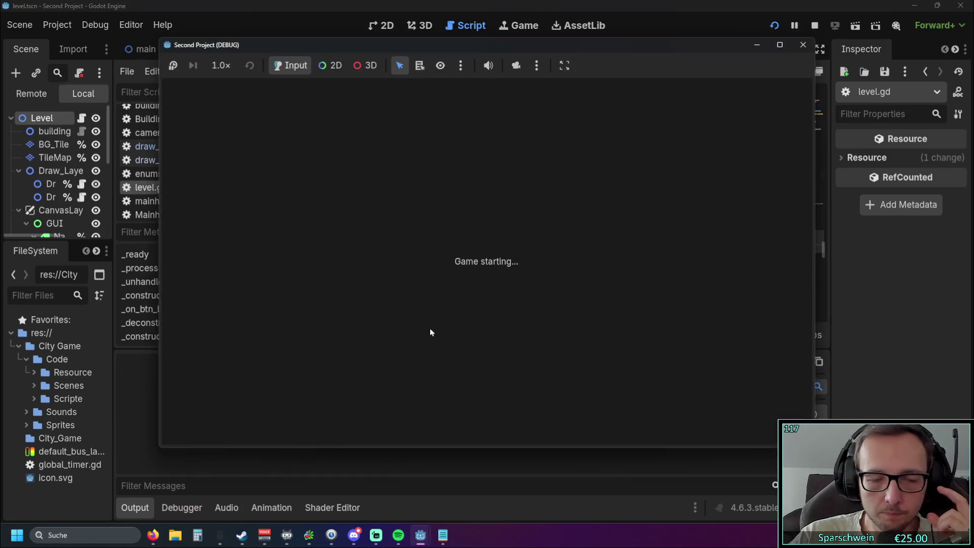
Test a short two-tile road and a road from a fixed tile, then stop the game
{"action": "left_click", "coordinate": [558, 416]}
{"action": "mouse_move", "coordinate": [483, 285]}
{"action": "left_mouse_down"}
{"action": "mouse_move", "coordinate": [565, 318]}
{"action": "mouse_move", "coordinate": [433, 322]}
{"action": "mouse_move", "coordinate": [350, 292]}
{"action": "mouse_move", "coordinate": [435, 366]}
{"action": "mouse_move", "coordinate": [398, 306]}
{"action": "mouse_move", "coordinate": [455, 318]}
{"action": "mouse_move", "coordinate": [434, 289]}
{"action": "mouse_move", "coordinate": [482, 316]}
{"action": "mouse_move", "coordinate": [436, 285]}
{"action": "mouse_move", "coordinate": [473, 315]}
{"action": "mouse_move", "coordinate": [441, 288]}
{"action": "mouse_move", "coordinate": [467, 316]}
{"action": "mouse_move", "coordinate": [424, 291]}
{"action": "mouse_move", "coordinate": [404, 294]}
{"action": "mouse_move", "coordinate": [387, 271]}
{"action": "mouse_move", "coordinate": [449, 303]}
{"action": "mouse_move", "coordinate": [421, 288]}
{"action": "mouse_move", "coordinate": [449, 269]}
{"action": "left_mouse_up"}
{"action": "key", "text": "s"}
{"action": "mouse_move", "coordinate": [413, 312]}
{"action": "left_mouse_down"}
{"action": "mouse_move", "coordinate": [430, 325]}
{"action": "mouse_move", "coordinate": [440, 293]}
{"action": "mouse_move", "coordinate": [457, 315]}
{"action": "mouse_move", "coordinate": [422, 334]}
{"action": "mouse_move", "coordinate": [467, 306]}
{"action": "left_mouse_up"}
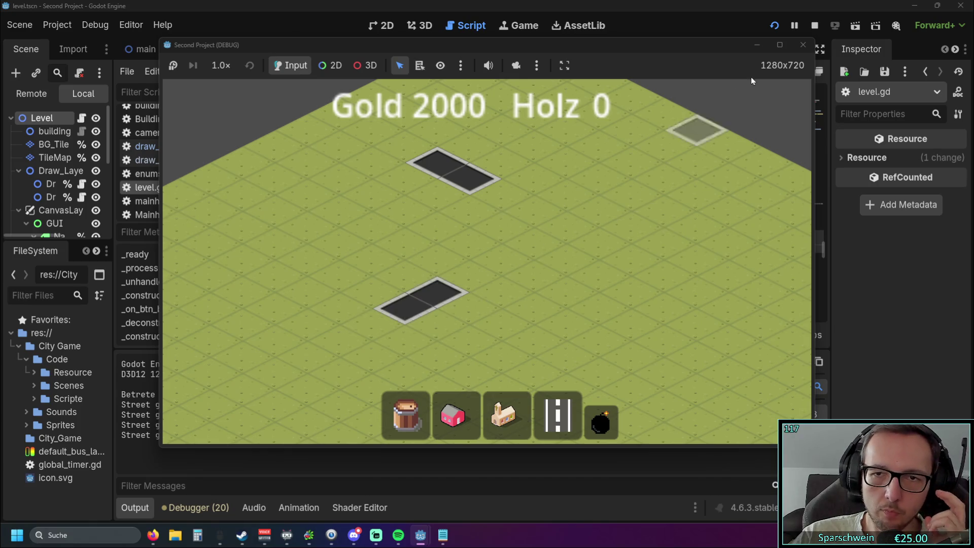
{"action": "left_click", "coordinate": [802, 44]}
Set the thresholds on lines 279 and 282 from 1 to 0 and relaunch the game
{"action": "scroll", "coordinate": [486, 229], "scroll_direction": "down", "scroll_amount": 2}
{"action": "scroll", "coordinate": [457, 177], "scroll_direction": "up", "scroll_amount": 1}
{"action": "left_click", "coordinate": [403, 142]}
{"action": "type", "text": "0 and y_dist <= 0:"}
{"action": "double_click", "coordinate": [496, 190]}
{"action": "type", "text": "0"}
{"action": "double_click", "coordinate": [418, 190]}
{"action": "type", "text": "0"}
{"action": "left_click", "coordinate": [551, 208]}
{"action": "left_click", "coordinate": [773, 28]}
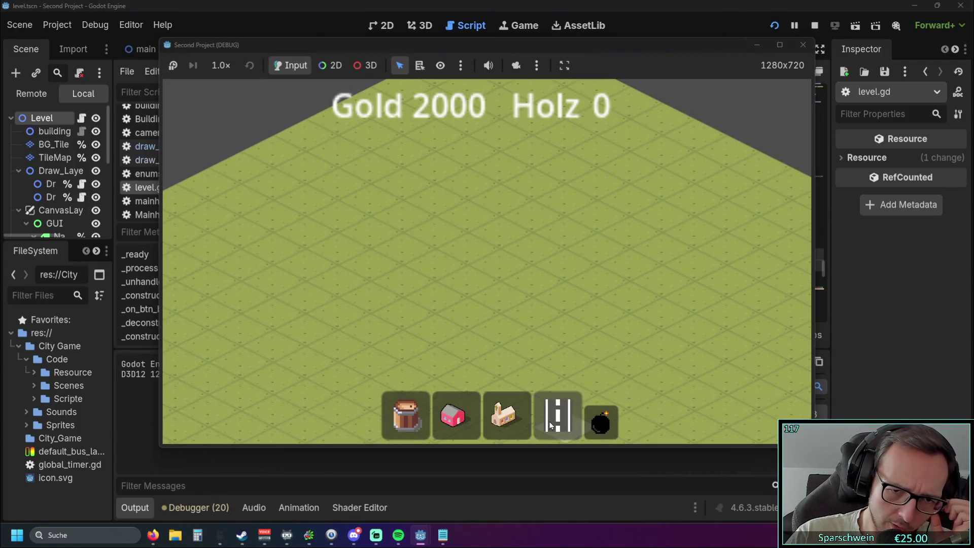
Build a long up-right road crossed by another to form an X, plus a lower-right road
{"action": "left_click", "coordinate": [550, 422]}
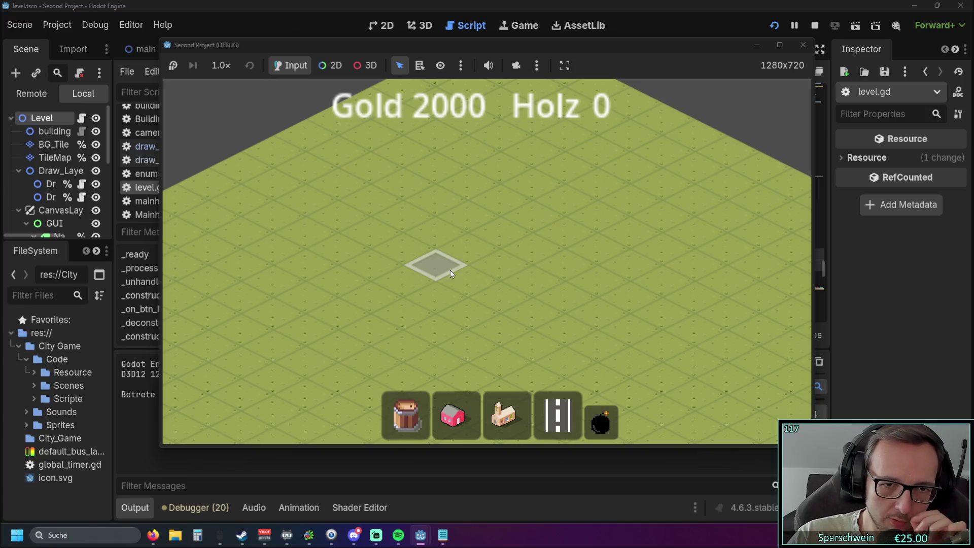
{"action": "left_click", "coordinate": [449, 270]}
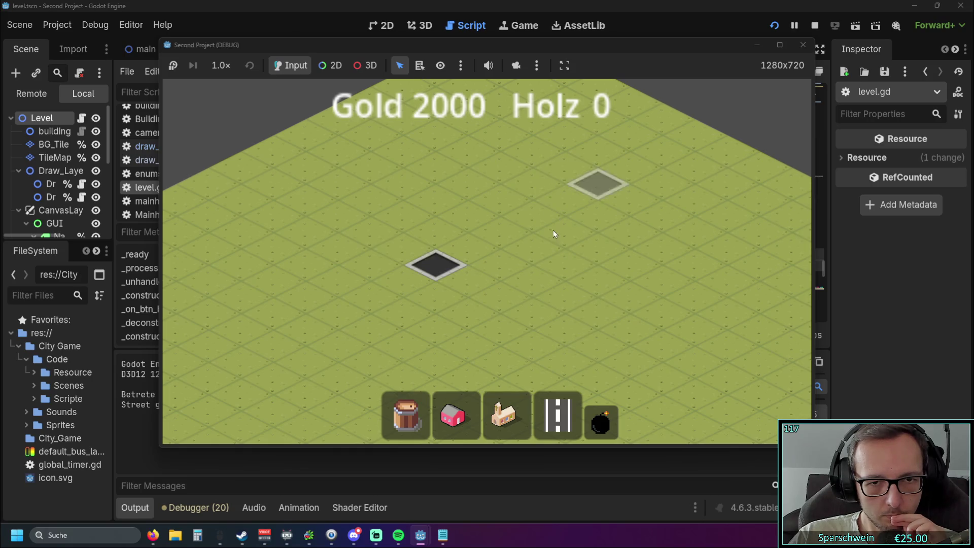
{"action": "scroll", "coordinate": [553, 234], "scroll_direction": "down", "scroll_amount": 3}
{"action": "scroll", "coordinate": [531, 275], "scroll_direction": "up", "scroll_amount": 3}
{"action": "left_click", "coordinate": [369, 302]}
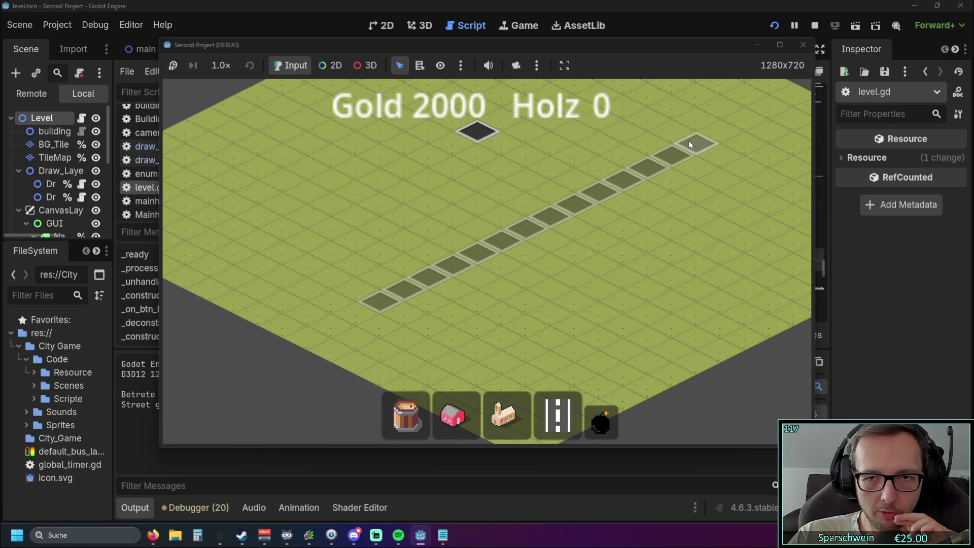
{"action": "left_click", "coordinate": [704, 140]}
{"action": "left_click", "coordinate": [363, 156]}
{"action": "left_click", "coordinate": [609, 284]}
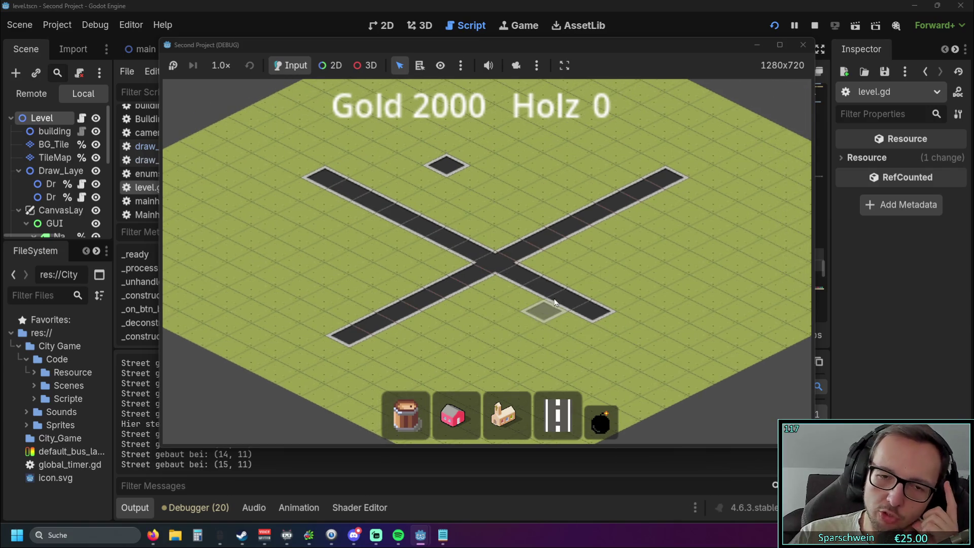
{"action": "left_click", "coordinate": [541, 309]}
{"action": "left_click", "coordinate": [607, 312]}
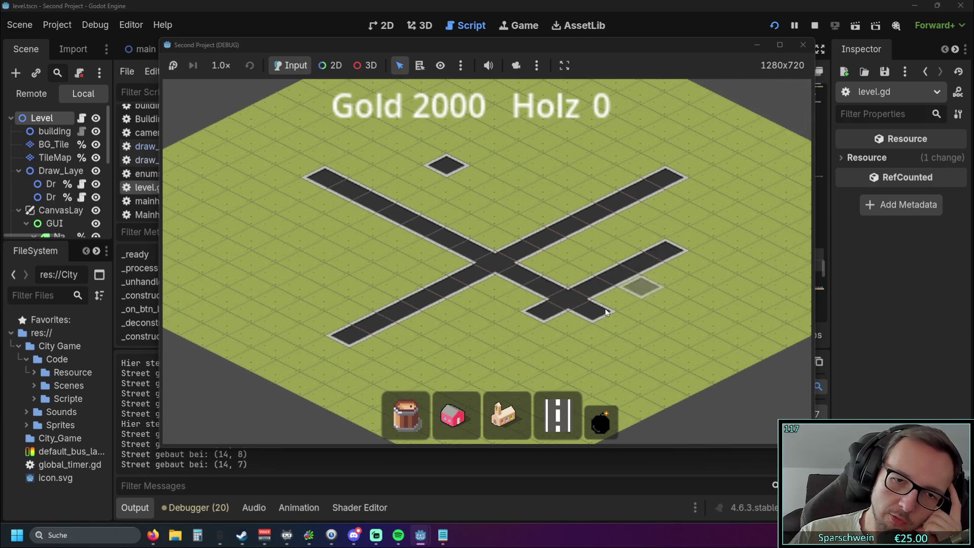
{"action": "left_click", "coordinate": [625, 267]}
Extend the lower arm down-right, add another up-right road, then cancel the up-left preview
{"action": "key", "text": "d"}
{"action": "left_click", "coordinate": [693, 205]}
{"action": "left_click", "coordinate": [537, 325]}
{"action": "left_click", "coordinate": [569, 345]}
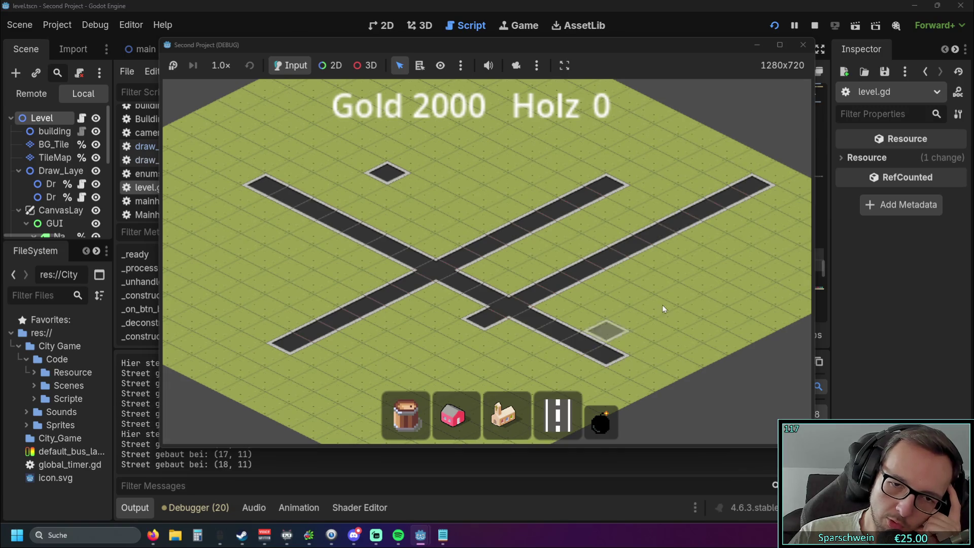
{"action": "key", "text": "d"}
{"action": "left_click_drag", "start_coordinate": [538, 330], "coordinate": [721, 251]}
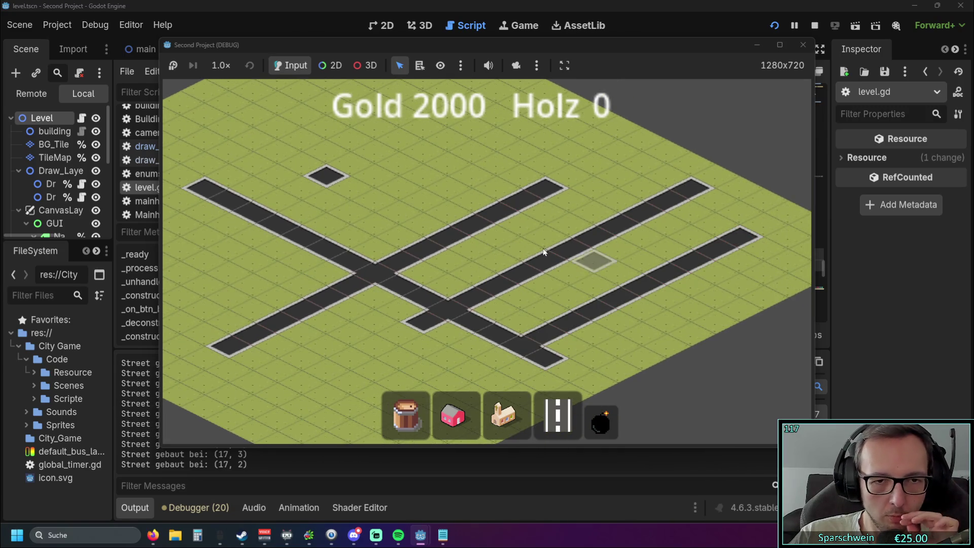
{"action": "key", "text": "a"}
{"action": "mouse_move", "coordinate": [503, 229]}
{"action": "left_mouse_down"}
{"action": "mouse_move", "coordinate": [404, 166]}
{"action": "mouse_move", "coordinate": [385, 176]}
{"action": "left_mouse_up"}
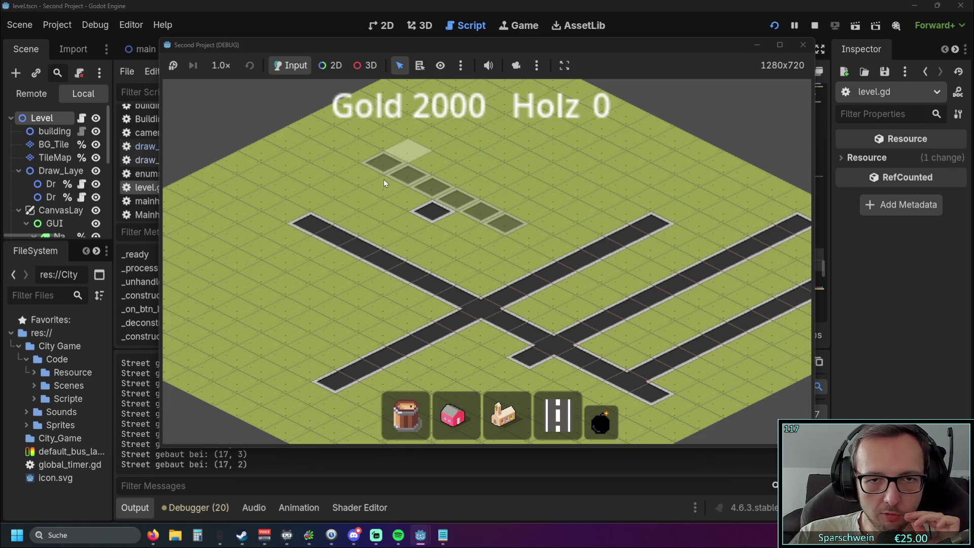
{"action": "right_click", "coordinate": [438, 149]}
Build rows of red houses between the roads, collect their coins to 1840 gold, and stop
{"action": "key", "text": "d"}
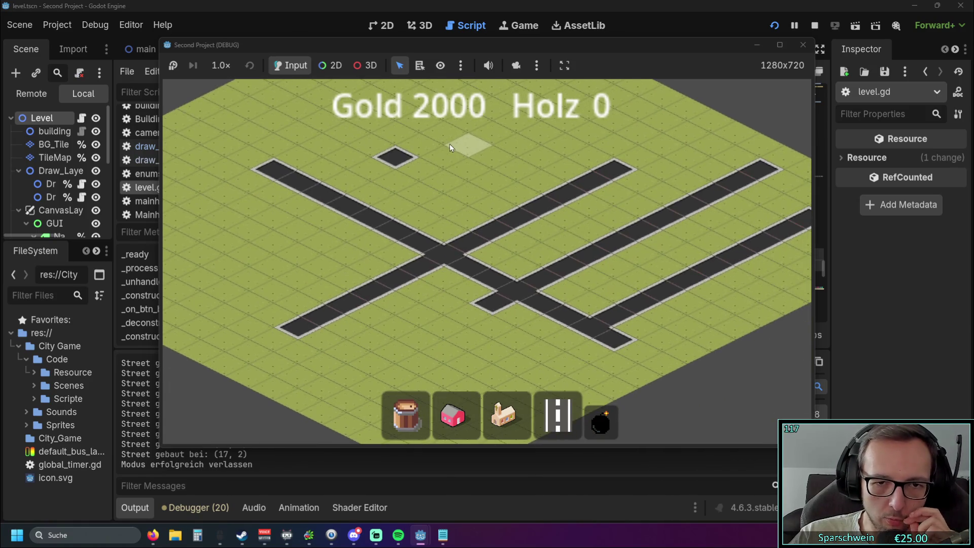
{"action": "key", "text": "d"}
{"action": "left_click", "coordinate": [453, 415]}
{"action": "mouse_move", "coordinate": [412, 262]}
{"action": "left_mouse_down"}
{"action": "mouse_move", "coordinate": [499, 221]}
{"action": "mouse_move", "coordinate": [473, 241]}
{"action": "mouse_move", "coordinate": [554, 222]}
{"action": "left_mouse_up"}
{"action": "mouse_move", "coordinate": [514, 296]}
{"action": "left_mouse_down"}
{"action": "mouse_move", "coordinate": [487, 284]}
{"action": "mouse_move", "coordinate": [587, 246]}
{"action": "mouse_move", "coordinate": [555, 294]}
{"action": "mouse_move", "coordinate": [614, 254]}
{"action": "left_mouse_up"}
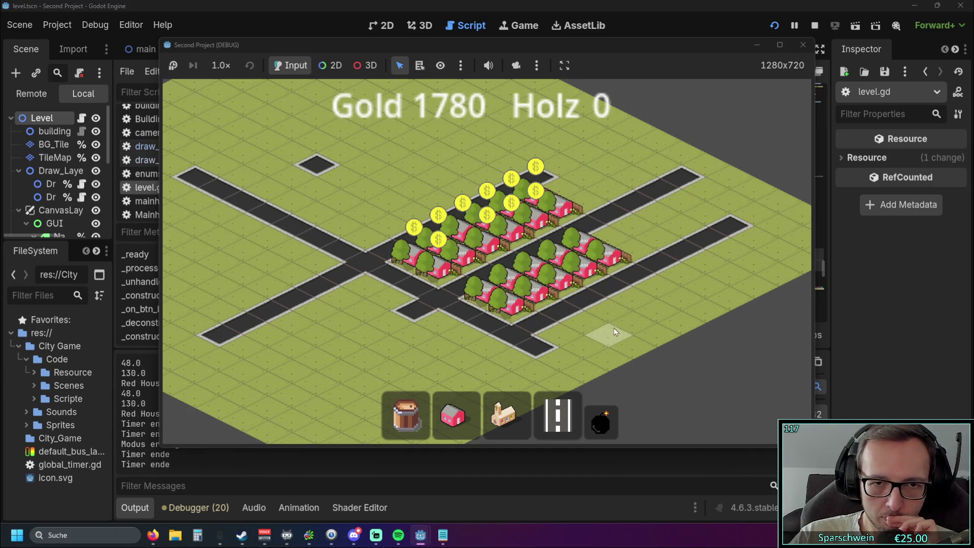
{"action": "mouse_move", "coordinate": [418, 263]}
{"action": "left_mouse_down"}
{"action": "mouse_move", "coordinate": [482, 218]}
{"action": "mouse_move", "coordinate": [545, 193]}
{"action": "left_mouse_up"}
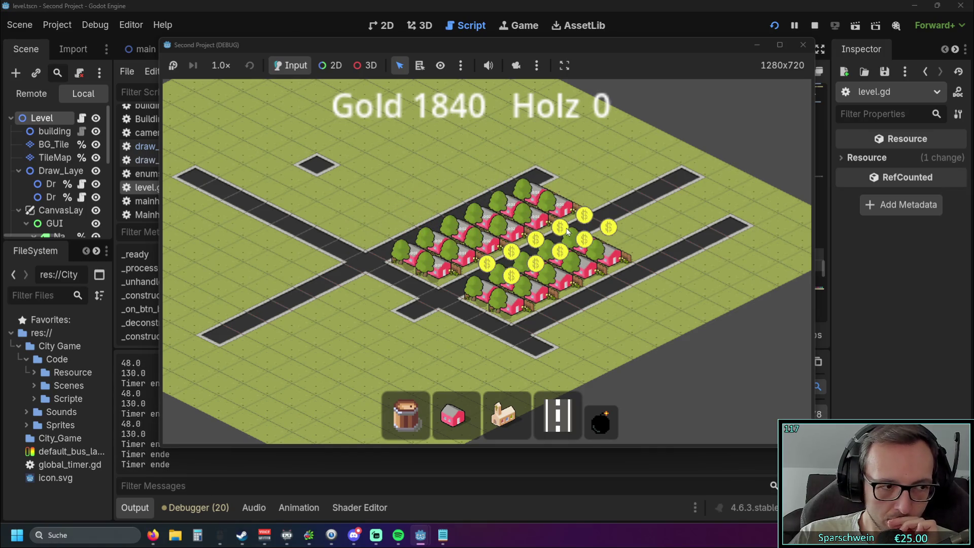
{"action": "left_click", "coordinate": [804, 44]}
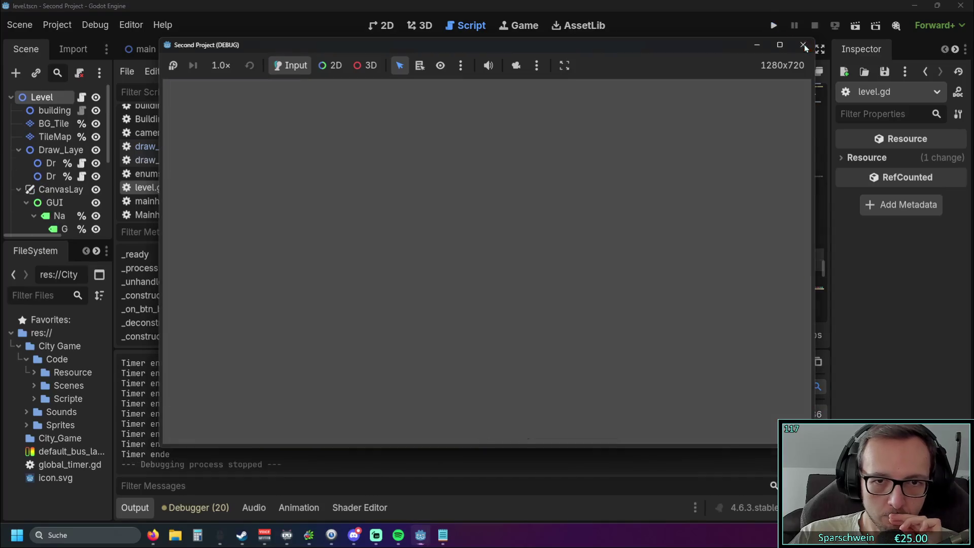
{"action": "scroll", "coordinate": [459, 233], "scroll_direction": "down", "scroll_amount": 1}
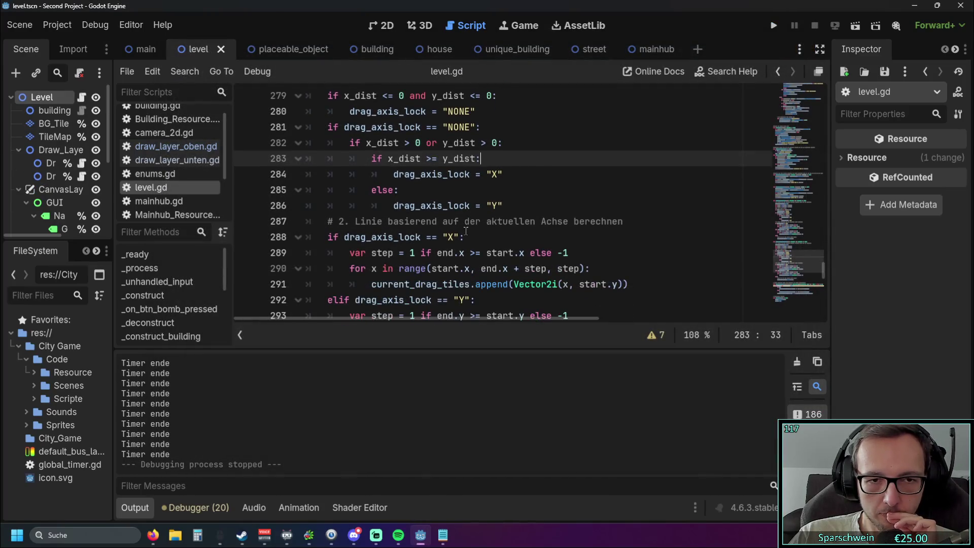
{"action": "scroll", "coordinate": [479, 247], "scroll_direction": "down", "scroll_amount": 1}
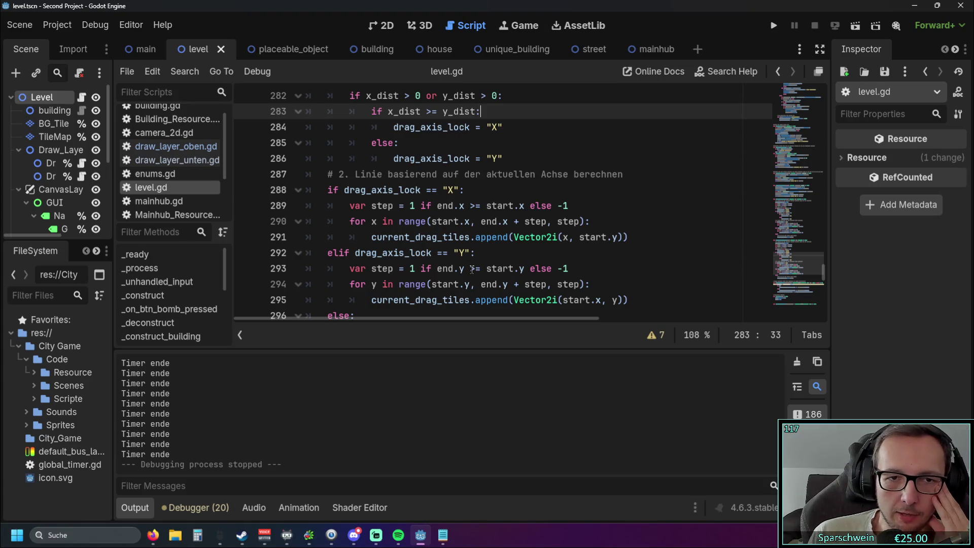
{"action": "scroll", "coordinate": [427, 263], "scroll_direction": "up", "scroll_amount": 3}
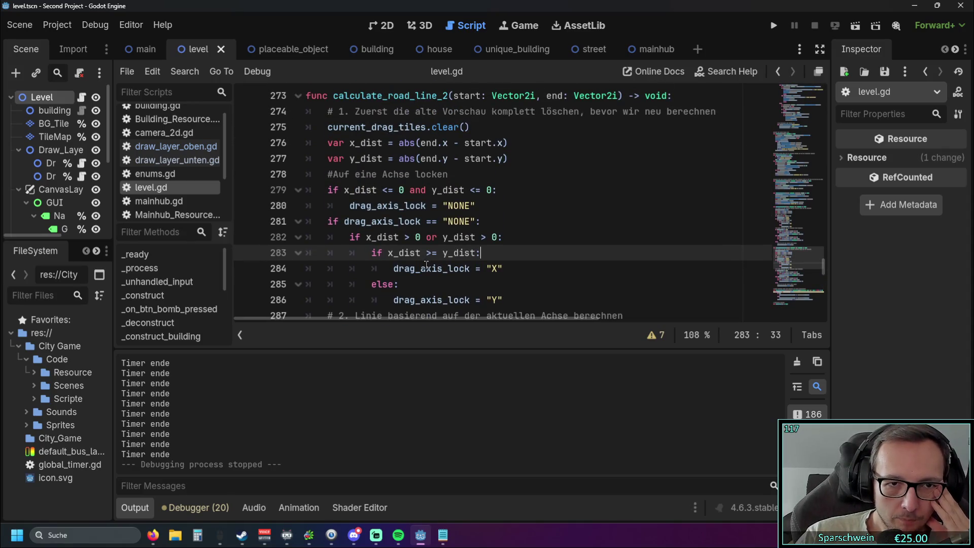
{"action": "mouse_move", "coordinate": [426, 264]}
{"action": "scroll", "coordinate": [522, 253], "scroll_direction": "down", "scroll_amount": 3}
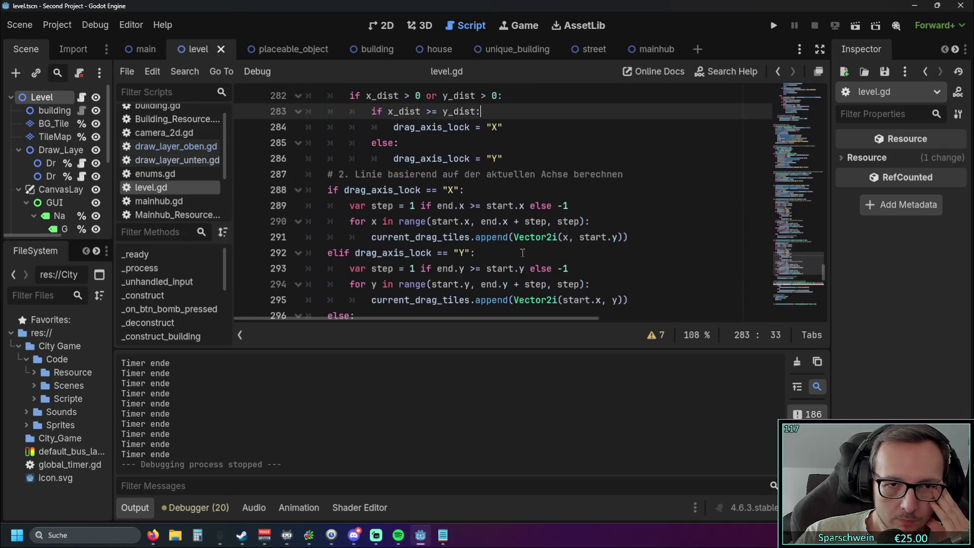
{"action": "scroll", "coordinate": [522, 252], "scroll_direction": "down", "scroll_amount": 1}
{"action": "scroll", "coordinate": [519, 275], "scroll_direction": "down", "scroll_amount": 1}
{"action": "scroll", "coordinate": [518, 275], "scroll_direction": "up", "scroll_amount": 1}
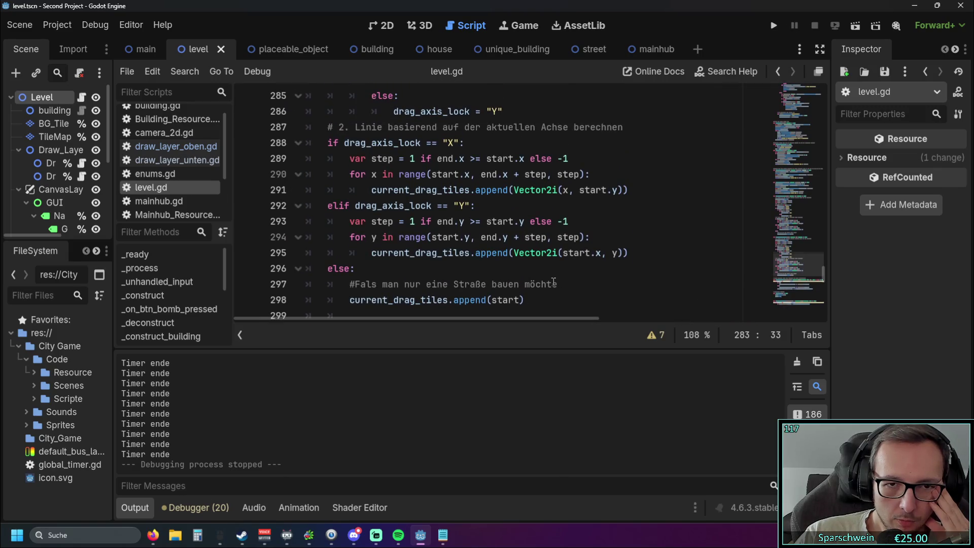
{"action": "scroll", "coordinate": [551, 280], "scroll_direction": "up", "scroll_amount": 5}
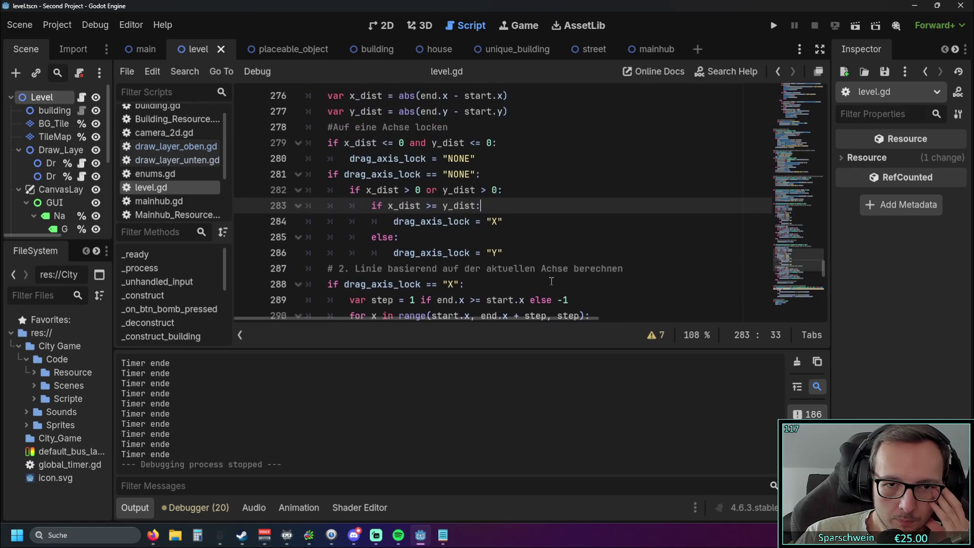
{"action": "scroll", "coordinate": [550, 280], "scroll_direction": "down", "scroll_amount": 6}
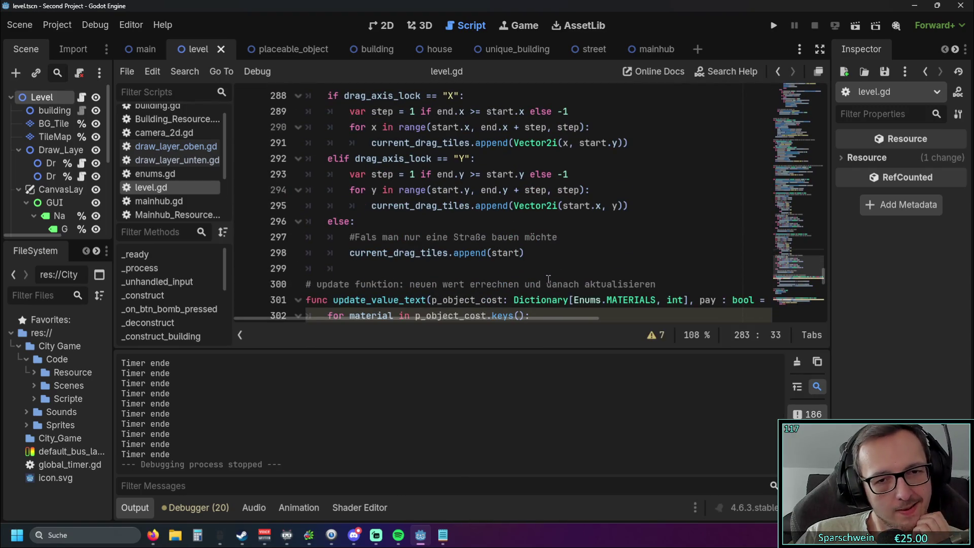
{"action": "scroll", "coordinate": [547, 278], "scroll_direction": "up", "scroll_amount": 3}
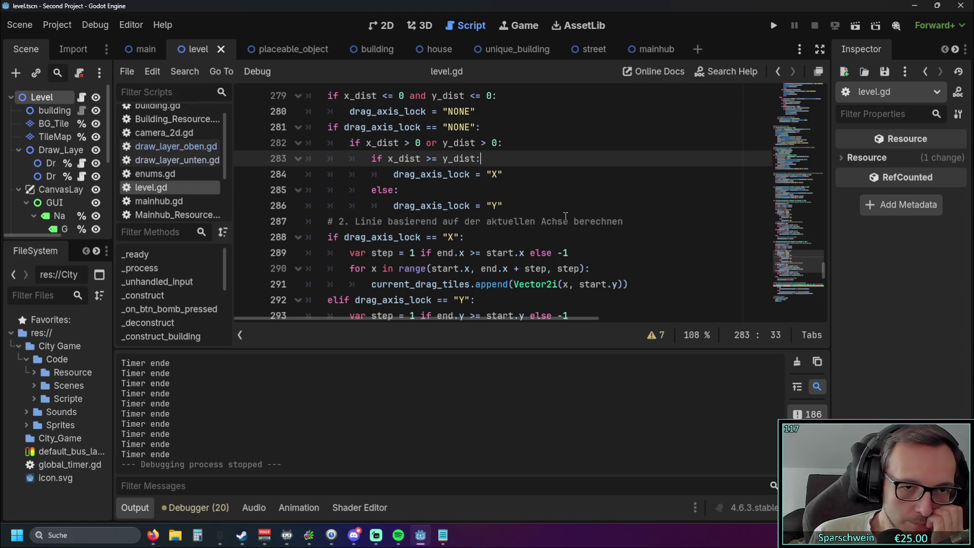
{"action": "left_click", "coordinate": [775, 24]}
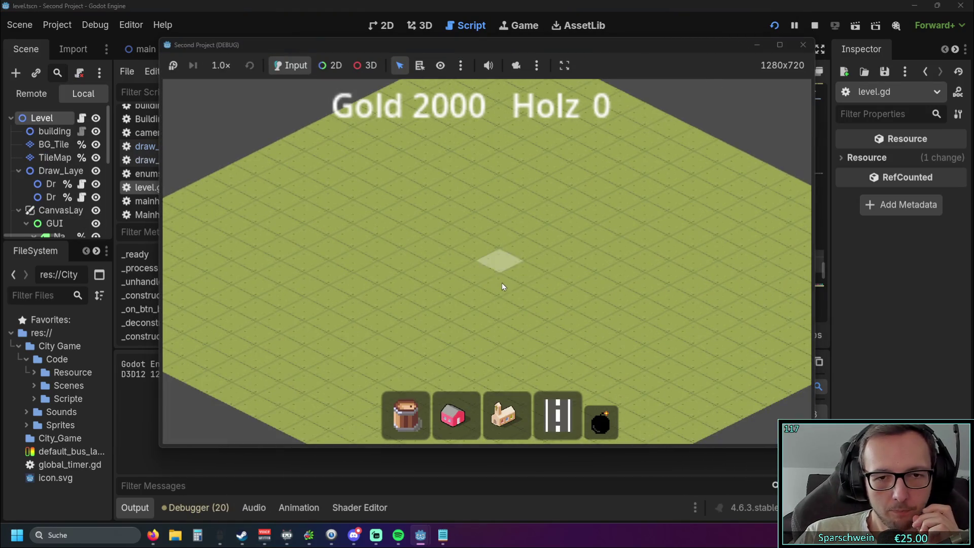
Place the main hub church on the grid
{"action": "key", "text": "Down"}
{"action": "scroll", "coordinate": [446, 285], "scroll_direction": "down", "scroll_amount": 3}
{"action": "scroll", "coordinate": [462, 283], "scroll_direction": "up", "scroll_amount": 2}
{"action": "key", "text": "Down"}
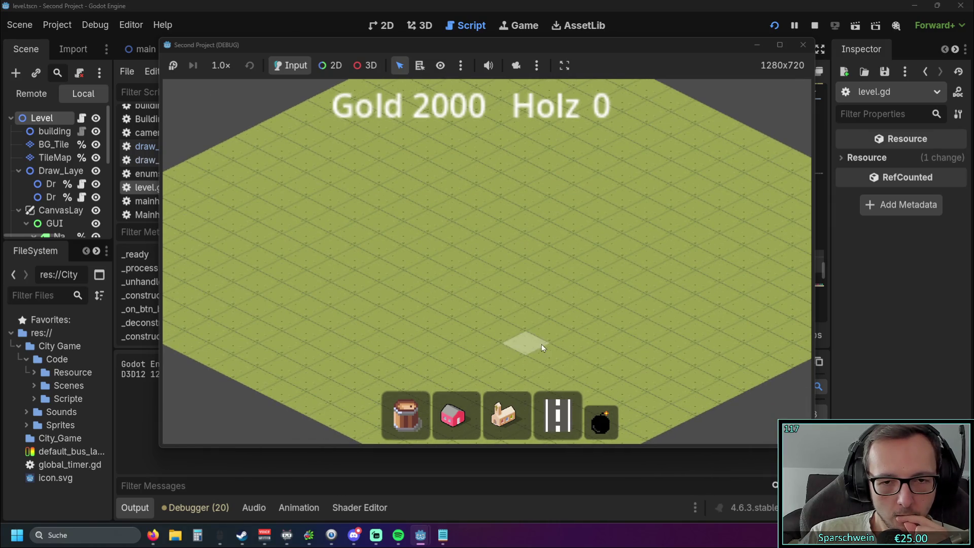
{"action": "scroll", "coordinate": [442, 242], "scroll_direction": "up", "scroll_amount": 1}
{"action": "left_click", "coordinate": [505, 414]}
{"action": "left_click", "coordinate": [487, 229]}
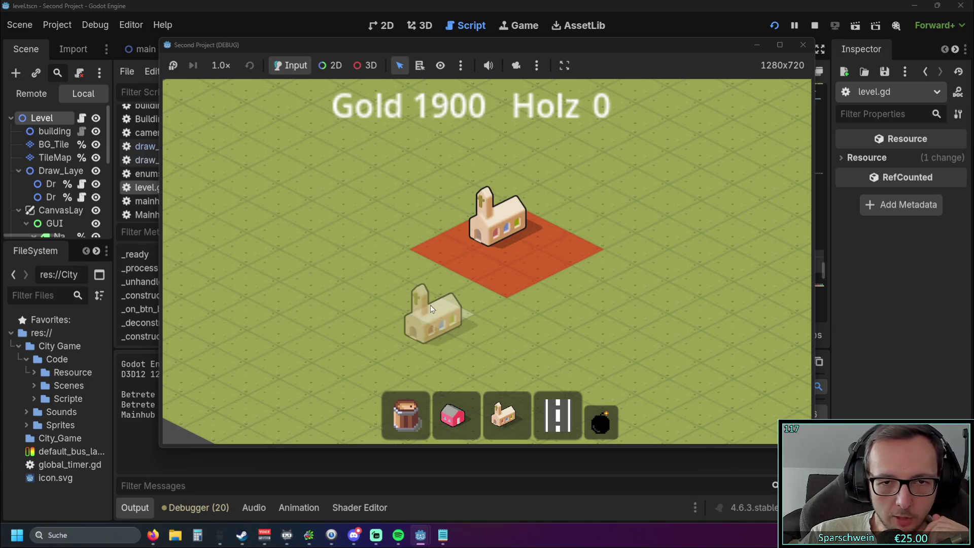
Place a red house beside the hub and leave build mode
{"action": "left_click", "coordinate": [441, 409]}
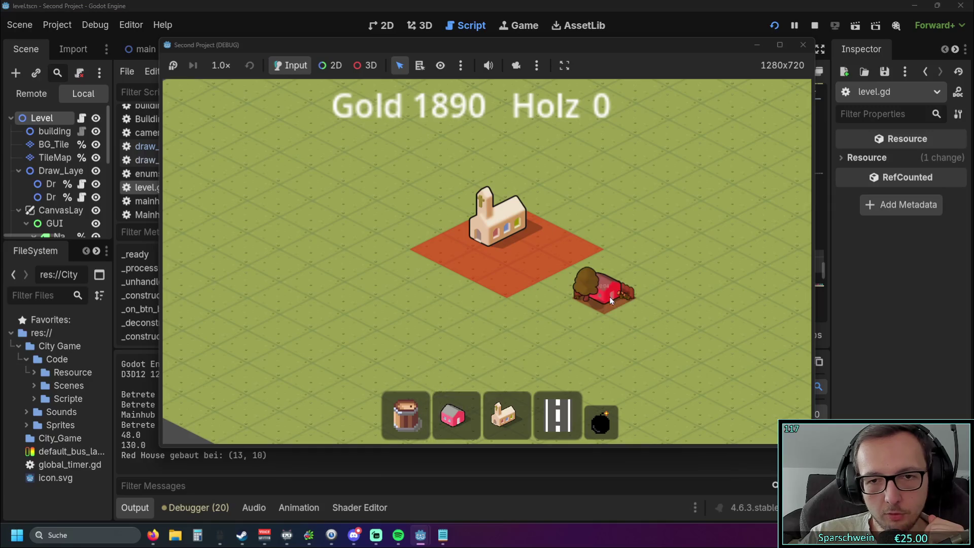
{"action": "left_click", "coordinate": [601, 289]}
{"action": "right_click", "coordinate": [526, 352]}
{"action": "scroll", "coordinate": [535, 279], "scroll_direction": "up", "scroll_amount": 1}
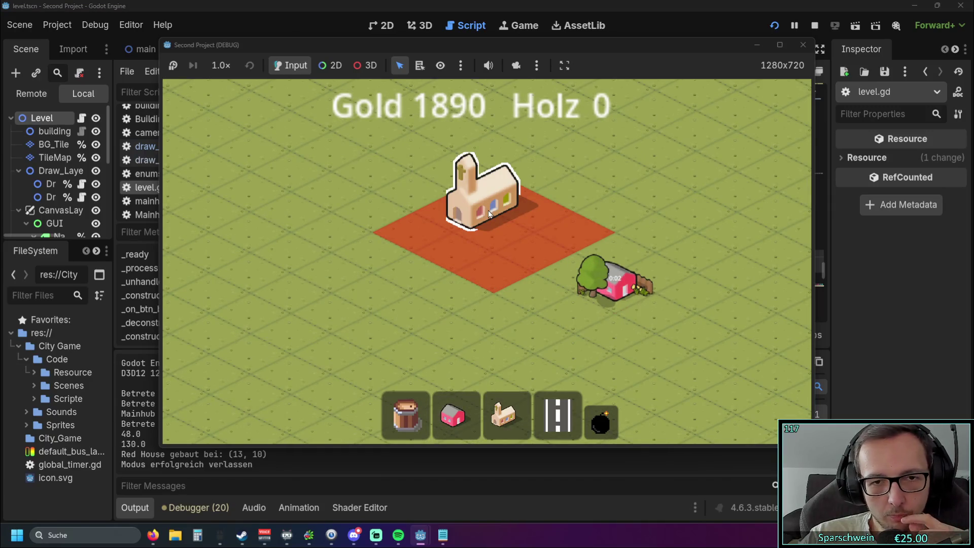
Place a single street tile below the hub, then enter and exit demolition mode
{"action": "left_click", "coordinate": [558, 414]}
{"action": "left_click", "coordinate": [426, 310]}
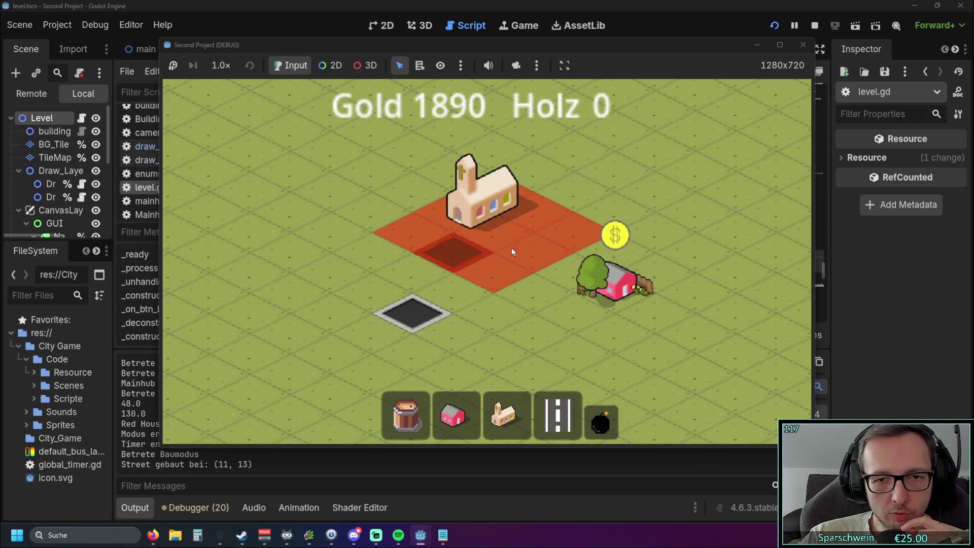
{"action": "left_click", "coordinate": [601, 423]}
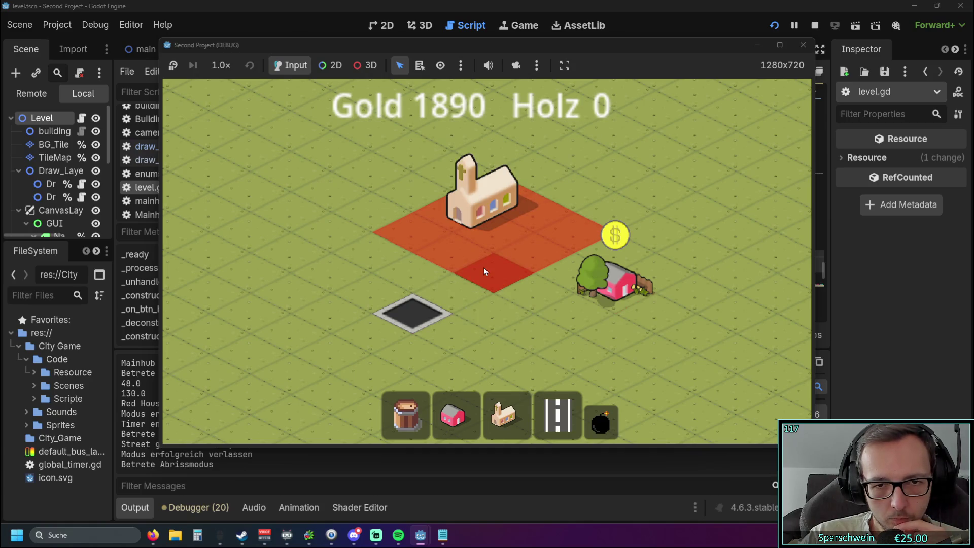
{"action": "scroll", "coordinate": [487, 280], "scroll_direction": "up", "scroll_amount": 2}
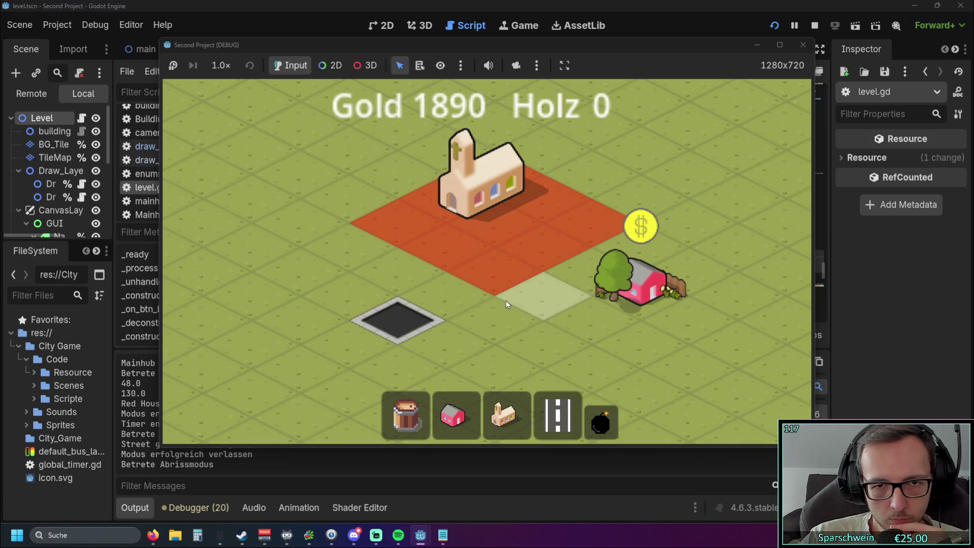
{"action": "right_click", "coordinate": [507, 301]}
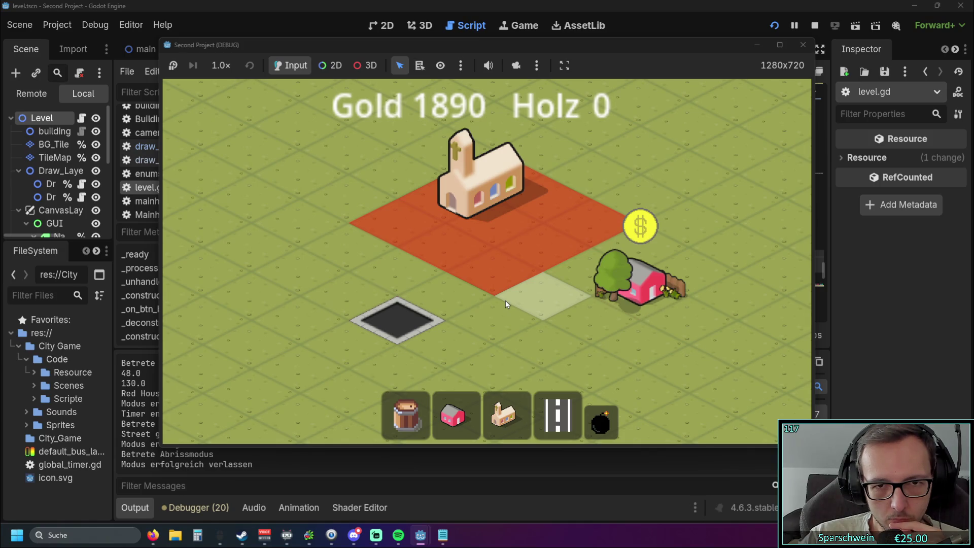
With the street tool, lay a diagonal street line across the grid along the hub plot
{"action": "left_click_drag", "start_coordinate": [510, 308], "coordinate": [442, 201]}
{"action": "left_click_drag", "start_coordinate": [507, 257], "coordinate": [434, 281]}
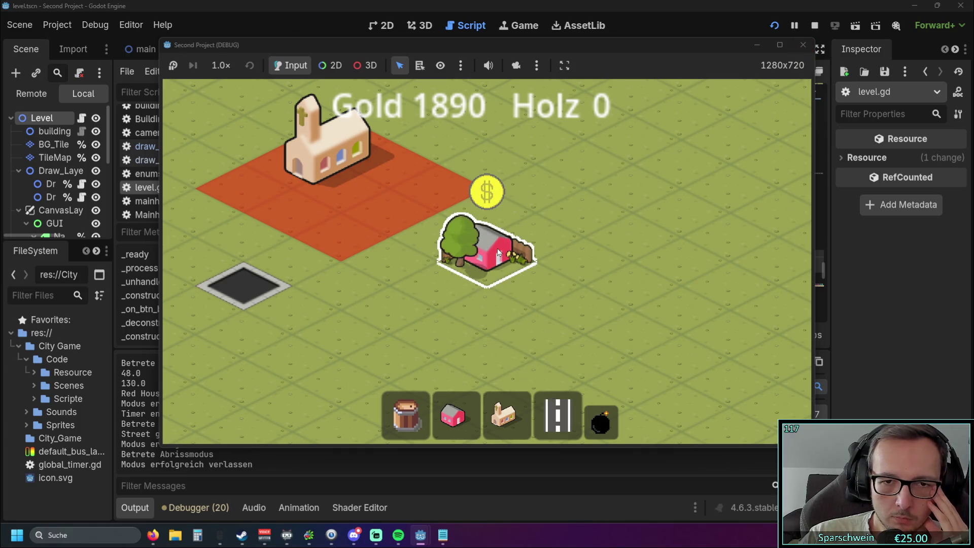
{"action": "left_click_drag", "start_coordinate": [501, 312], "coordinate": [665, 330]}
{"action": "left_click", "coordinate": [558, 416]}
{"action": "left_click_drag", "start_coordinate": [348, 199], "coordinate": [590, 330]}
{"action": "left_click_drag", "start_coordinate": [508, 220], "coordinate": [449, 206]}
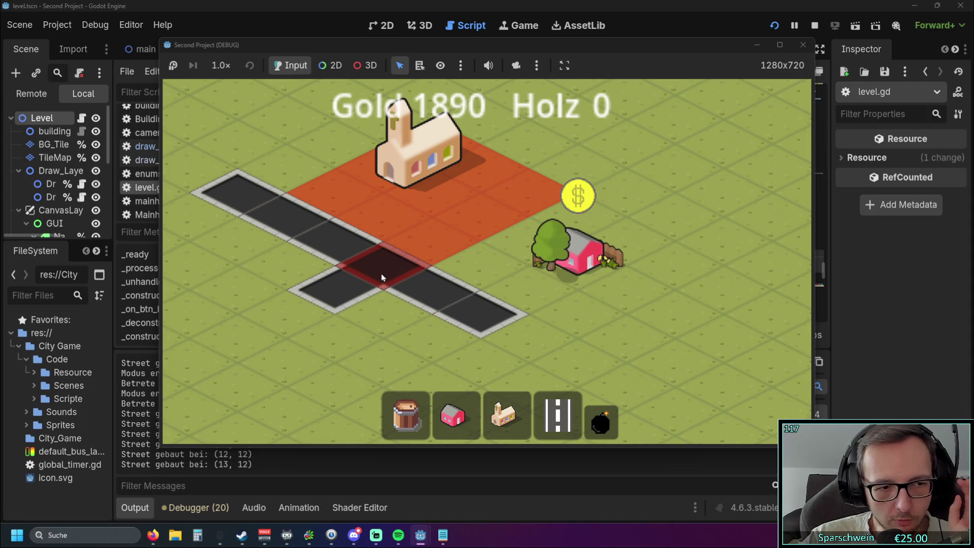
Add a street running up-right past the house, then leave street building mode
{"action": "left_click_drag", "start_coordinate": [503, 340], "coordinate": [693, 261]}
{"action": "right_click", "coordinate": [680, 344]}
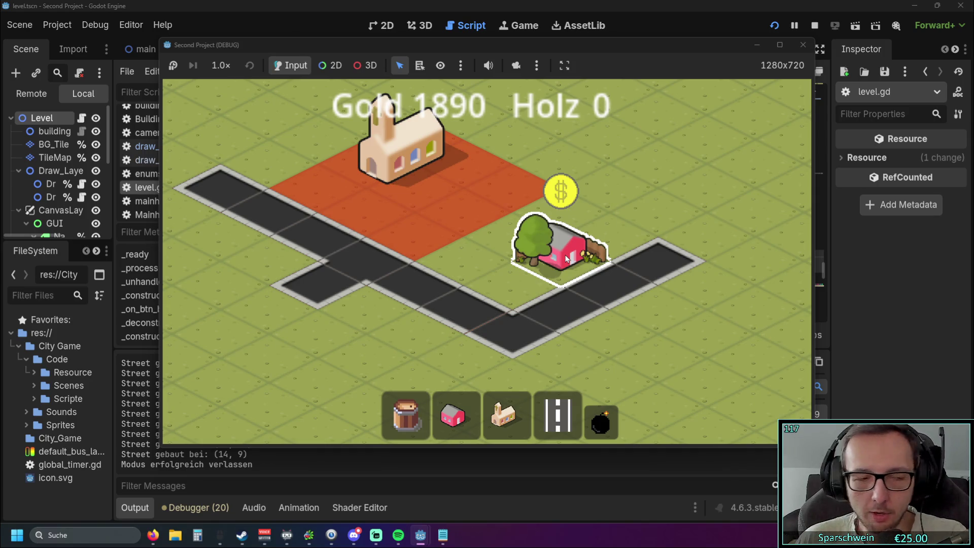
{"action": "scroll", "coordinate": [568, 259], "scroll_direction": "down", "scroll_amount": 2}
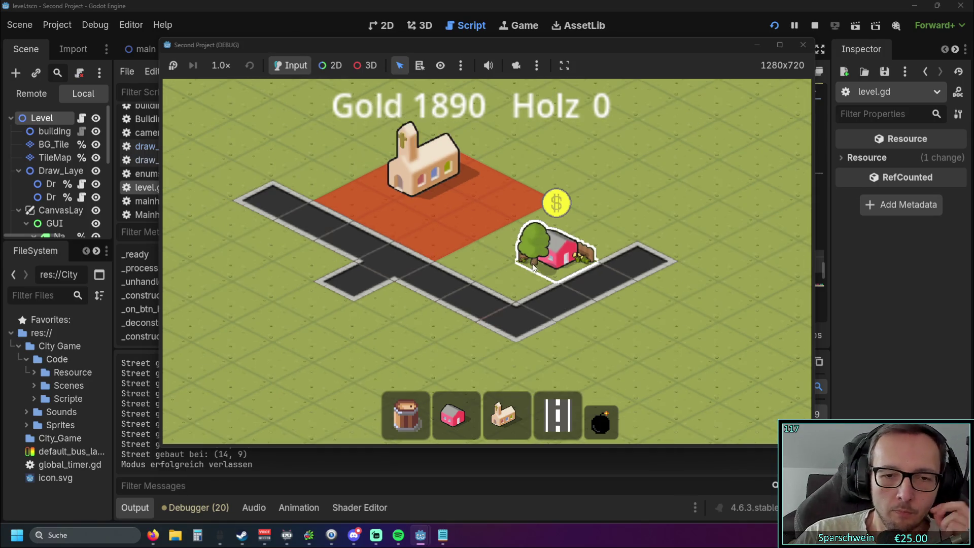